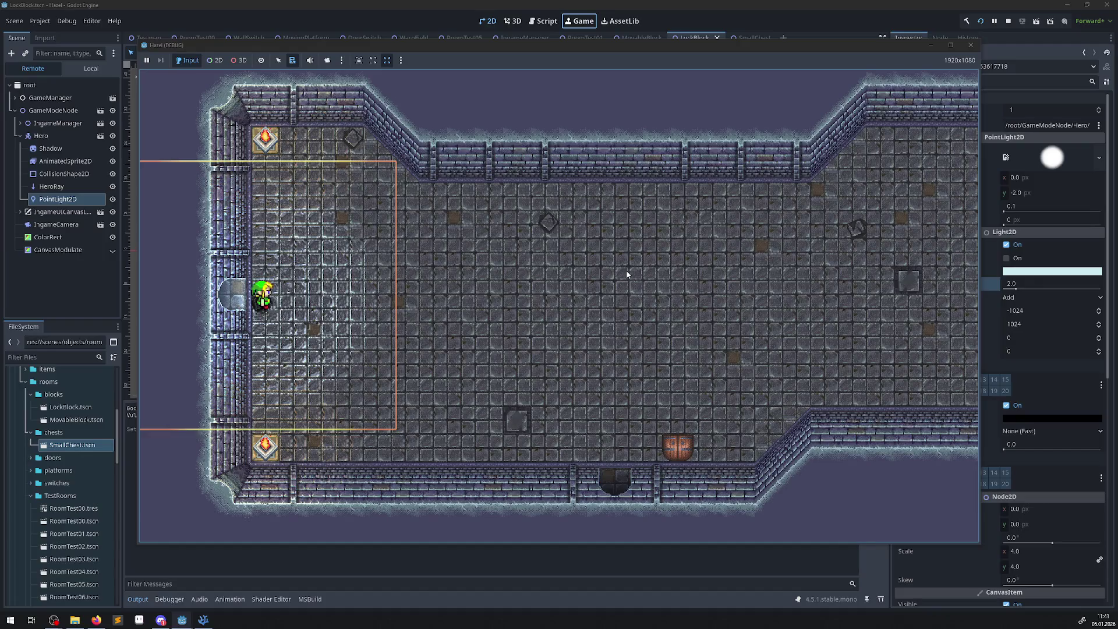
- Walk the hero left through the door along the gold path and up into the chest alcove
key("Left")
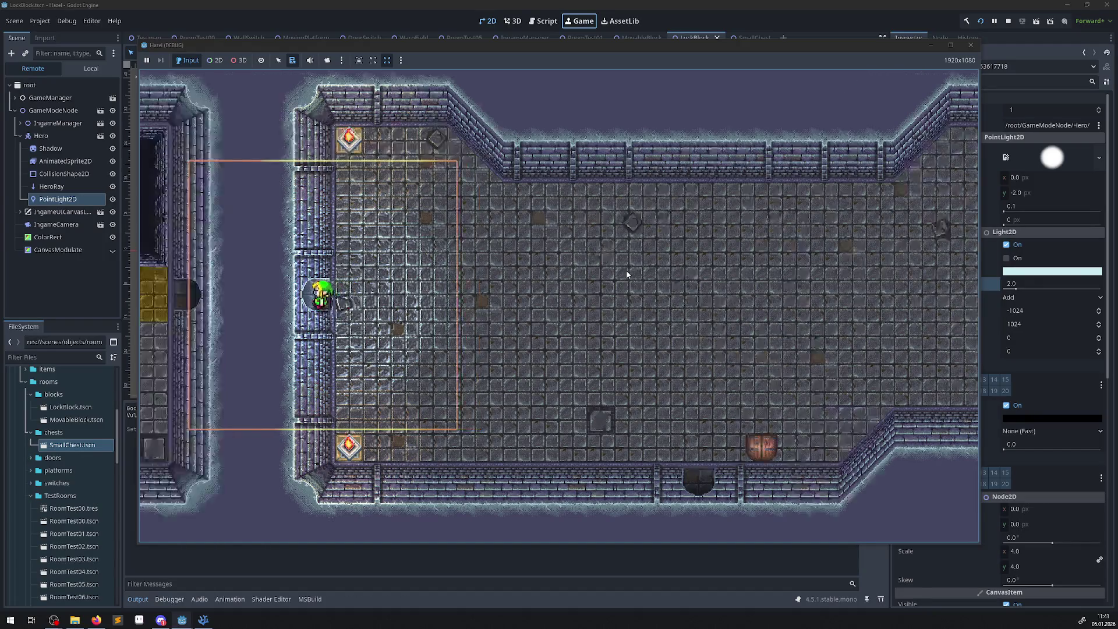
key("Left")
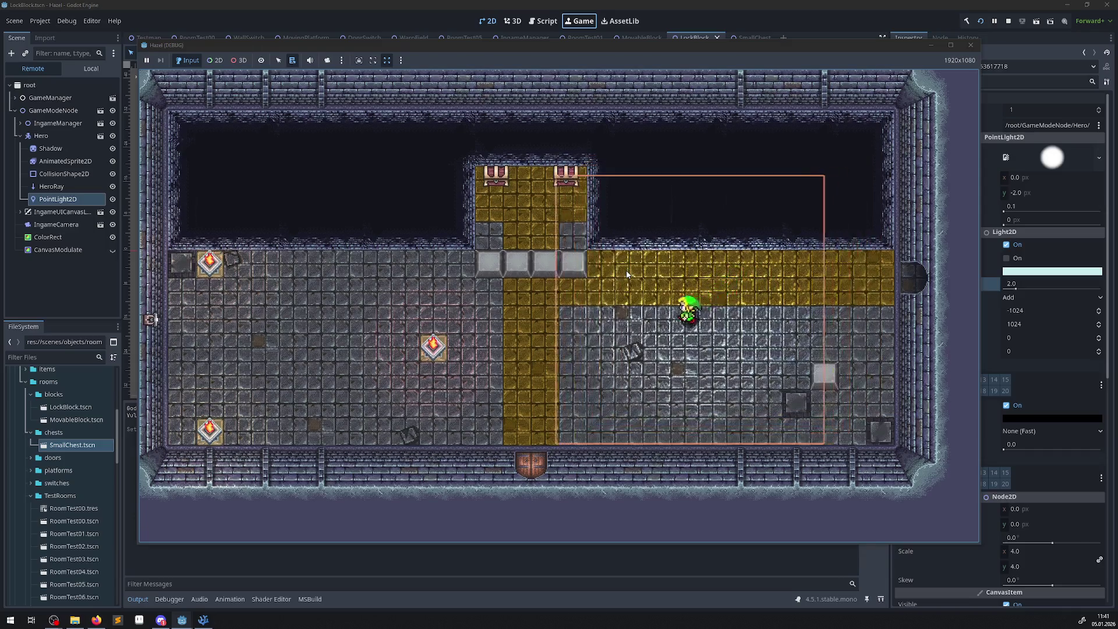
key("Left")
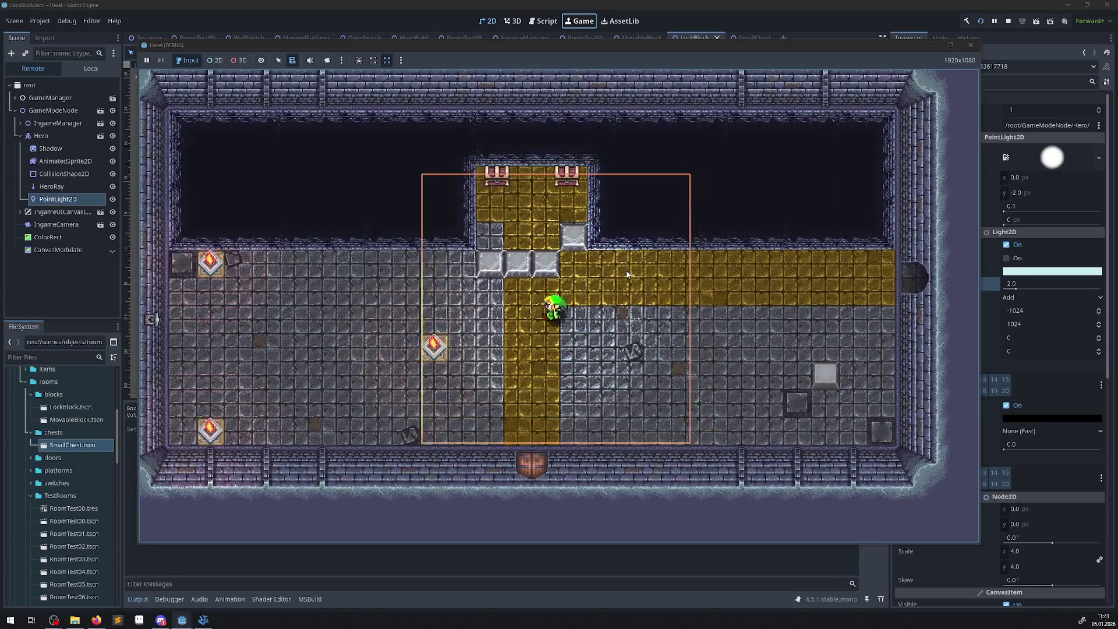
key("Up")
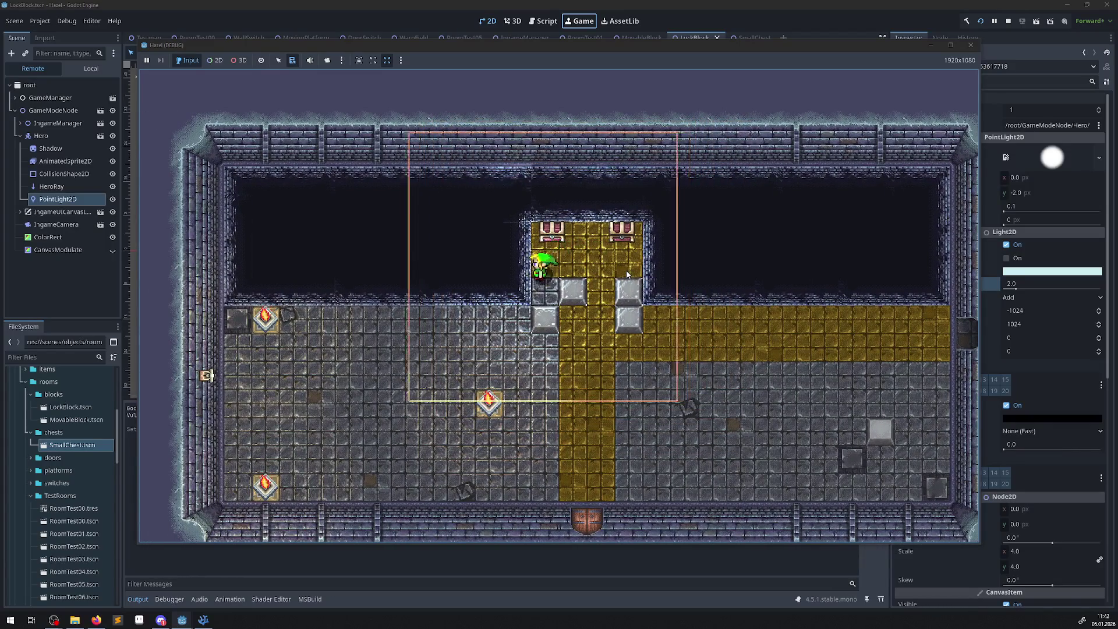
- Move the hero across the two-chest alcove and back down onto the yellow path
key("Left")
key("Right")
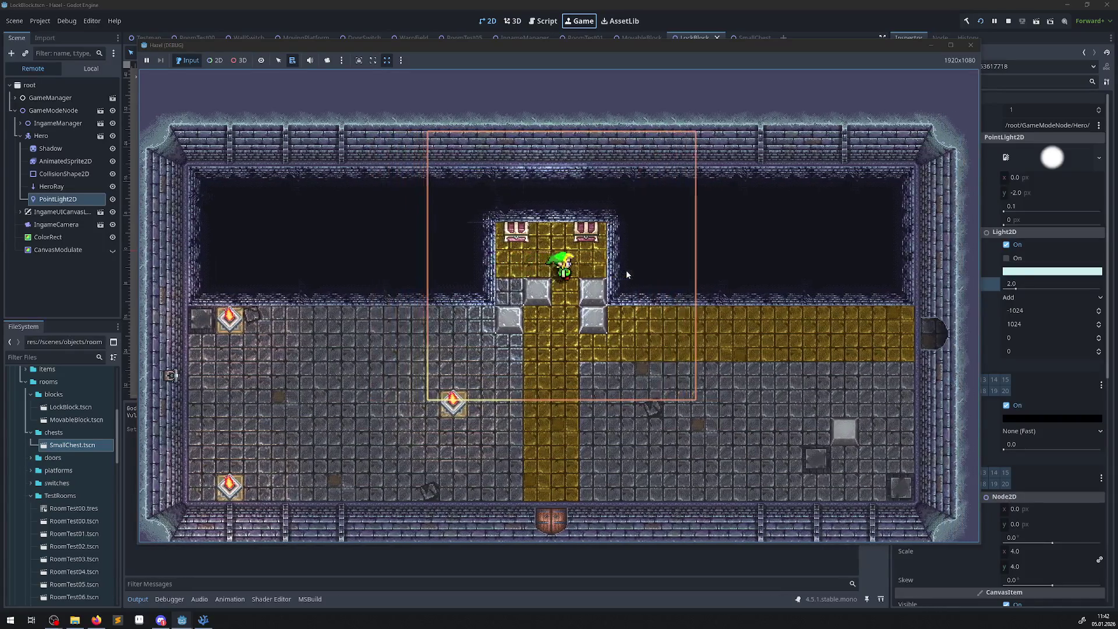
key("Right")
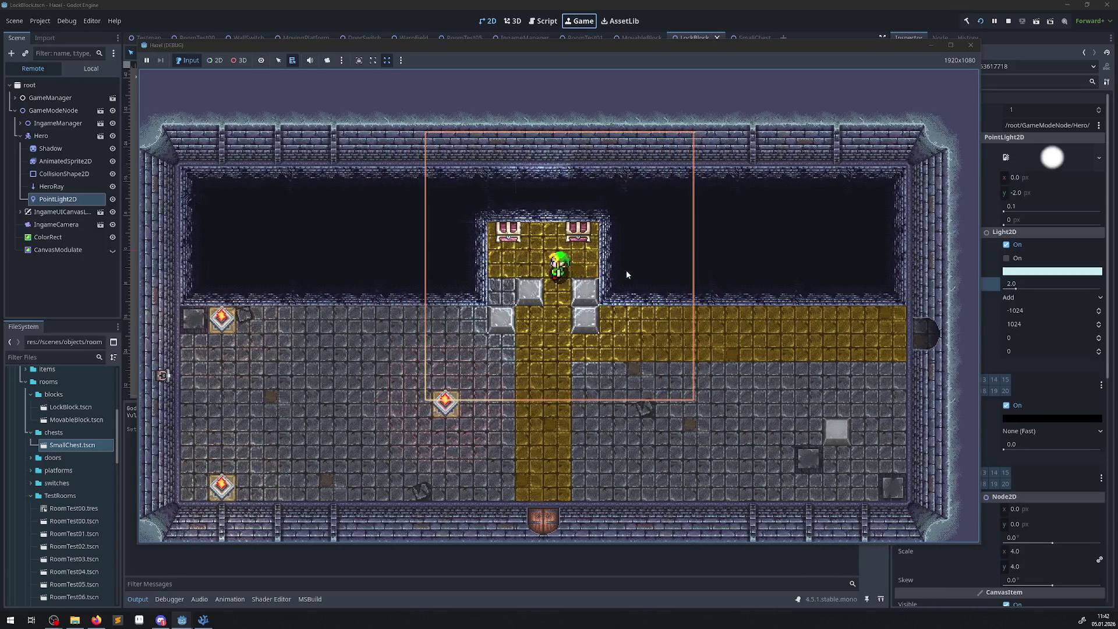
key("Down")
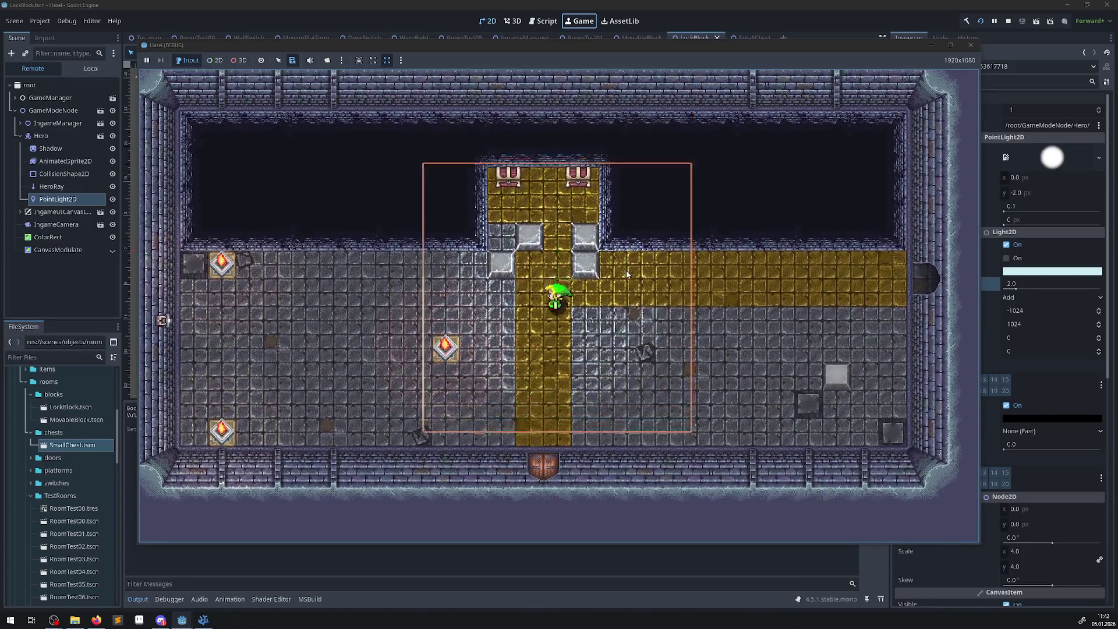
key("Left")
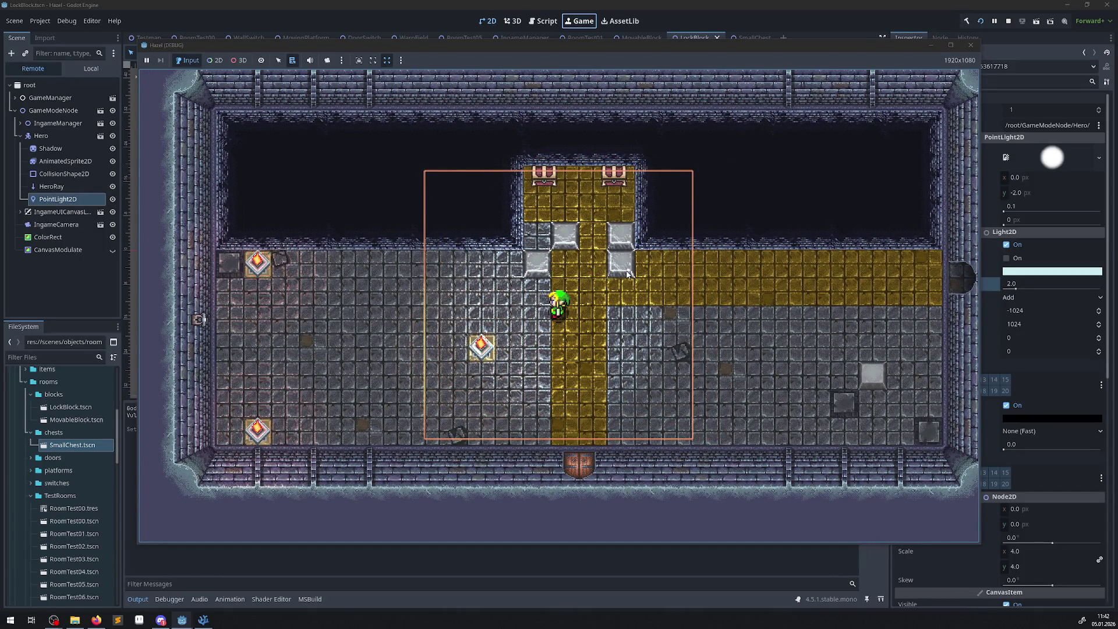
- Stop the game, hide the LockBlock's LightOccluder2D, and relaunch the project
left_click(971, 46)
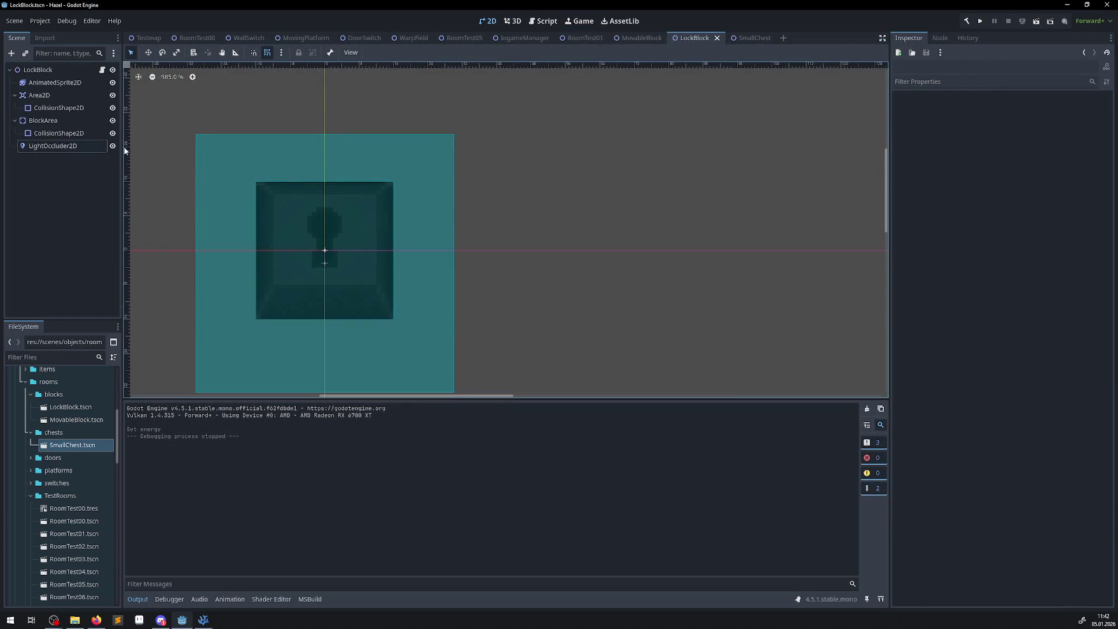
left_click(112, 146)
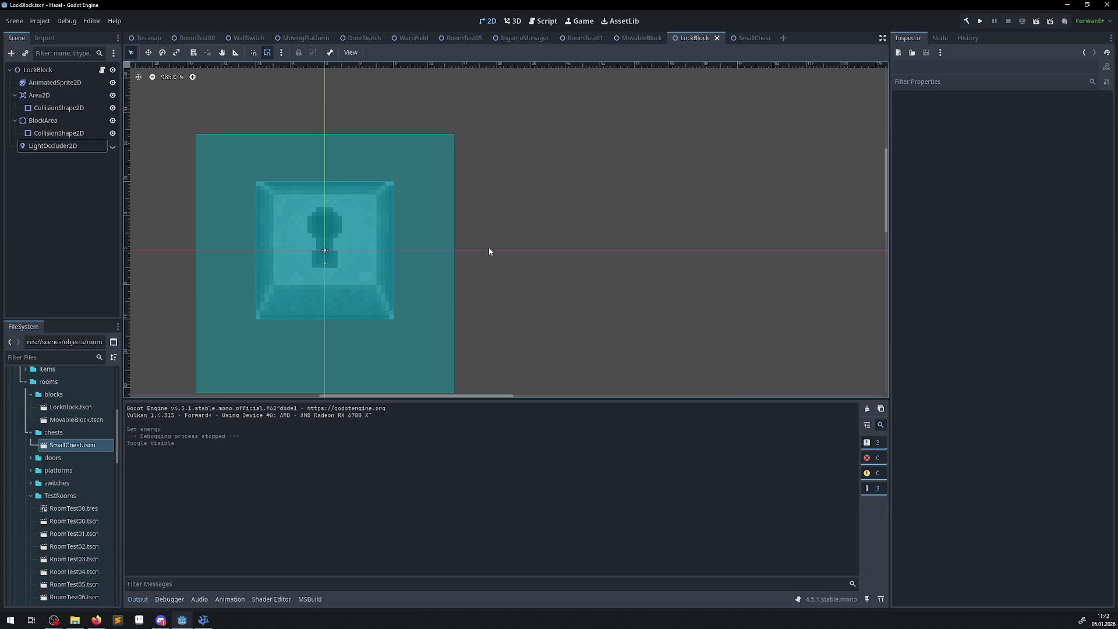
left_click(979, 22)
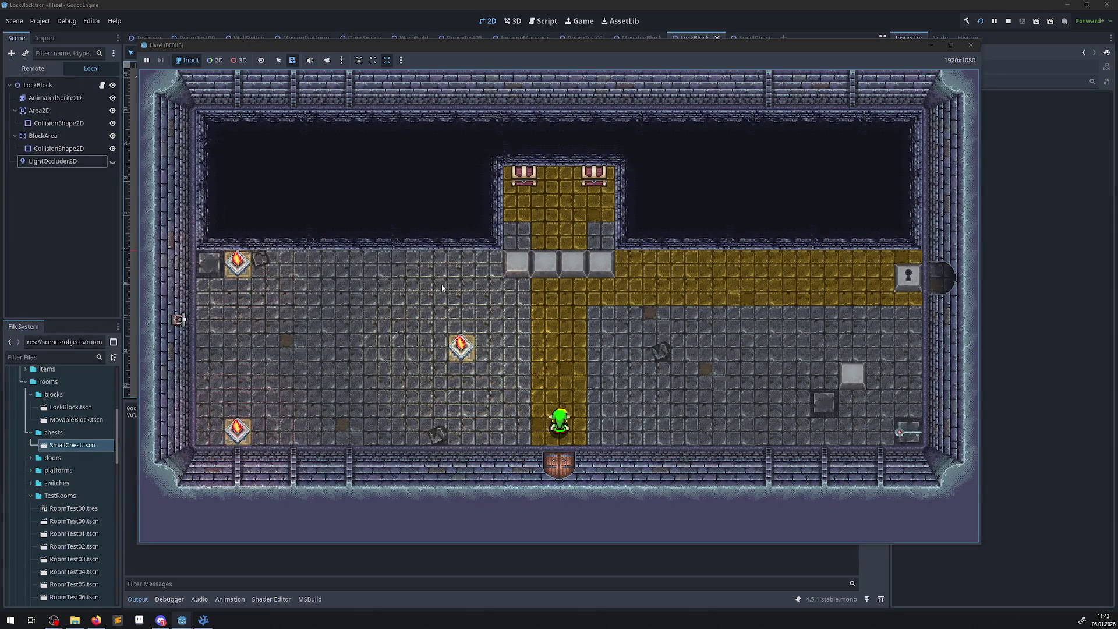
- Push a grey block upward, then walk the hero down the gold path toward the bottom wall
key("Up")
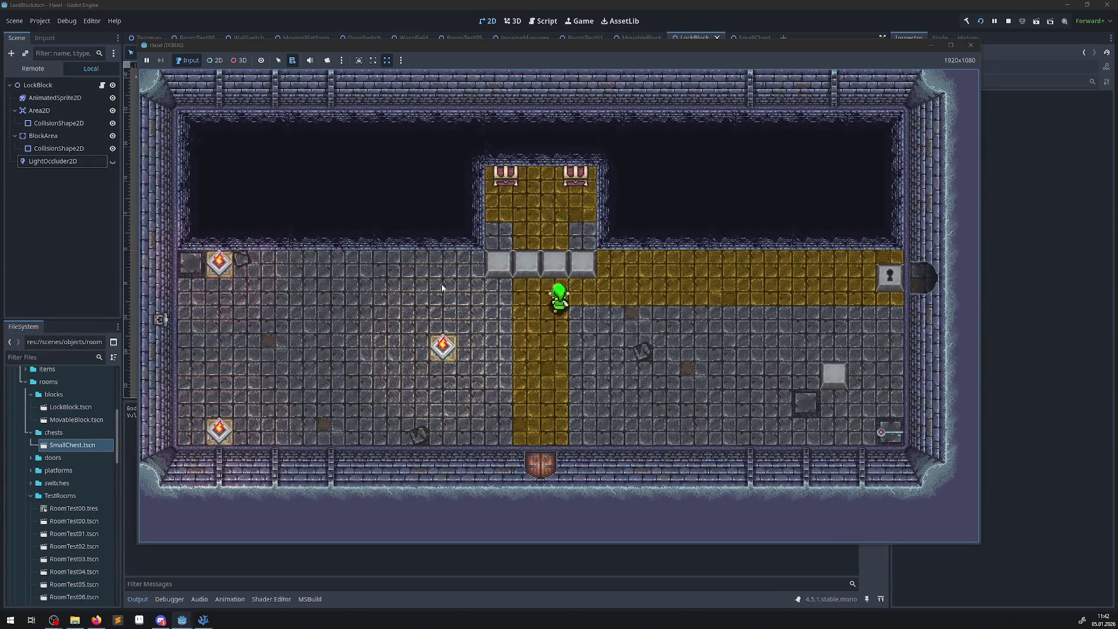
key("Left")
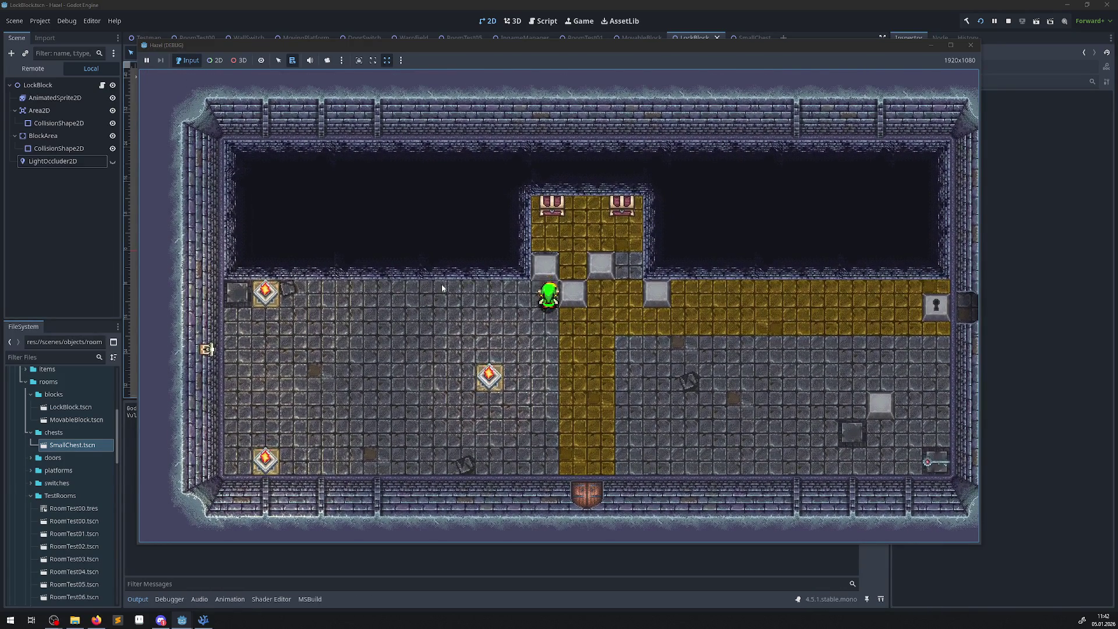
key("Right")
key("Down")
key("Down")
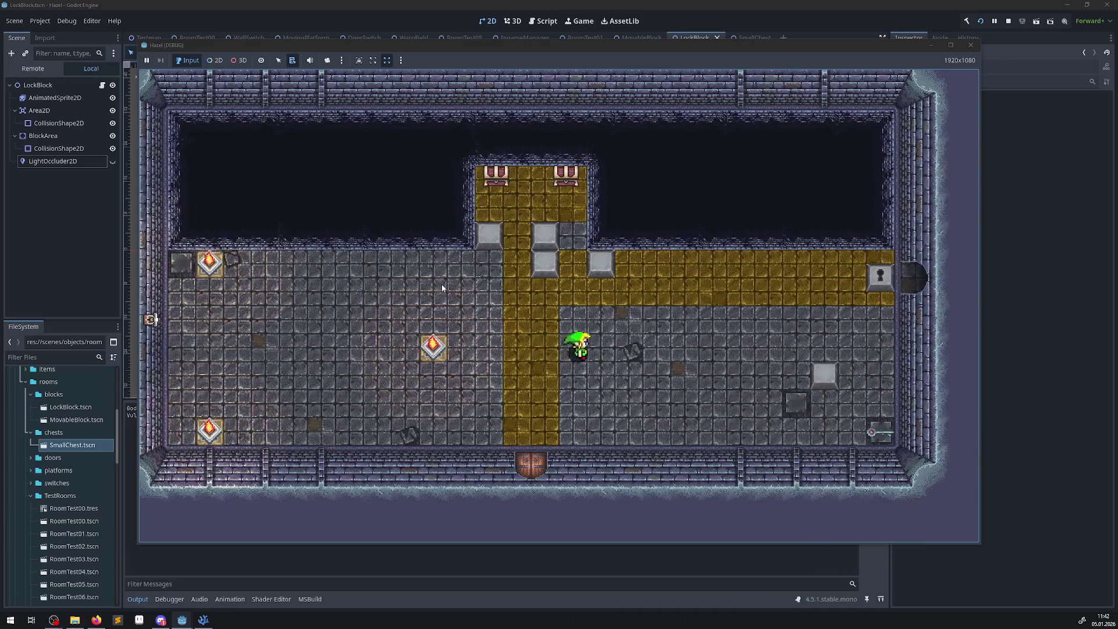
key("Left")
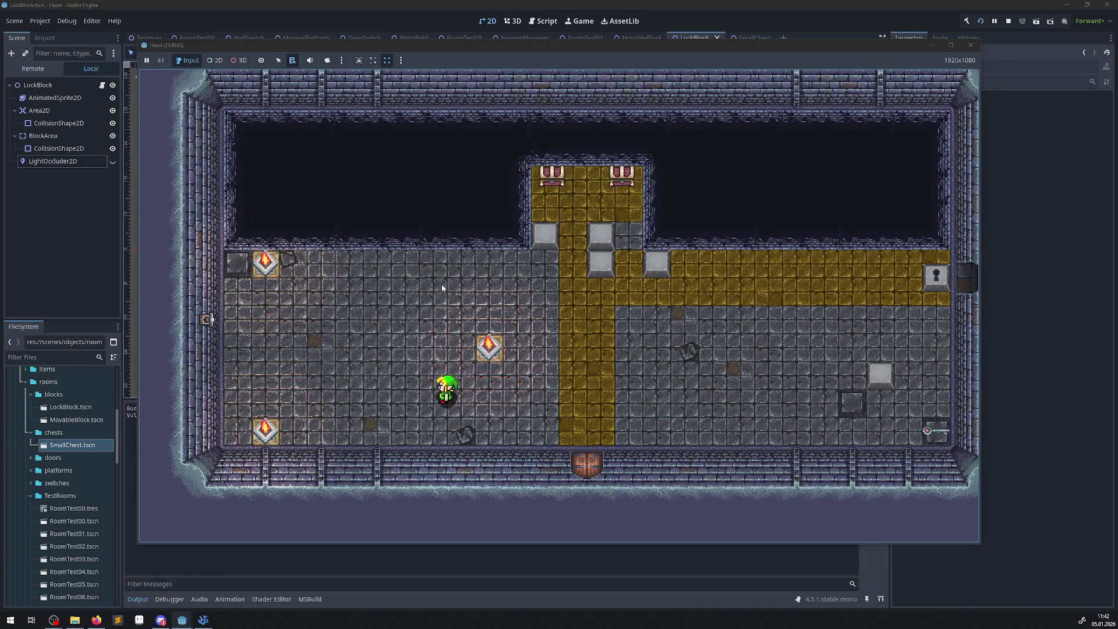
key("Right")
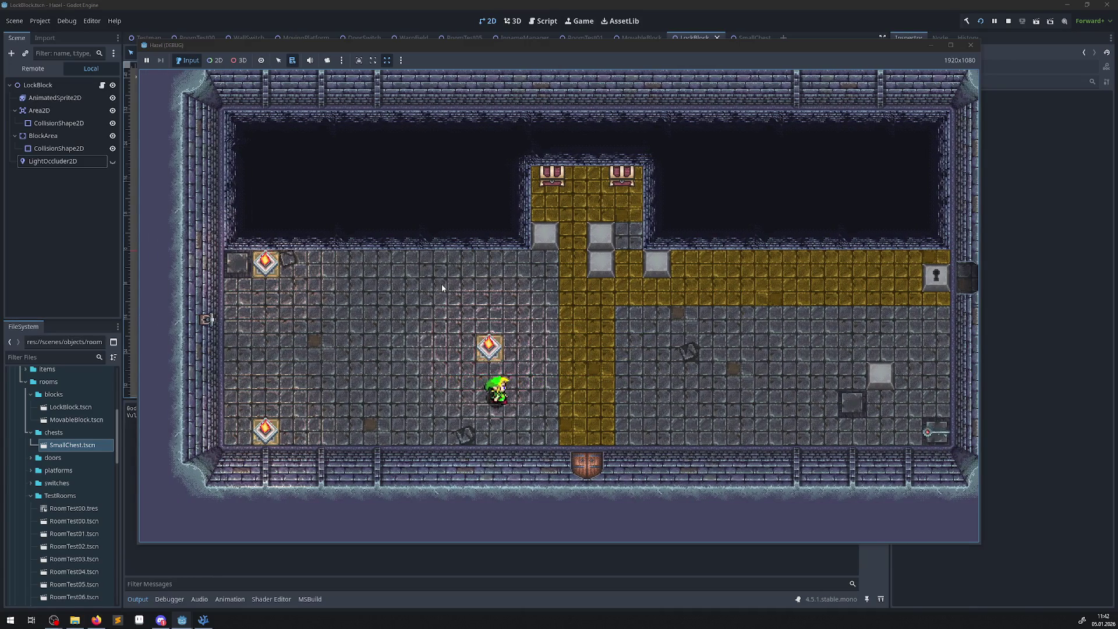
key("Down")
- Walk the hero across the grey floor to the corner, revealing the blue warp orb, and stand beside it
key("Right")
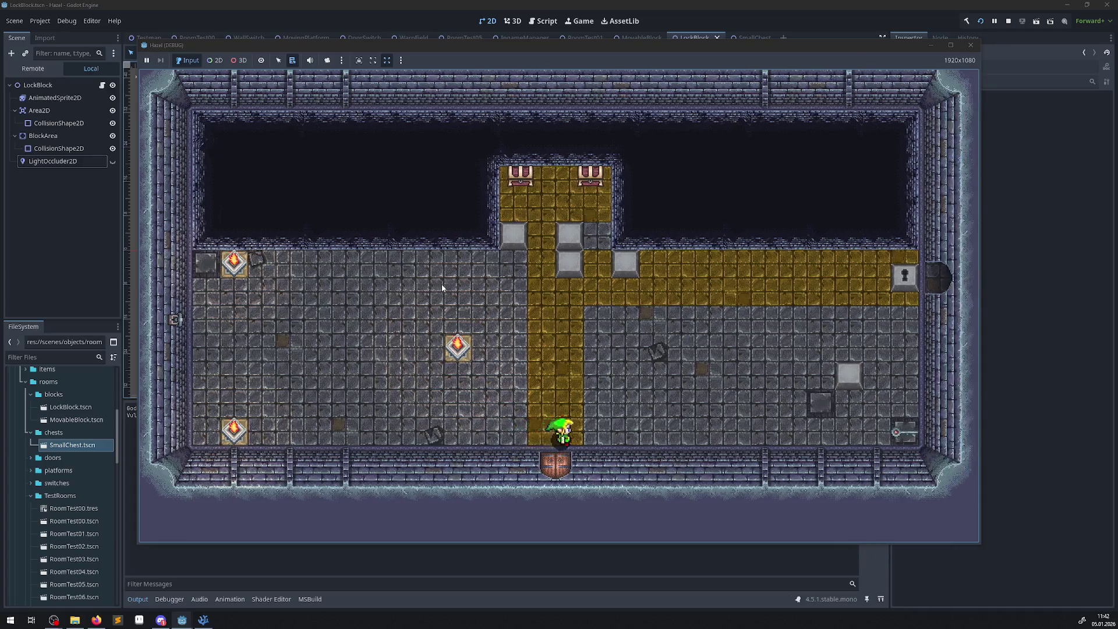
key("Up")
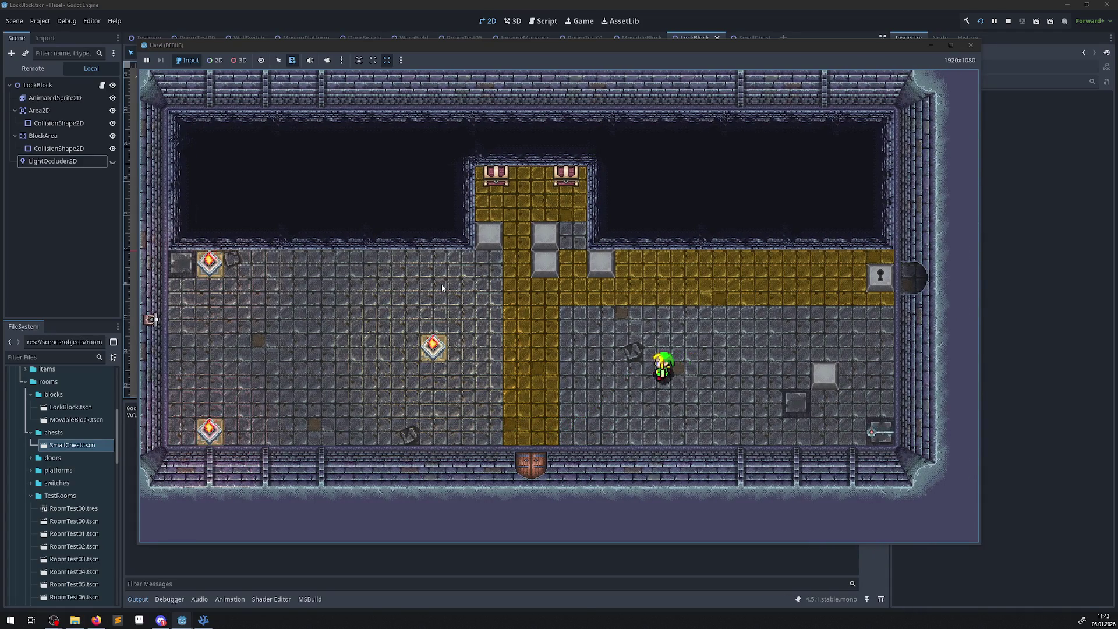
key("Right")
key("Down")
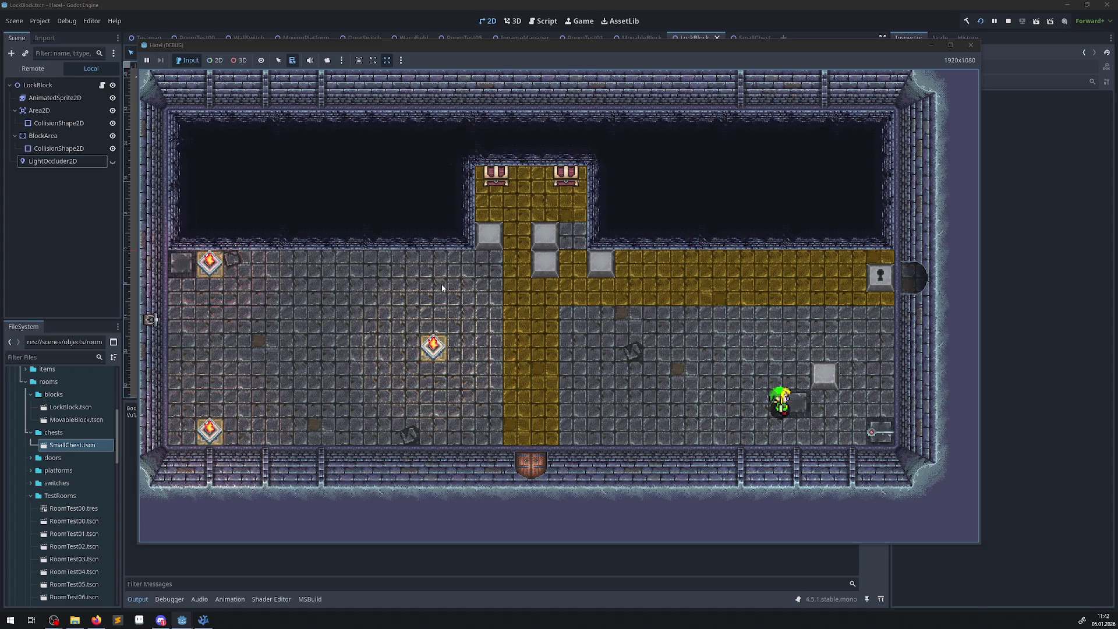
key("Right")
key("Down")
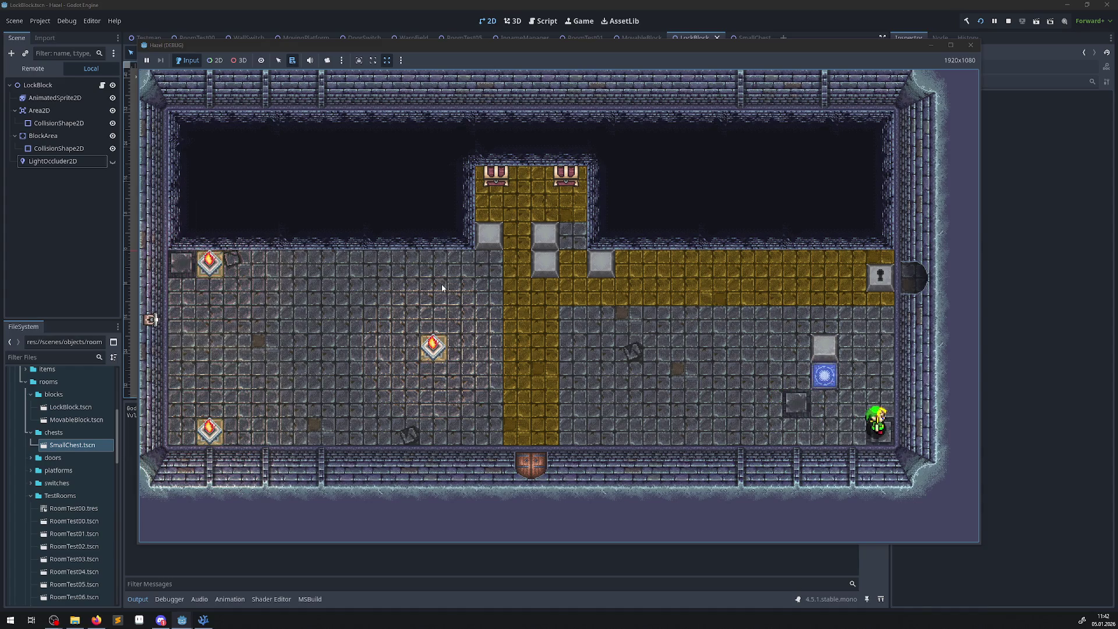
key("Up")
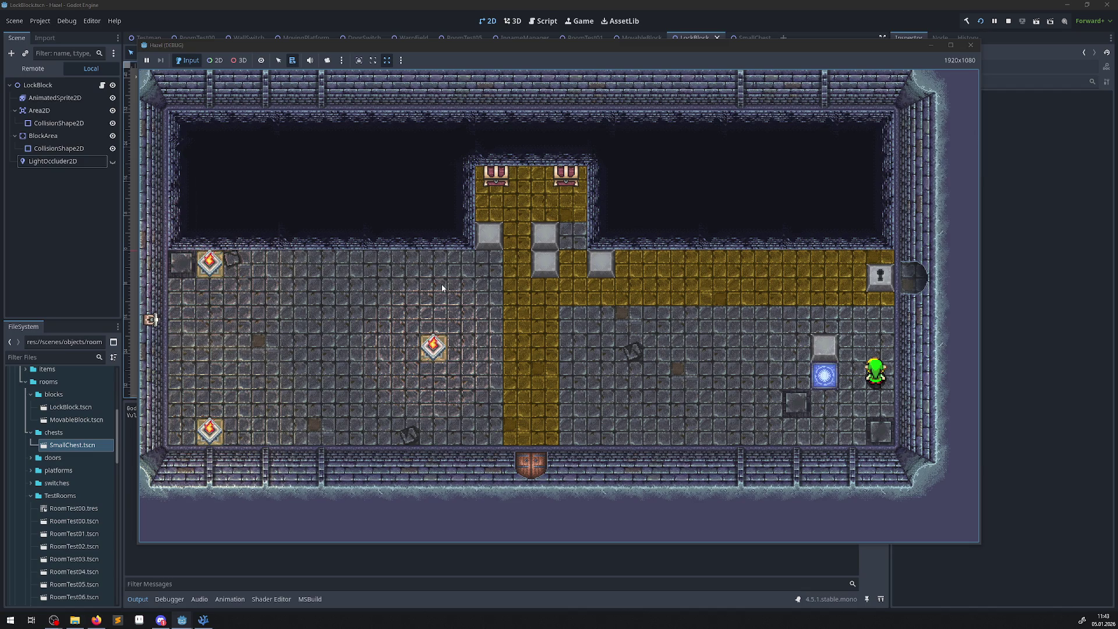
key("Left")
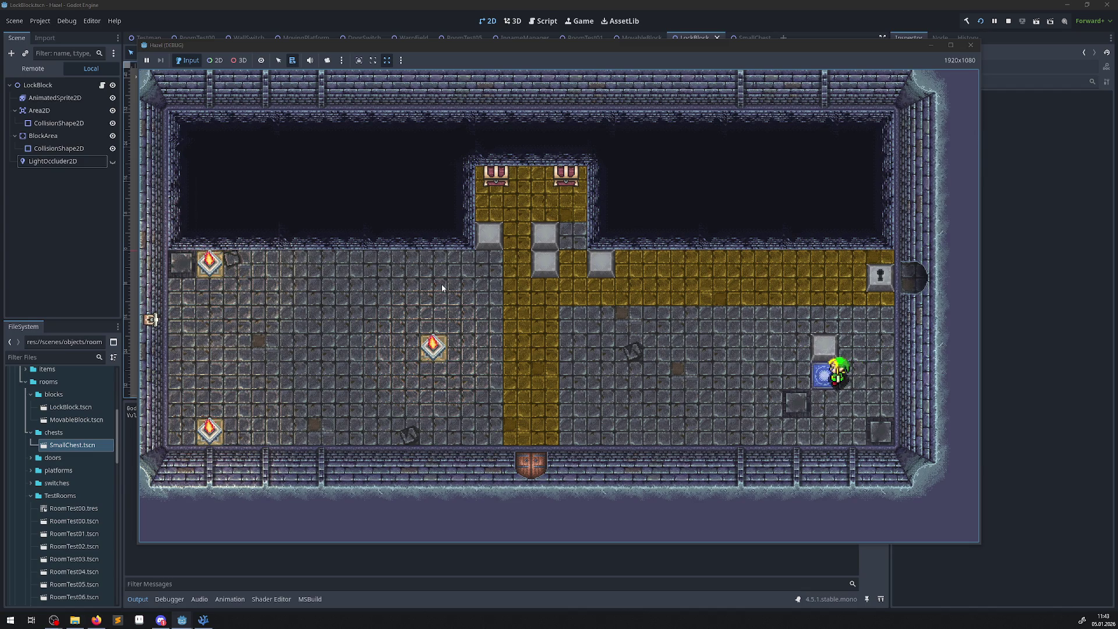
- Take the warp orb into the new room, walk to its top, and step onto the moving block
key("Right")
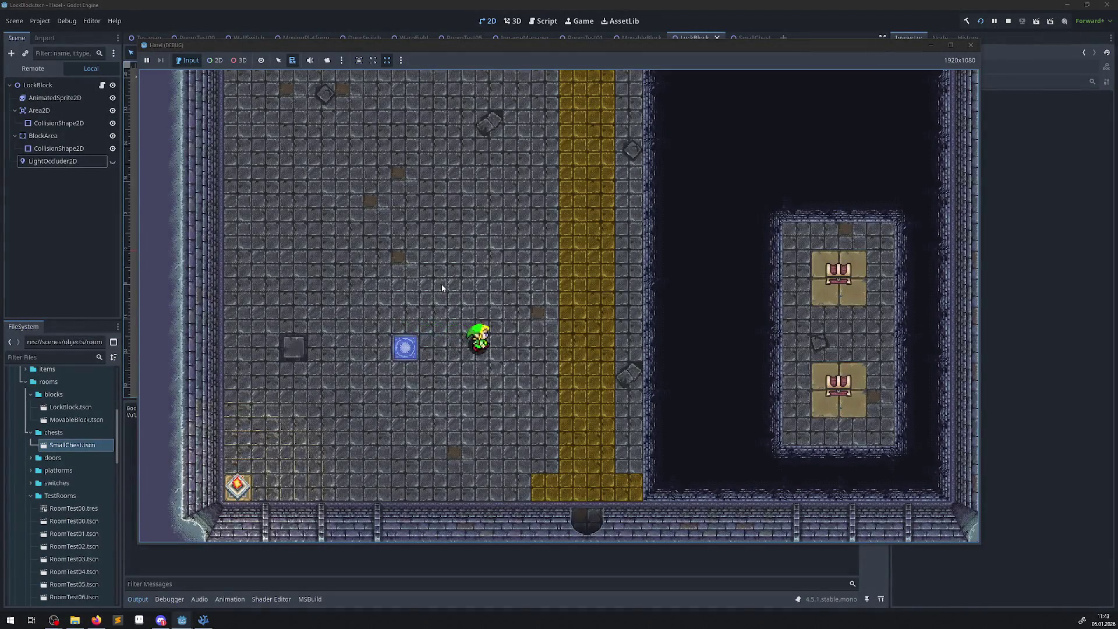
key("Down")
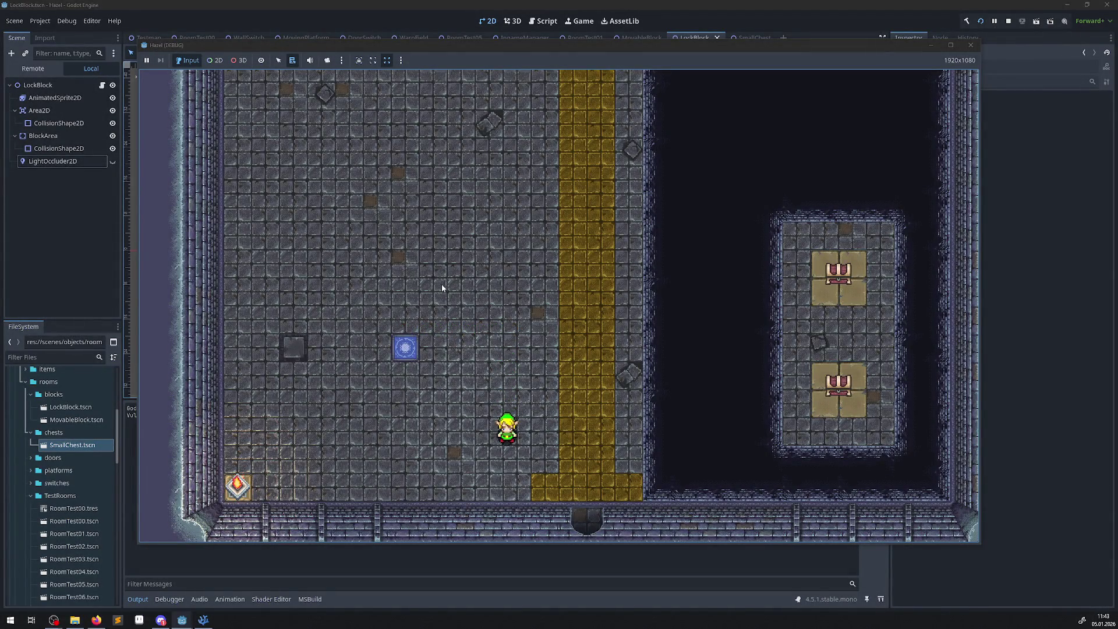
key("Right")
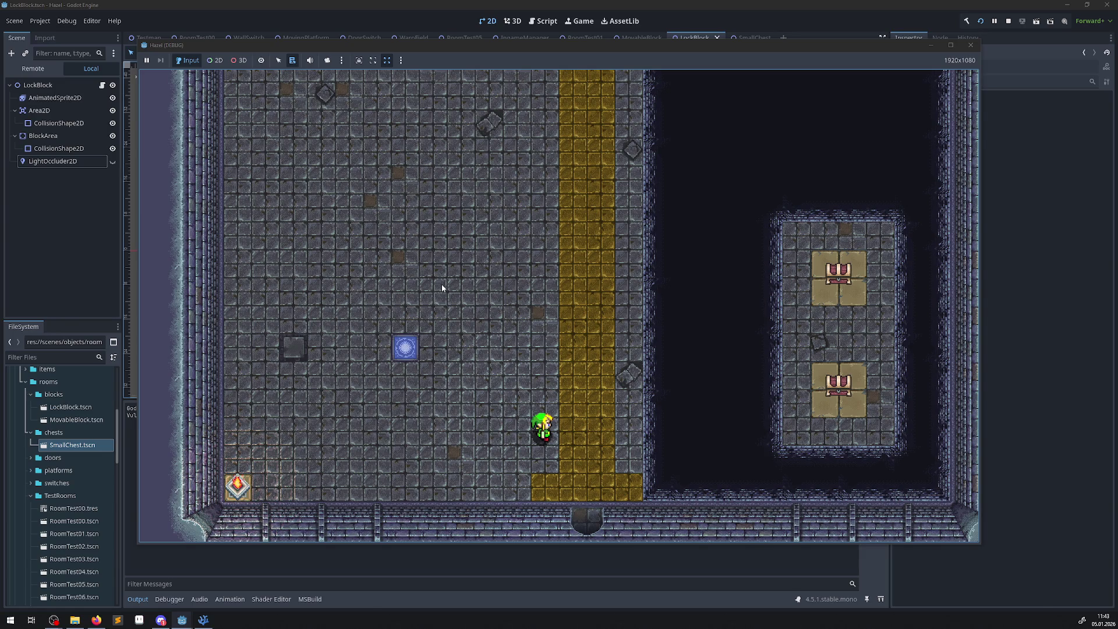
key("Up")
key("Up")
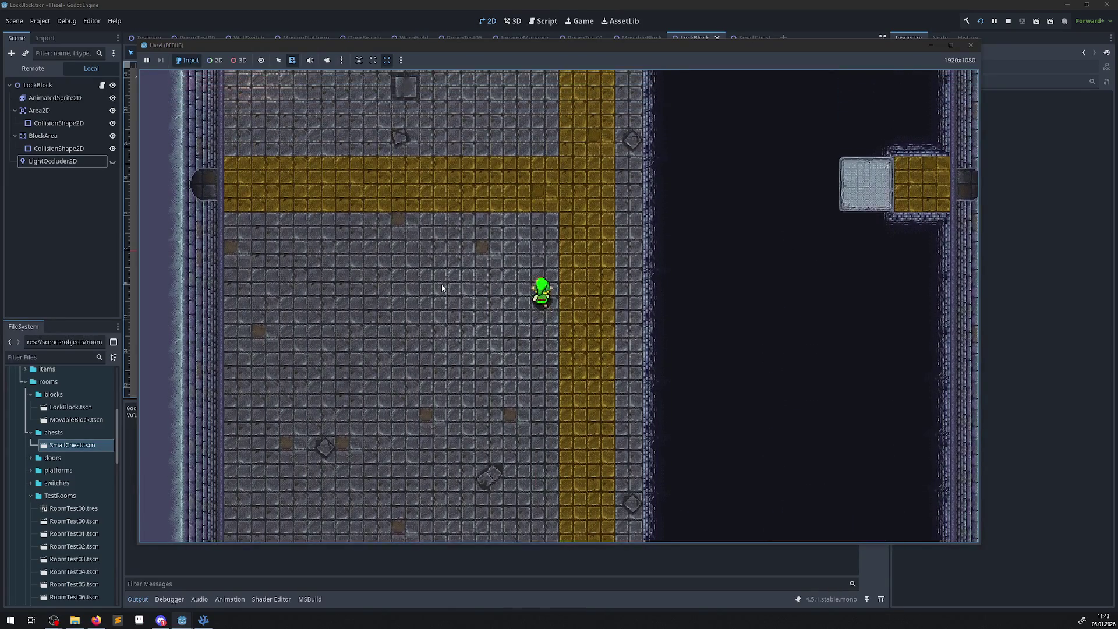
key("Up")
key("Up")
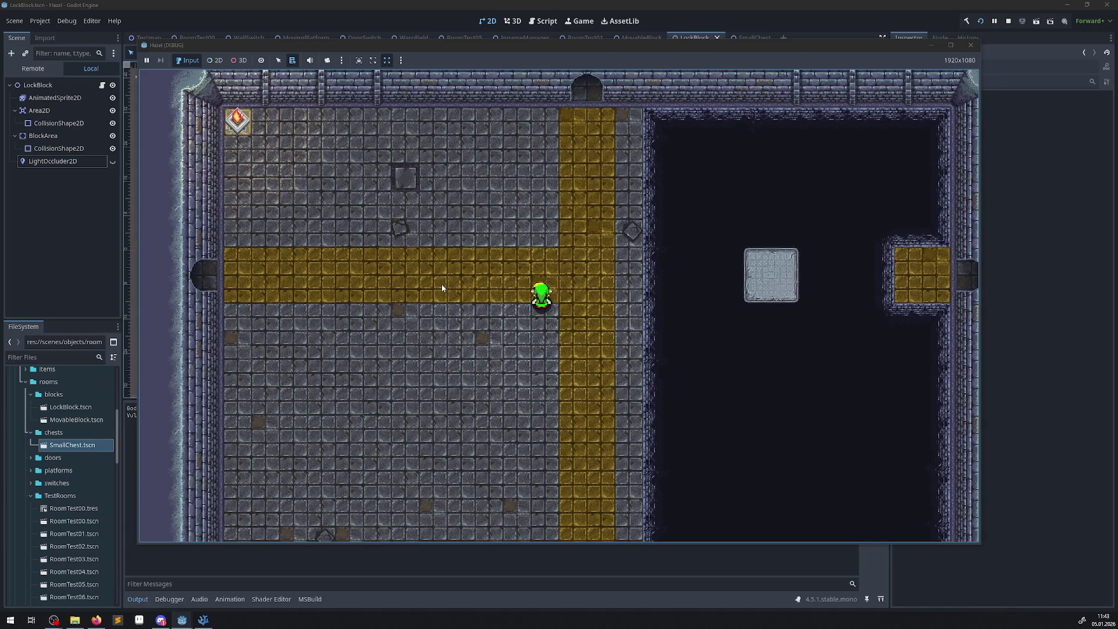
key("Up")
key("Right")
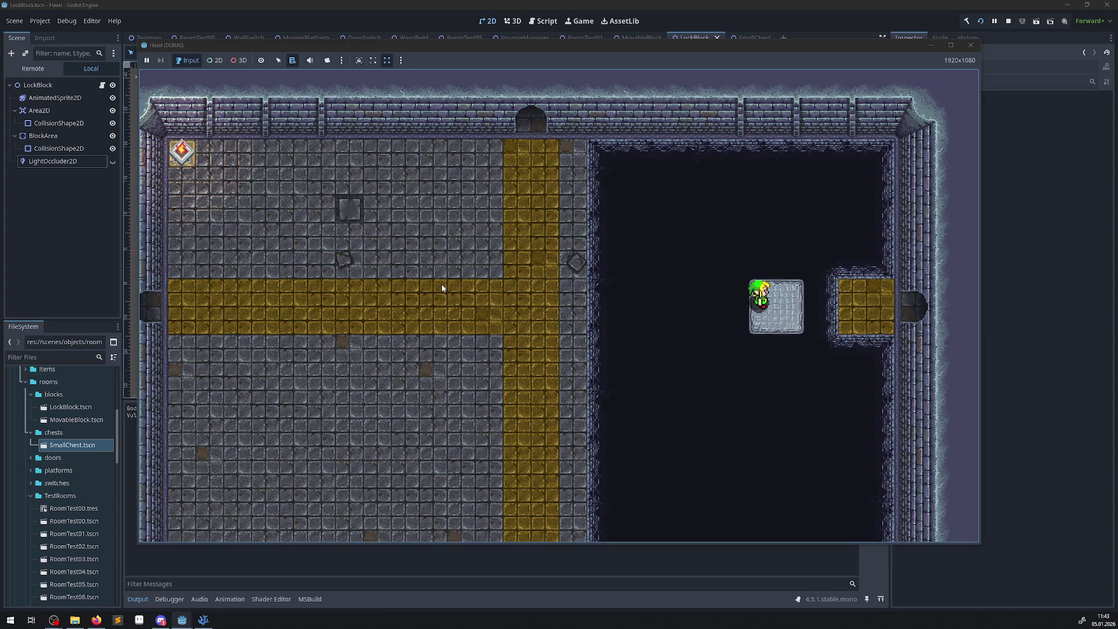
- Step off into the next room, walk along the yellow ledge, and board the moving grey block
key("Right")
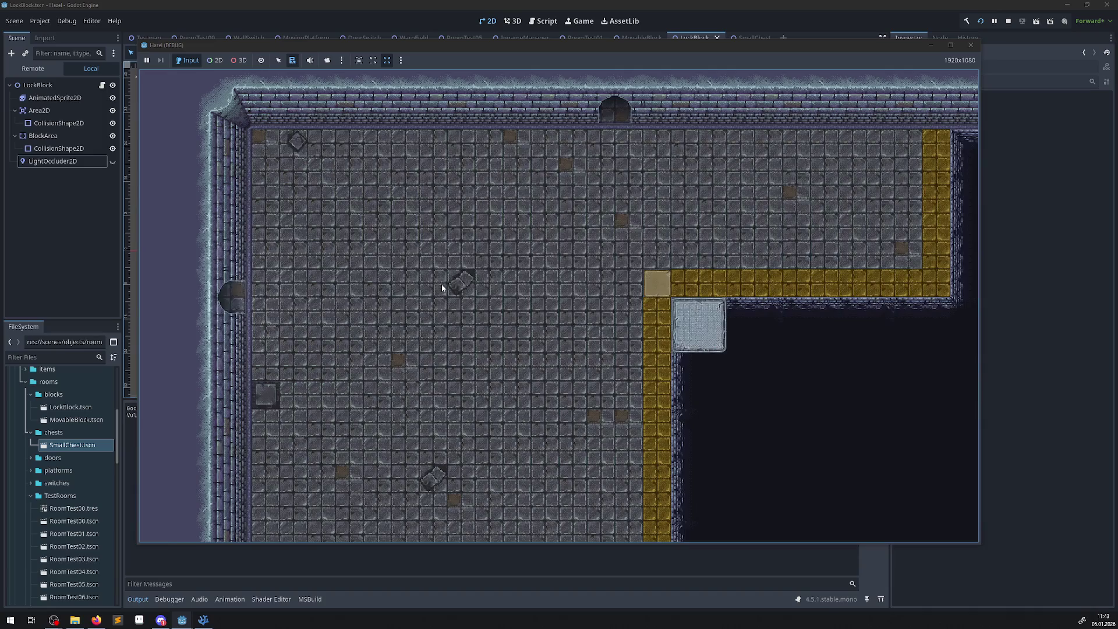
key("Right")
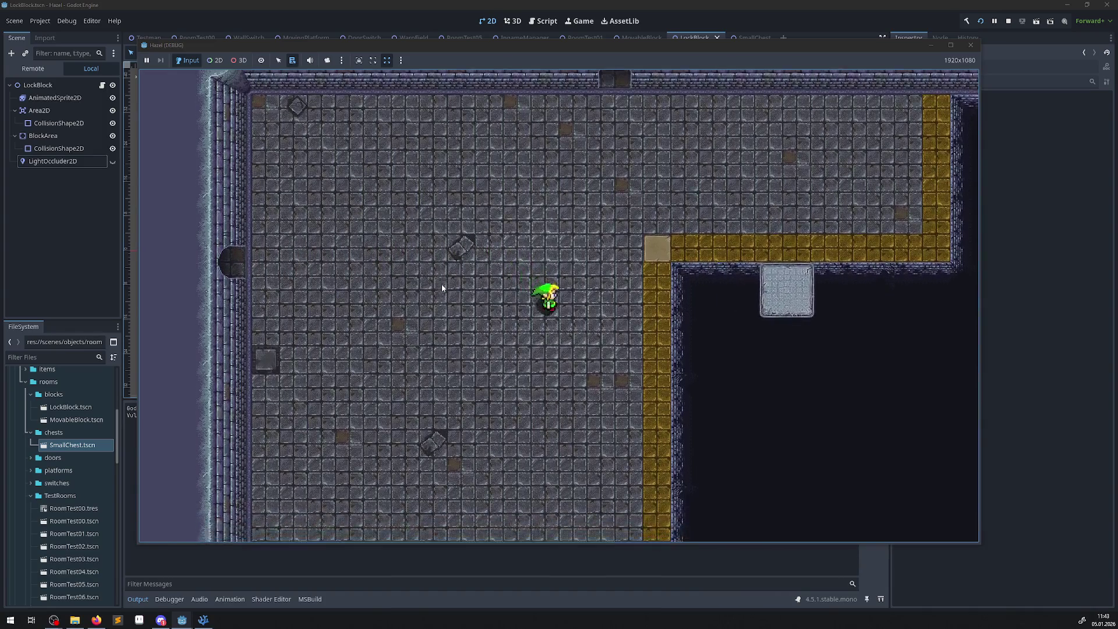
key("Down")
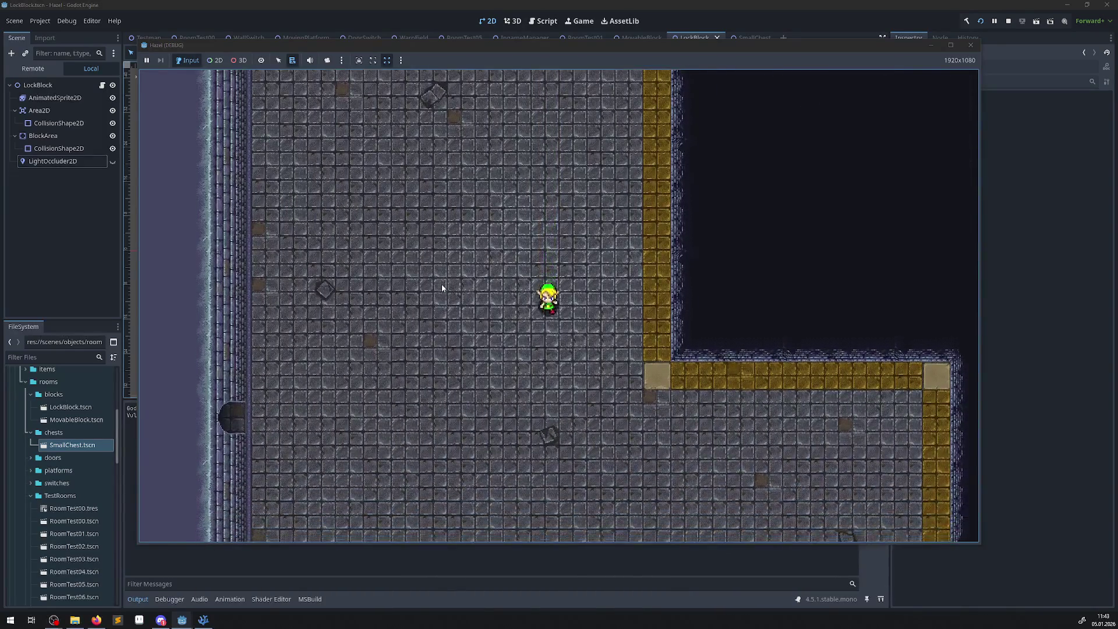
key("Right")
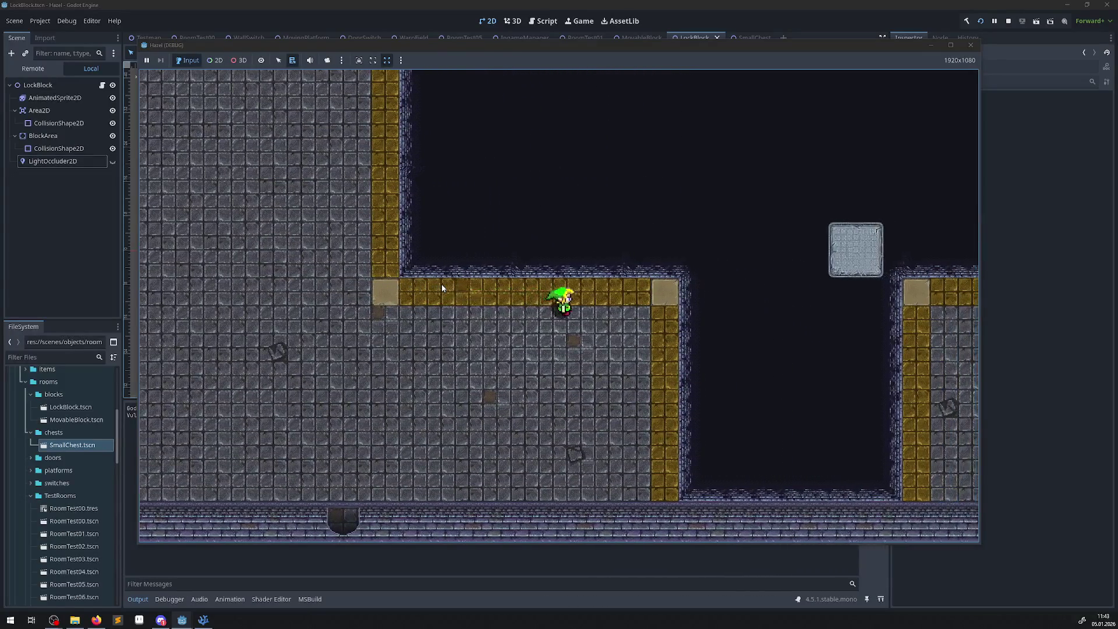
key("Right")
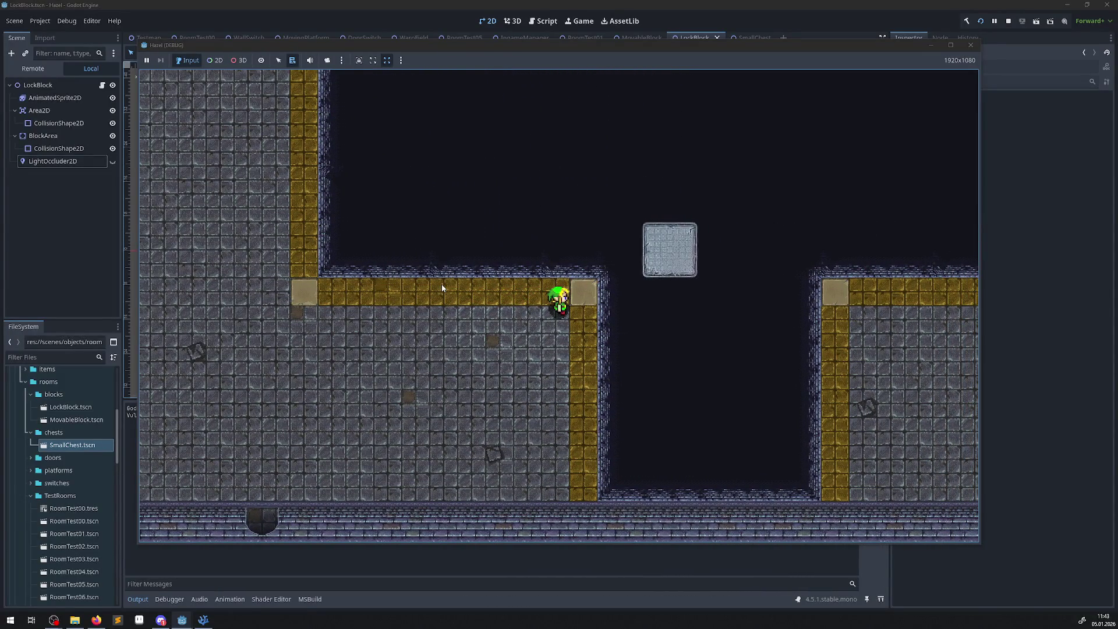
key("Up")
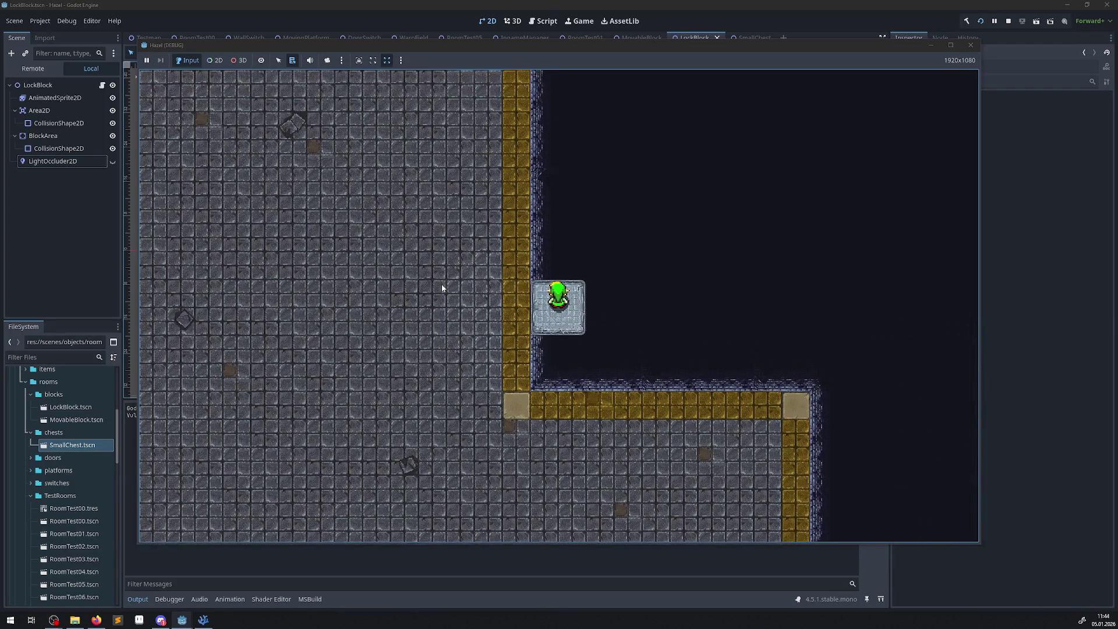
- Leave the platform, walk up the yellow walkway, ride the platform again, and shift the game window right
key("Left")
key("Up")
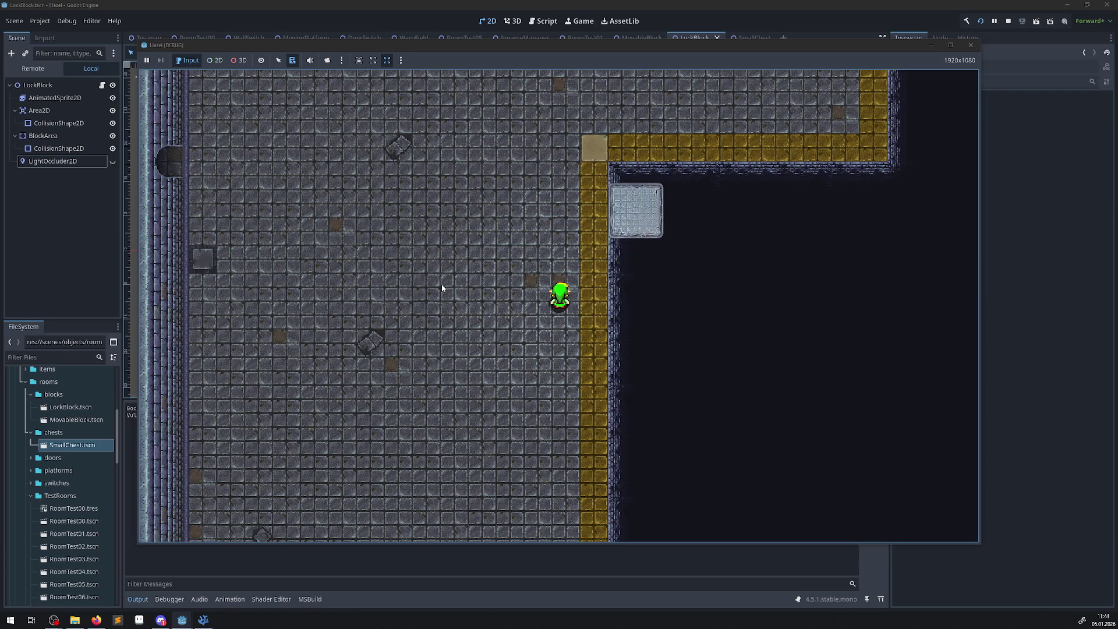
key("Up")
key("Right")
key("Down")
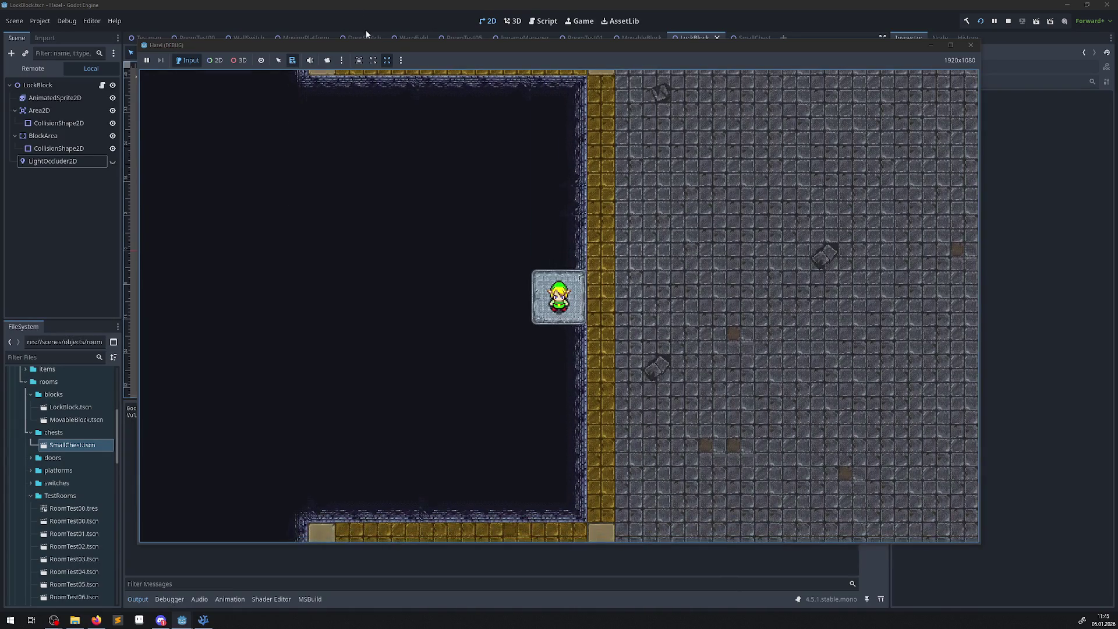
left_click_drag(373, 46, 398, 43)
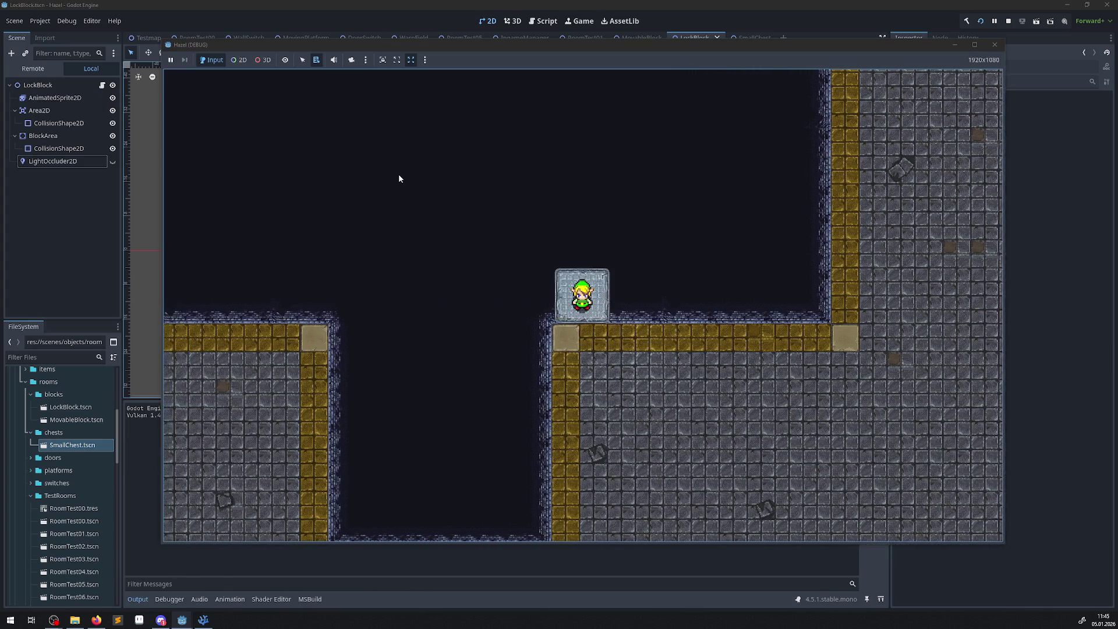
- Minimise the Hazel (DEBUG) game window and bring up MovingPlatform.cs in Visual Studio Code
left_click(146, 444)
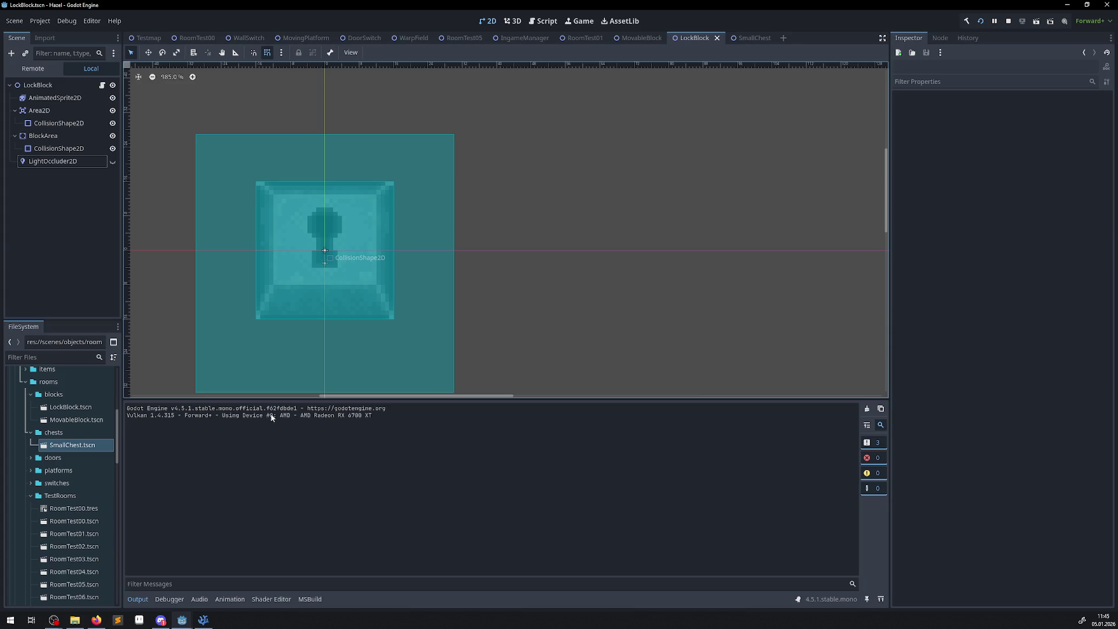
left_click(212, 620)
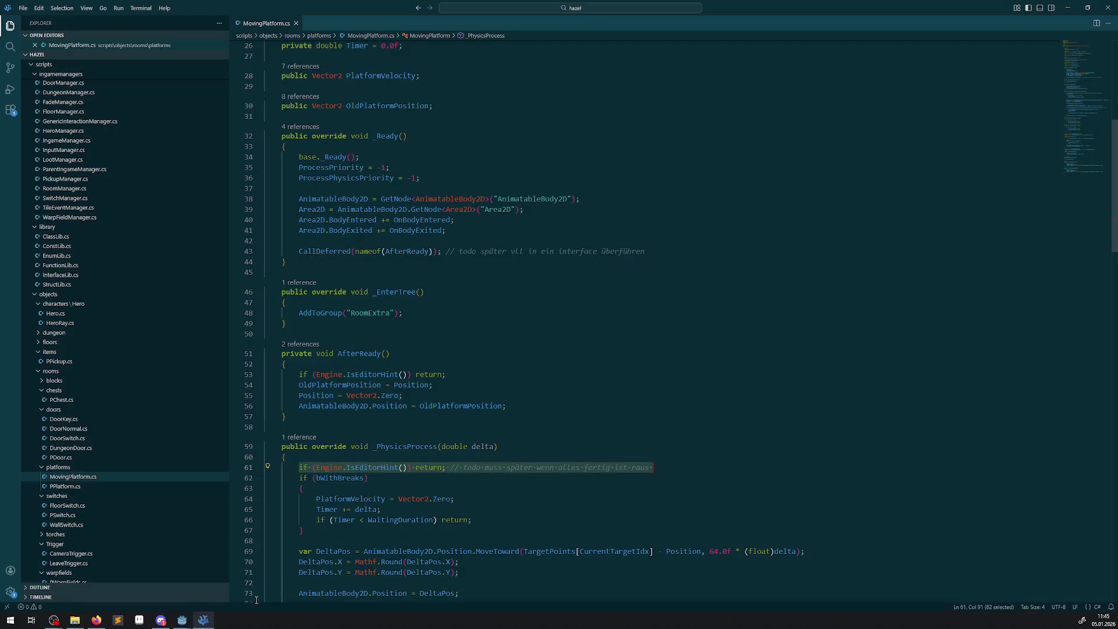
- Restore the Hazel (DEBUG) game window from the Godot taskbar preview
mouse_move(188, 622)
left_click(214, 599)
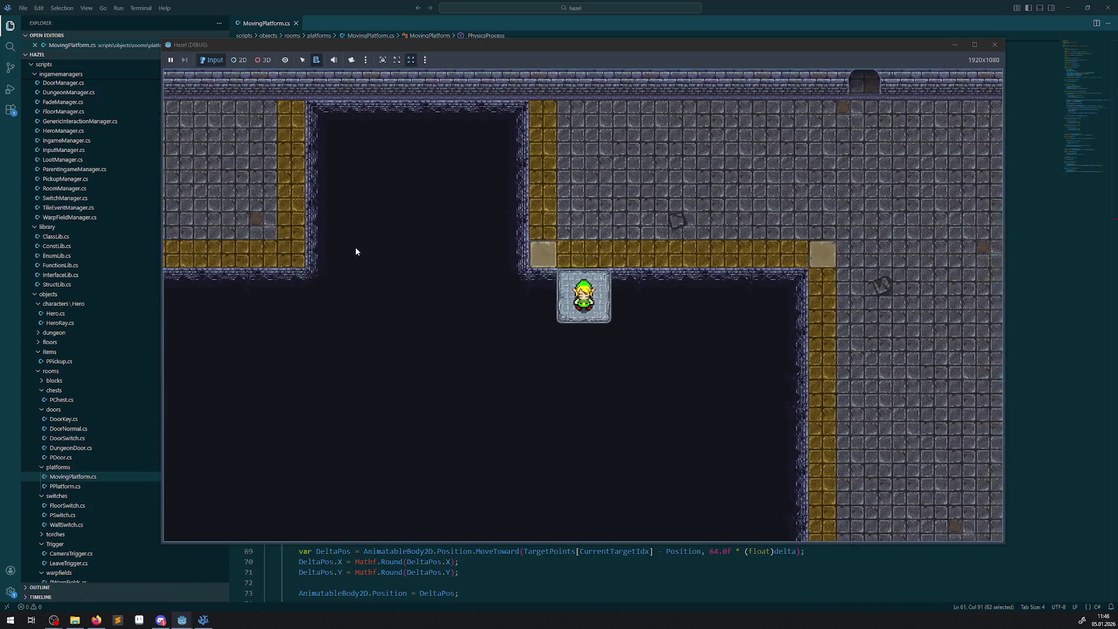
- Step off the platform, walk right and down the yellow strip, and stop beside the moving platform
key("Up")
key("Right")
key("Down")
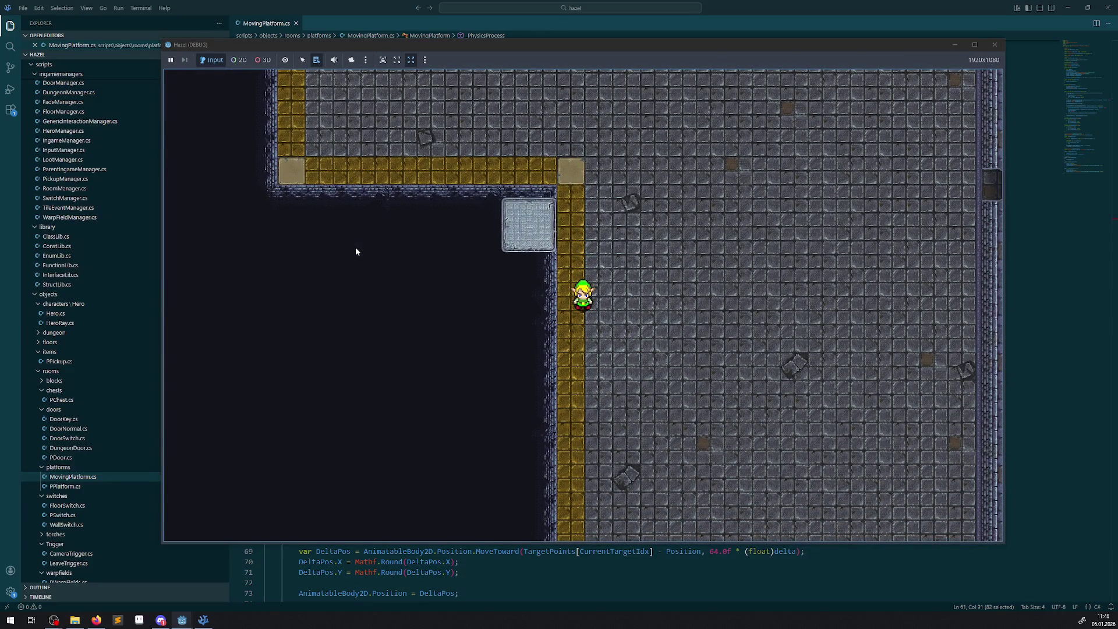
key("Left")
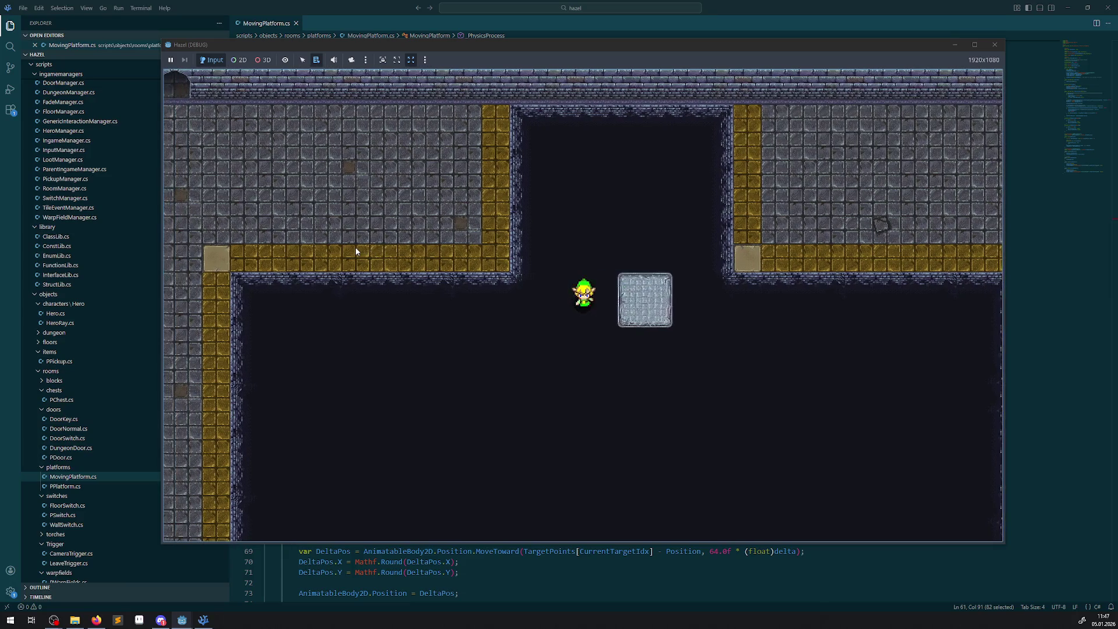
- Walk the hero across the new room, down the gold strip and back up
key("Right")
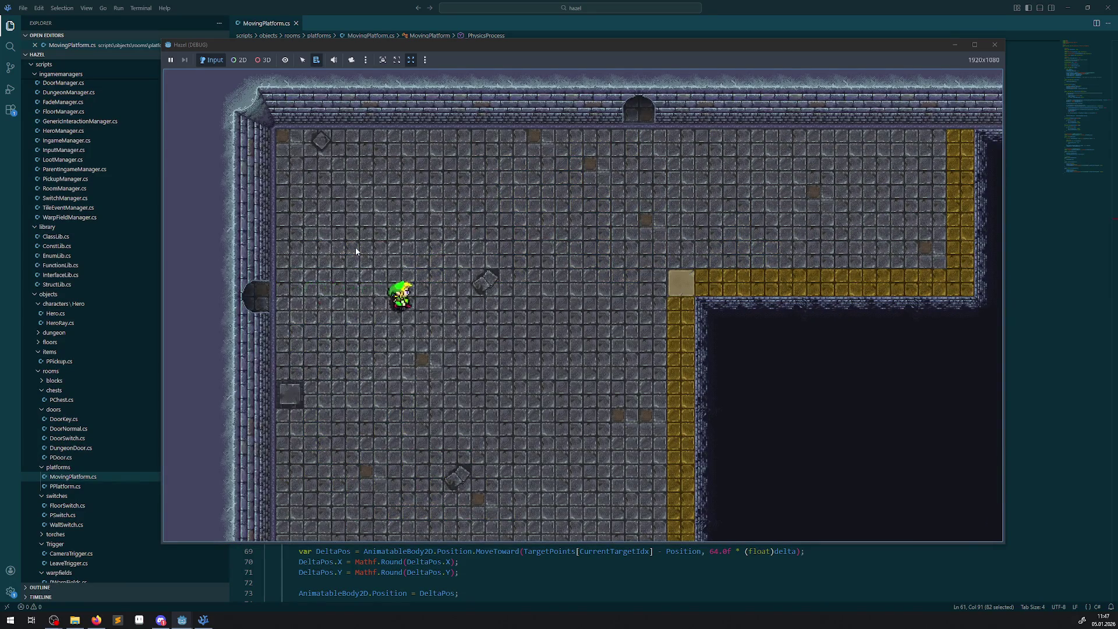
key("Right")
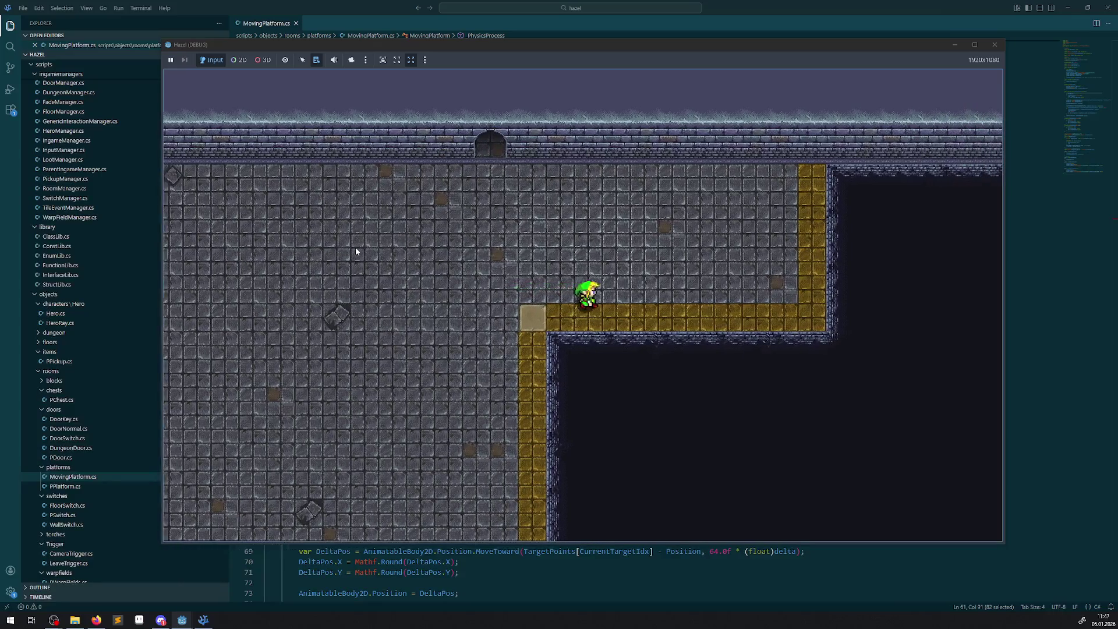
key("Left")
key("Down")
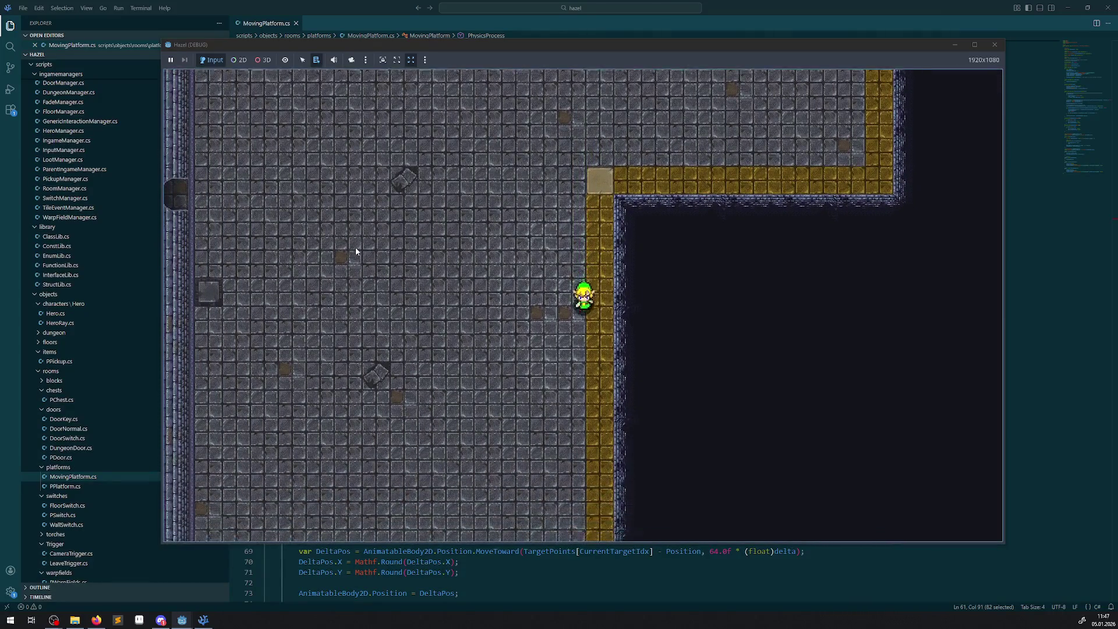
key("Down")
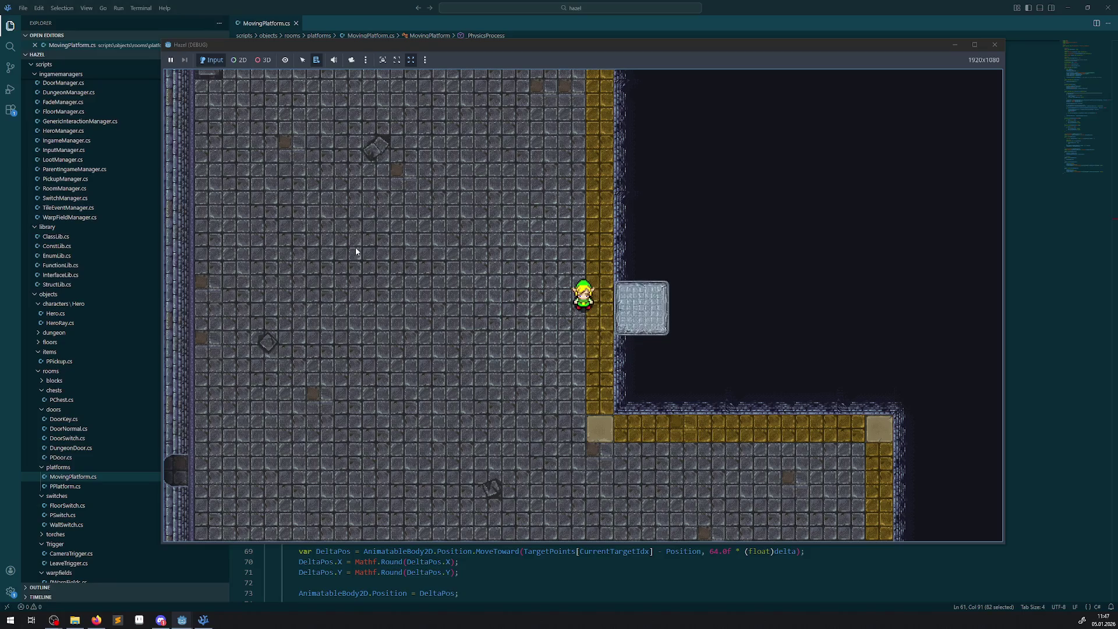
key("Up")
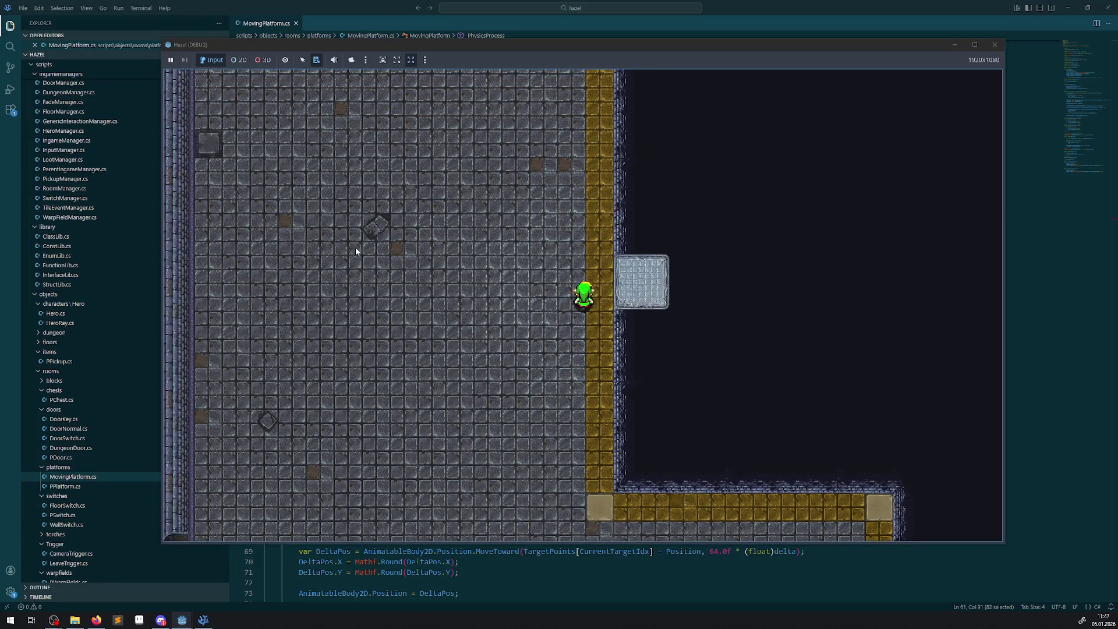
key("Up")
key("Right")
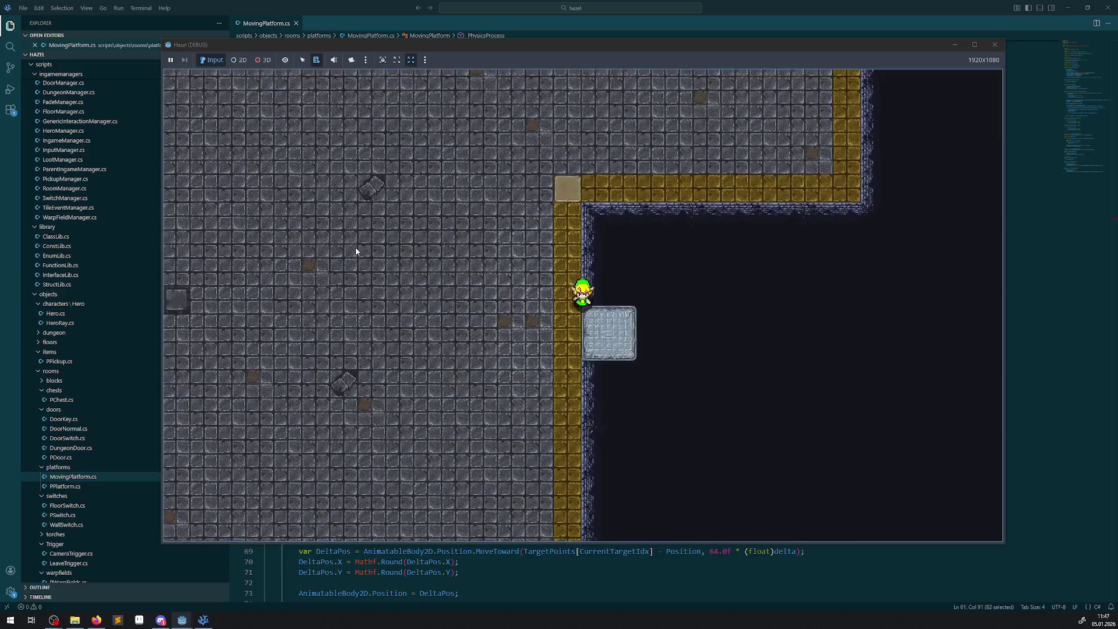
key("Right")
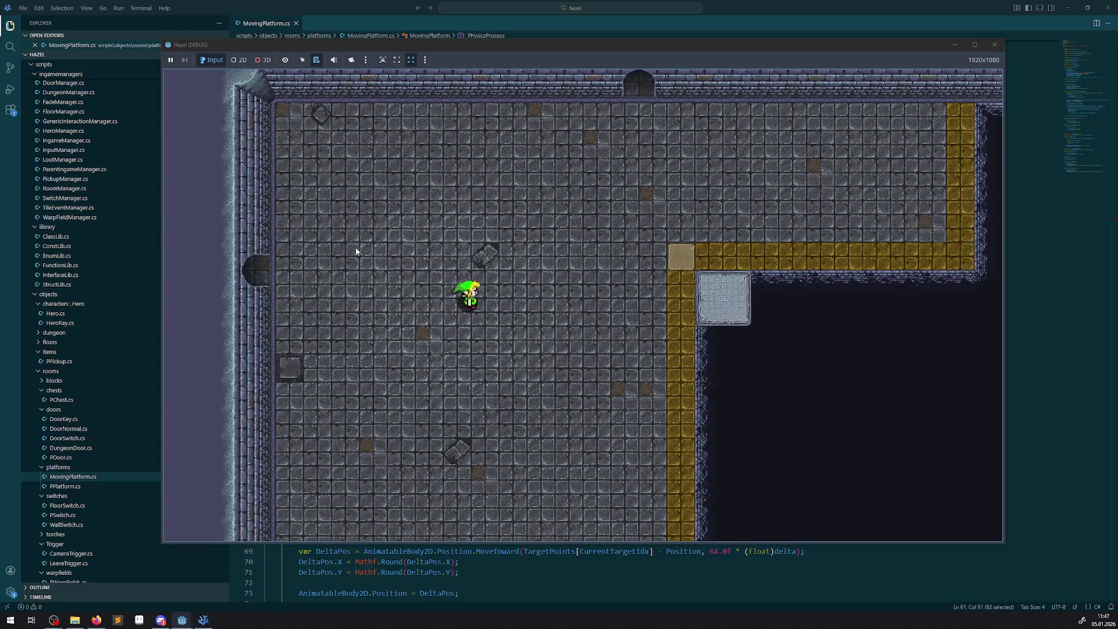
- Walk through the left door and up the yellow path into the room above, then close the game
key("Left")
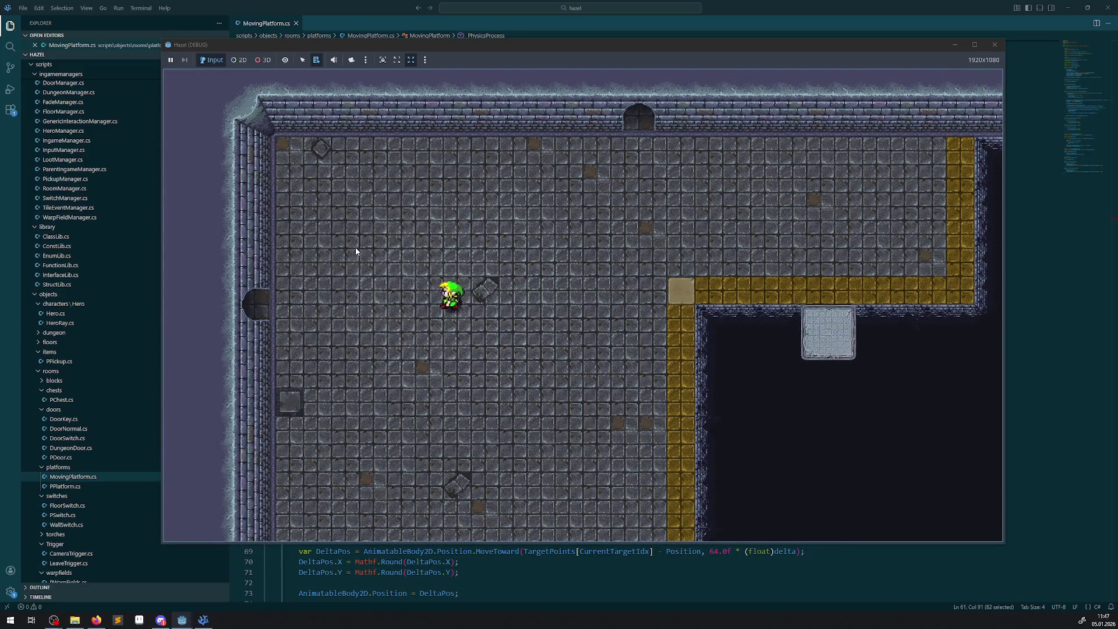
key("Left")
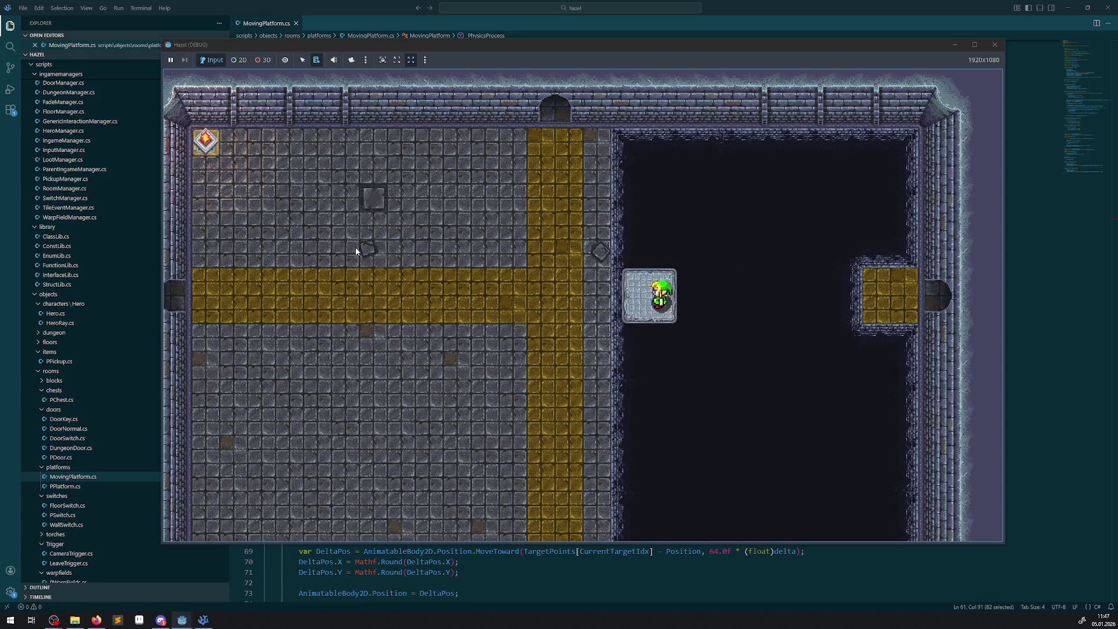
key("Left")
key("Up")
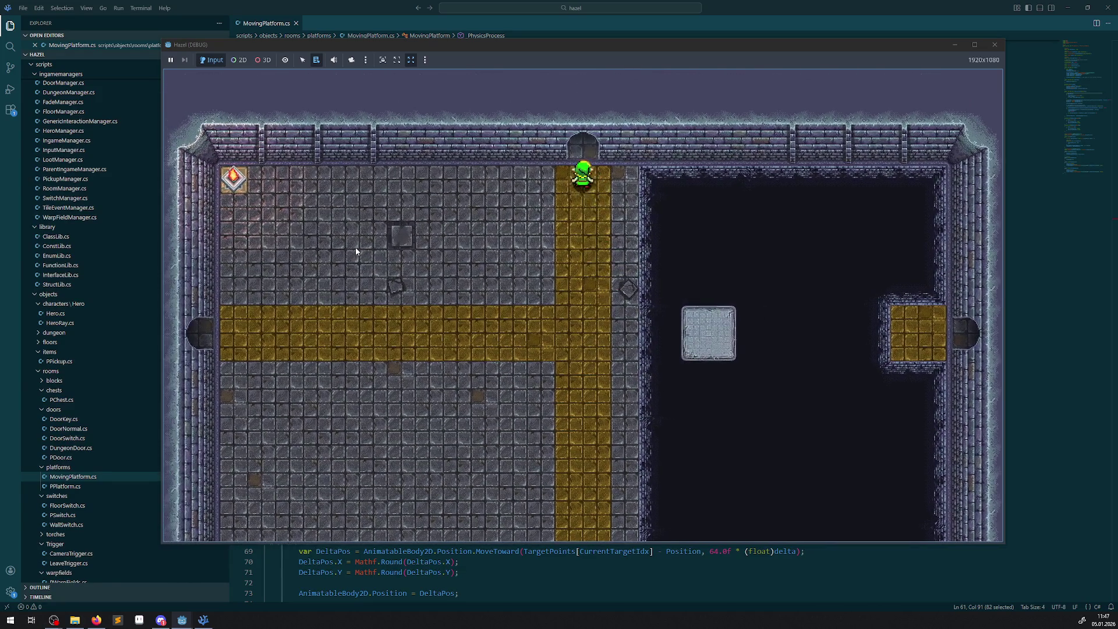
key("Up")
key("Right")
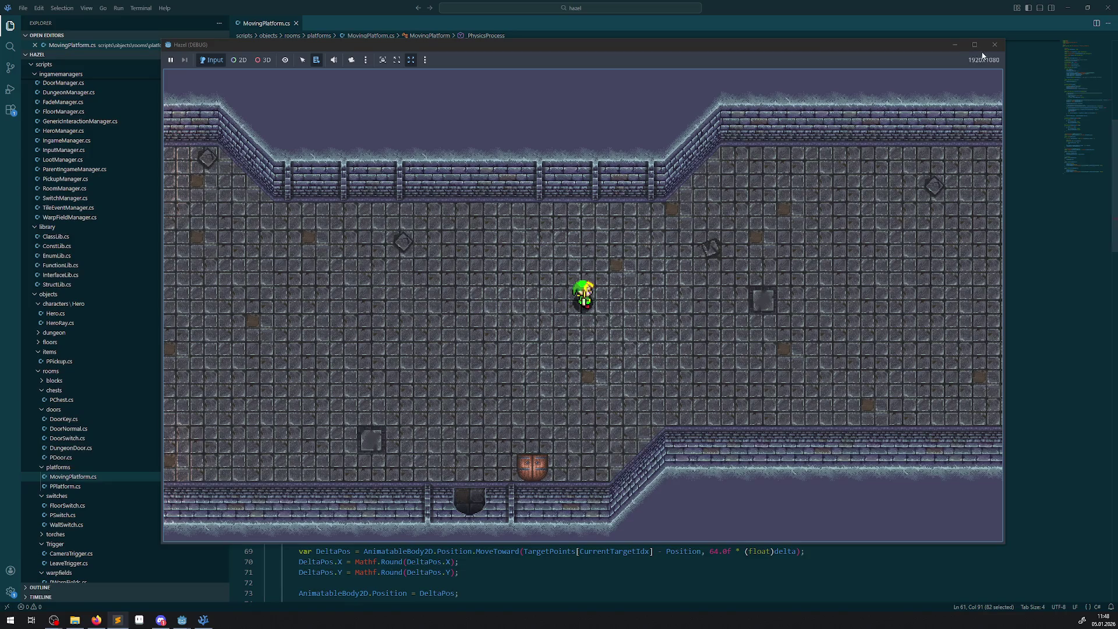
left_click(993, 45)
- Open IngameManager.tscn from the FileSystem dock and select its PickupManager node
left_click(200, 623)
left_click(182, 619)
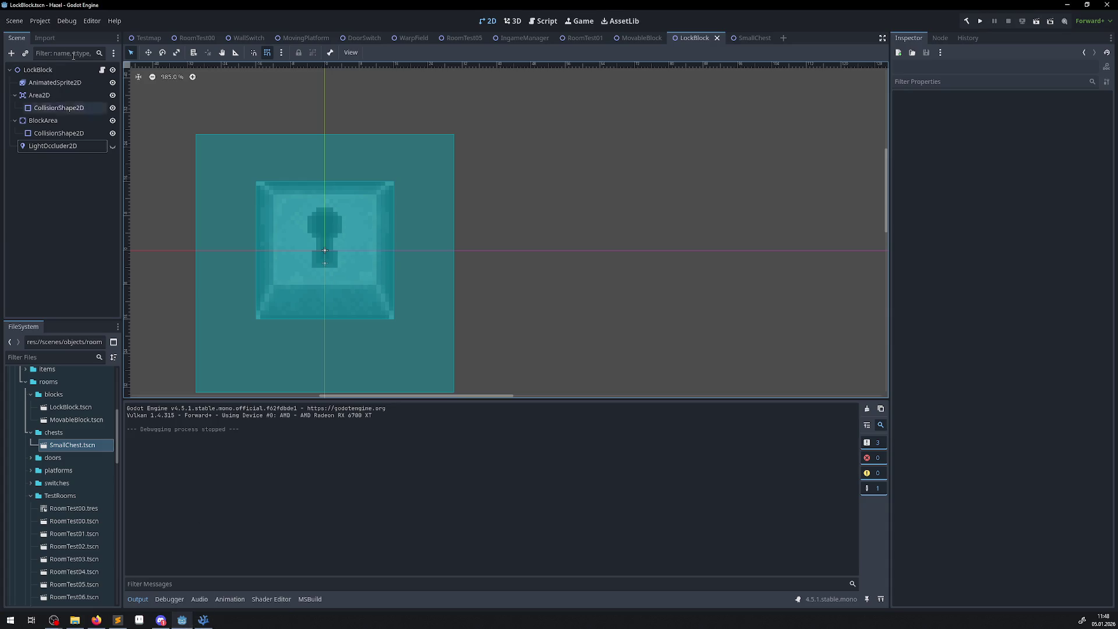
scroll(88, 437, "up", 5)
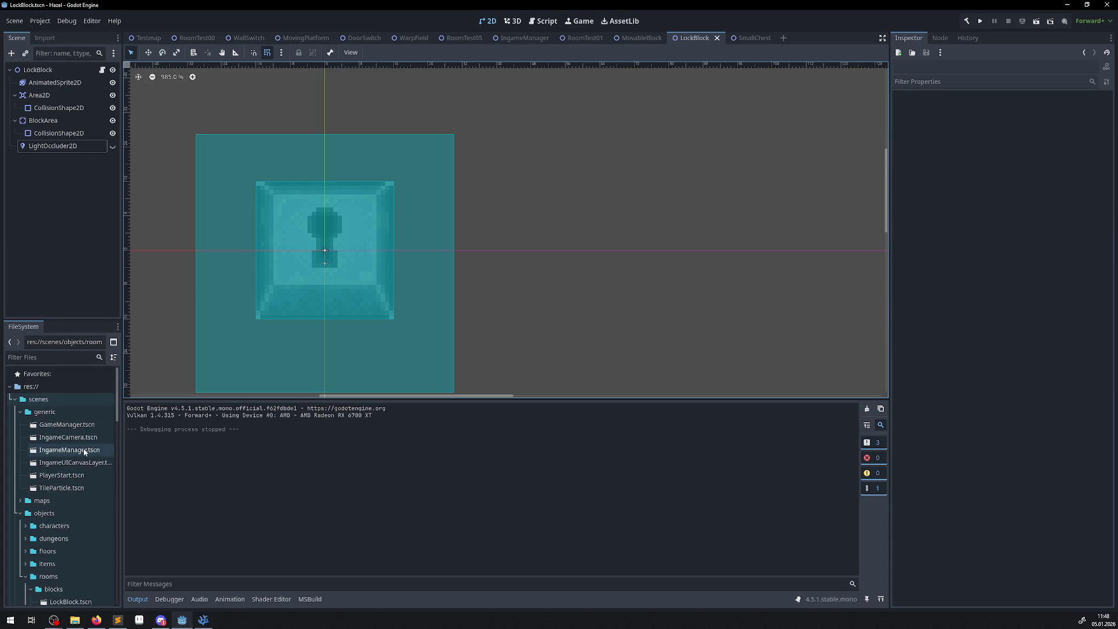
left_click(85, 450)
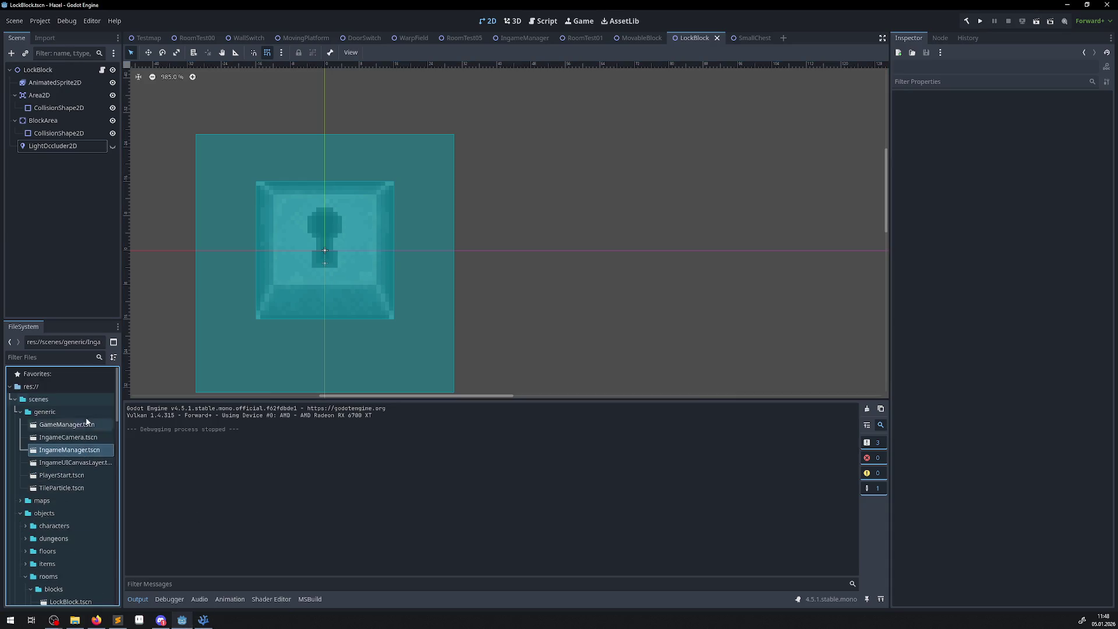
double_click(71, 452)
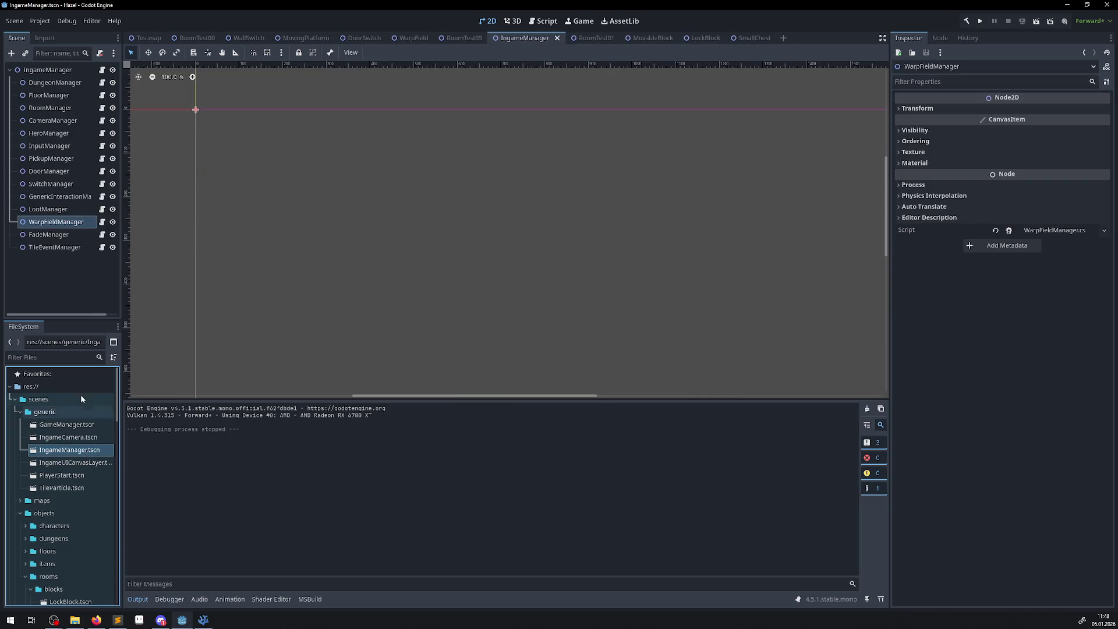
left_click(75, 165)
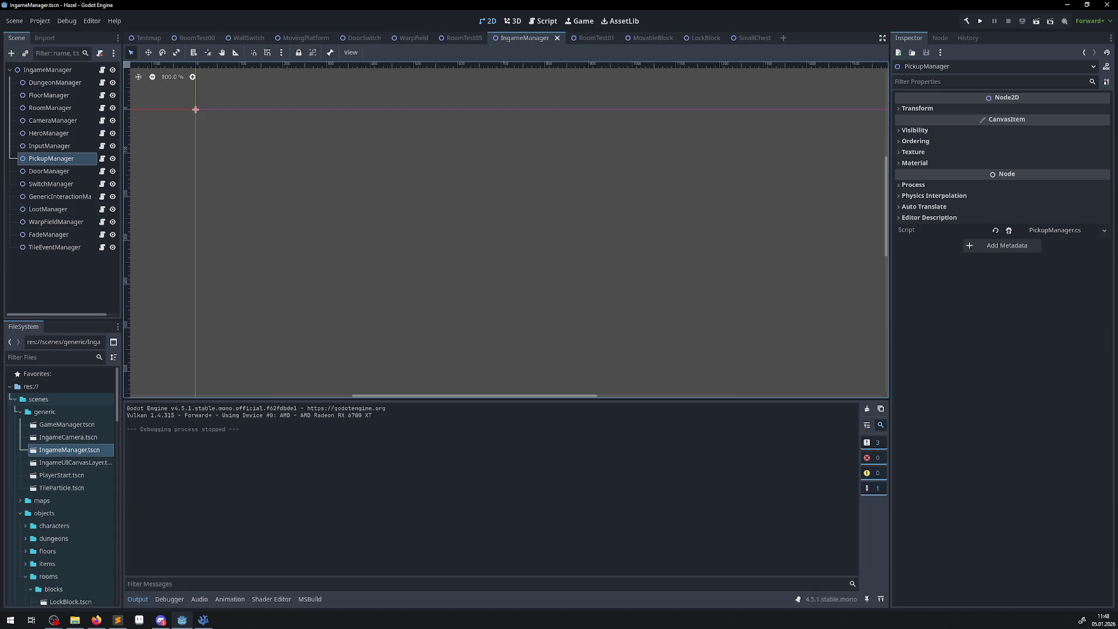
key("alt+Tab")
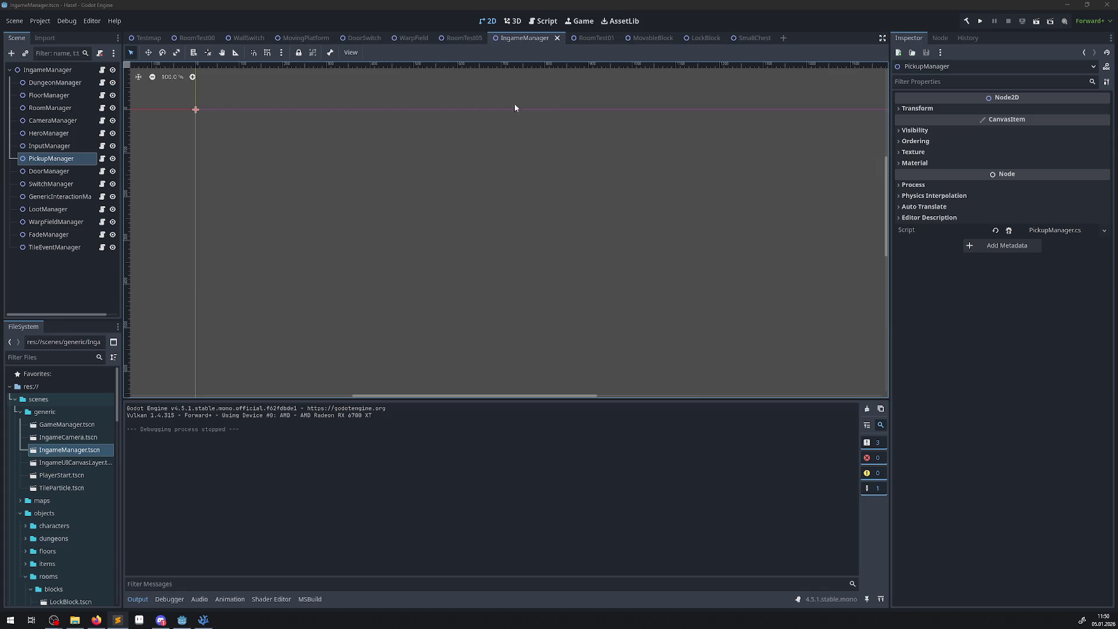
left_click(981, 20)
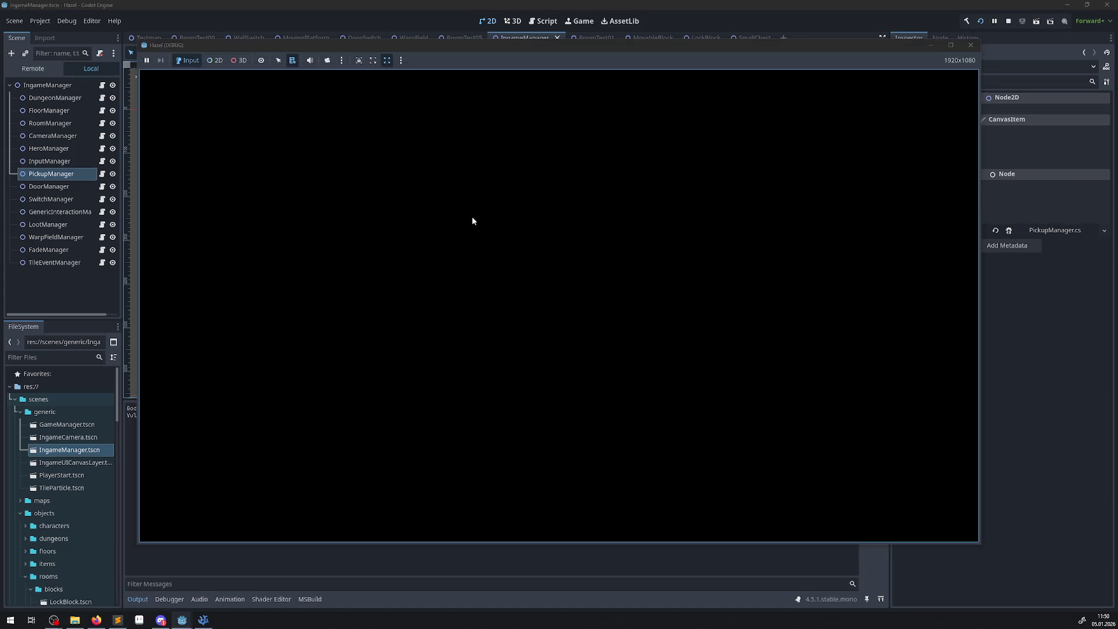
key("Left")
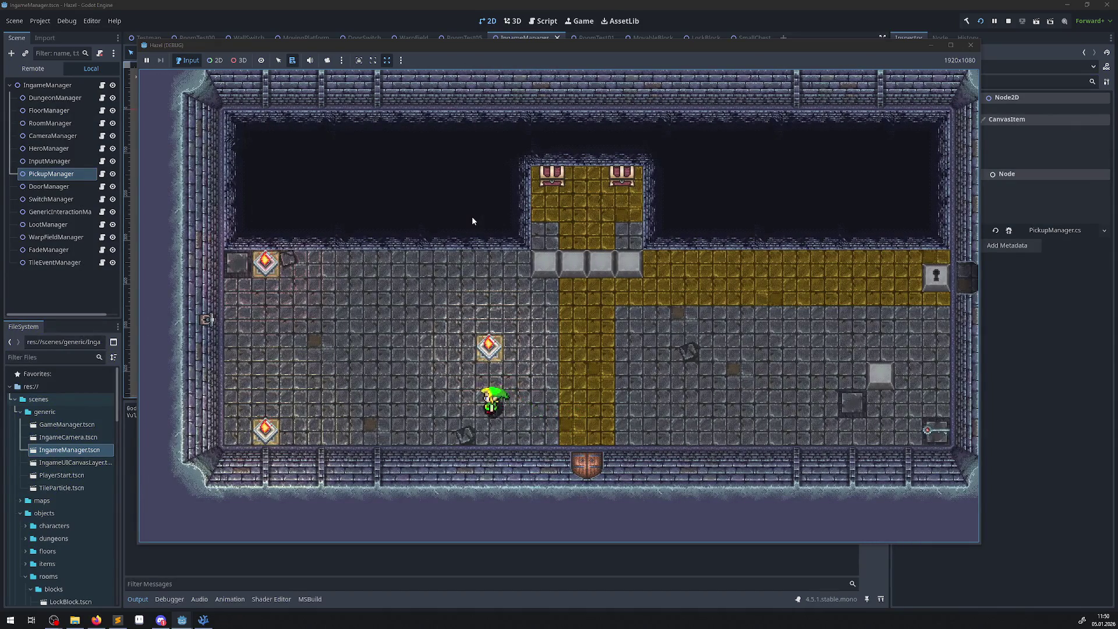
key("Up")
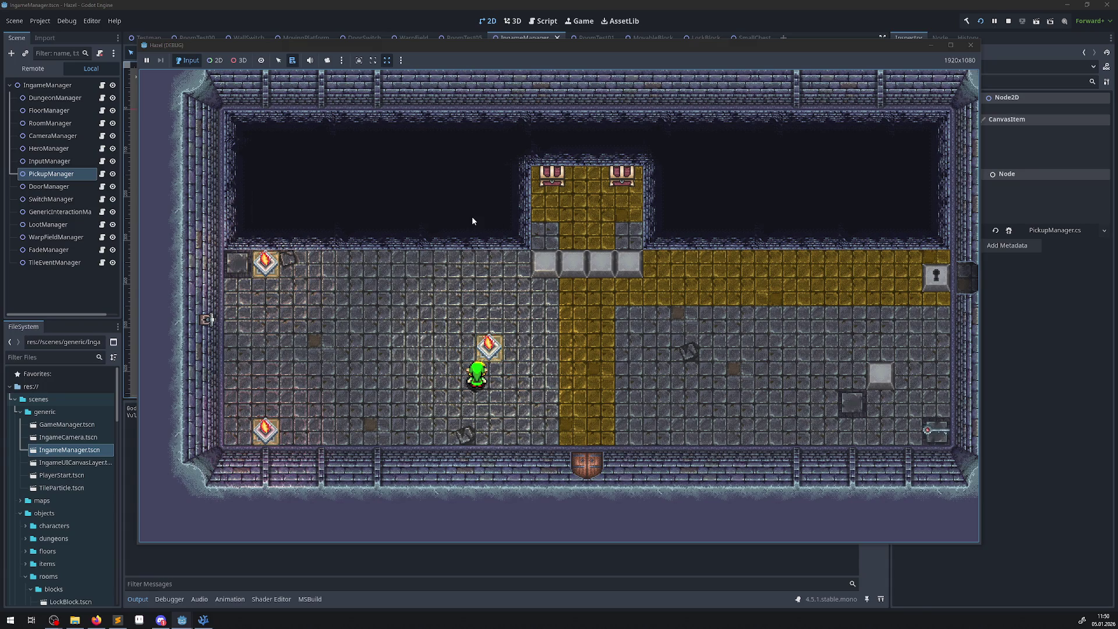
key("Down")
key("Left")
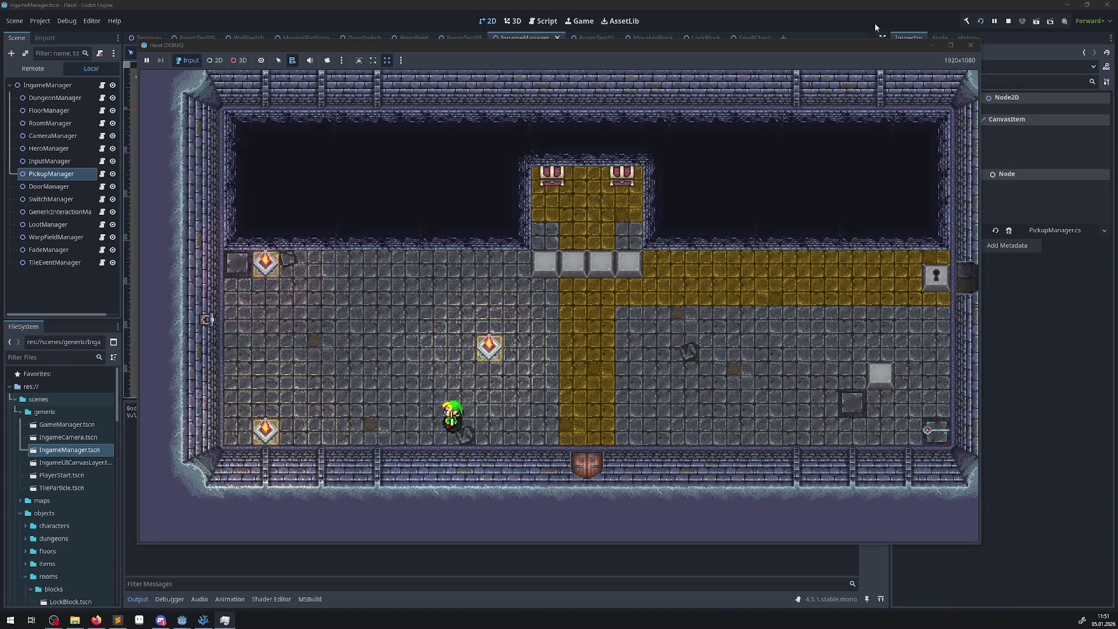
left_click(969, 46)
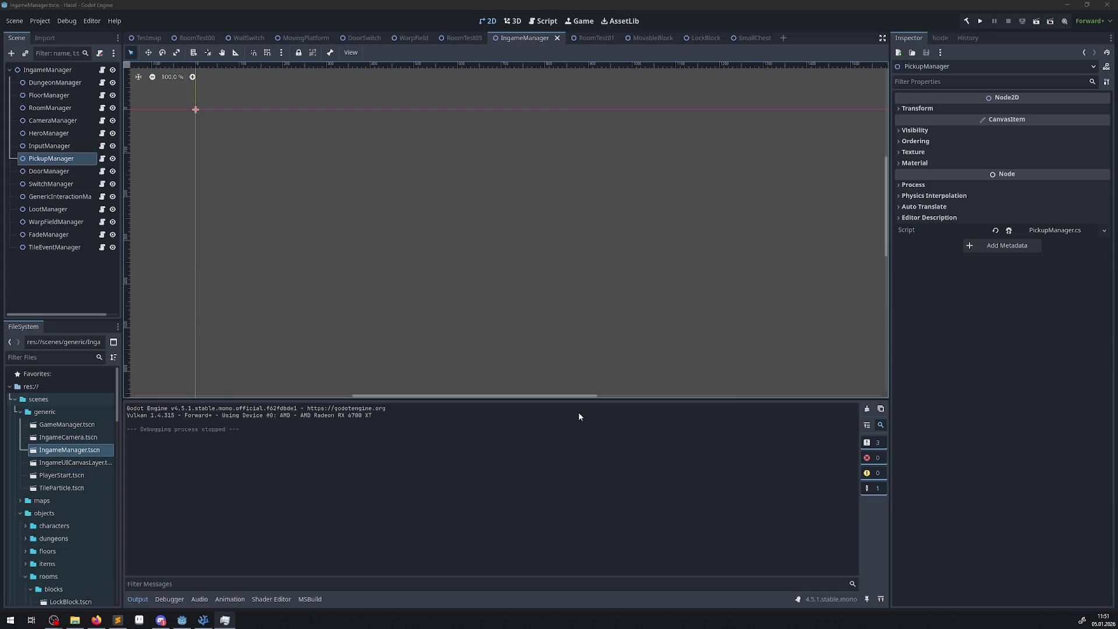
- Run the project again, move its window aside, and walk the hero up the gold path
left_click(977, 25)
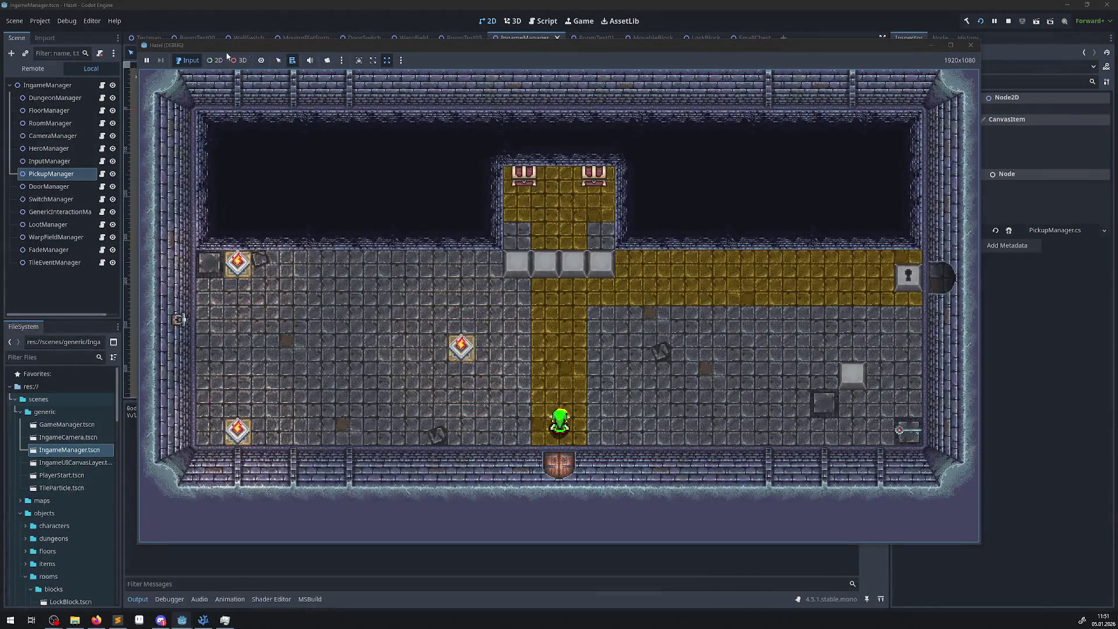
mouse_move(493, 48)
left_mouse_down()
mouse_move(440, 89)
mouse_move(452, 51)
mouse_move(466, 64)
left_mouse_up()
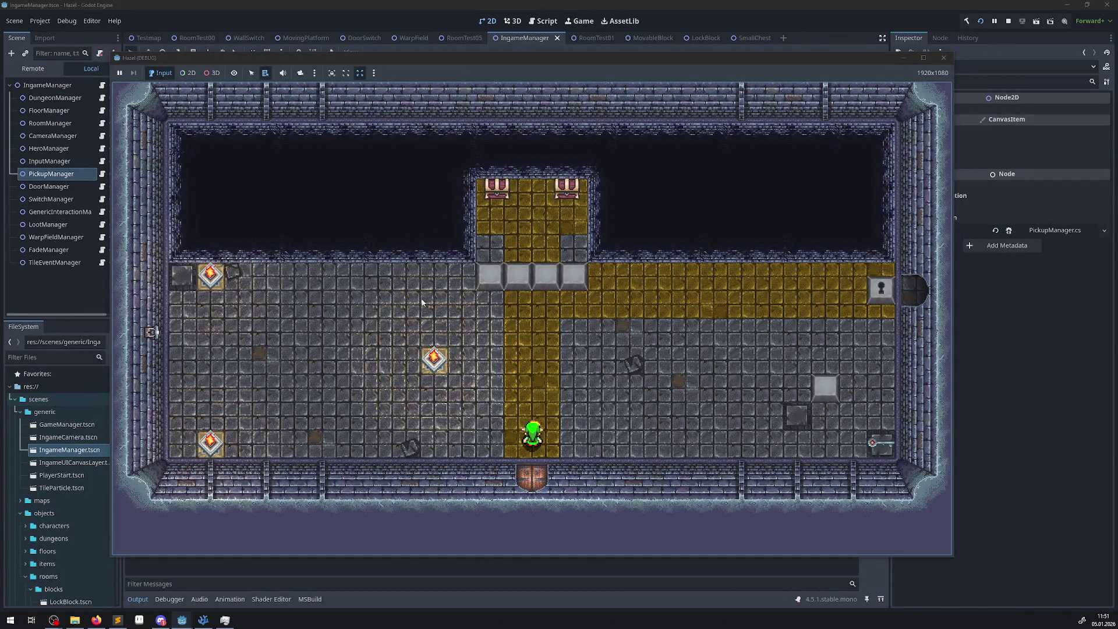
key("Up")
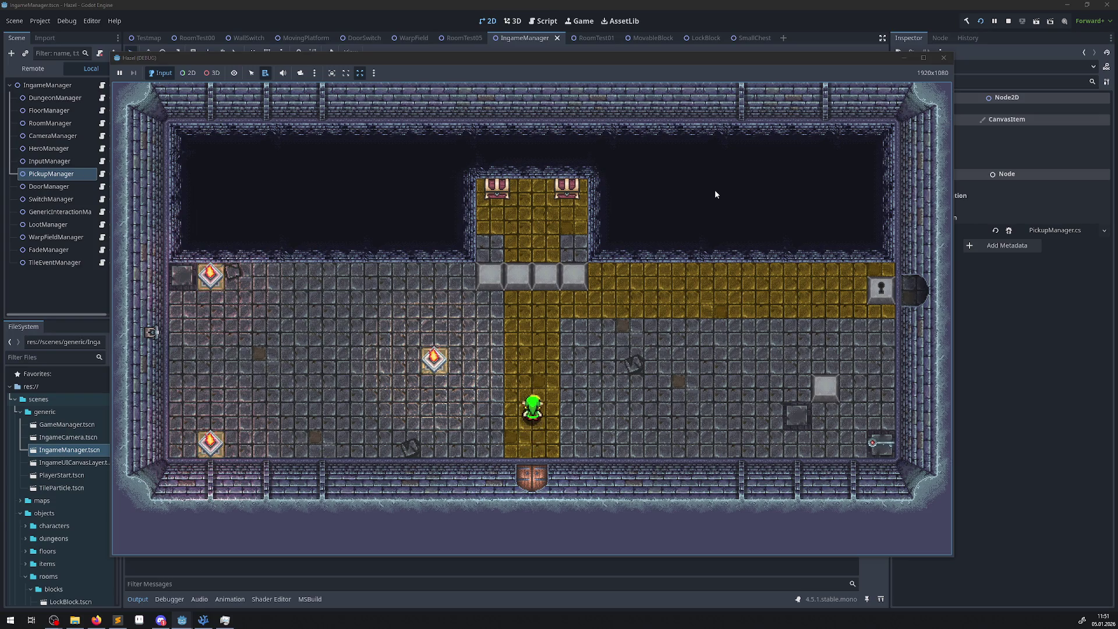
key("Up")
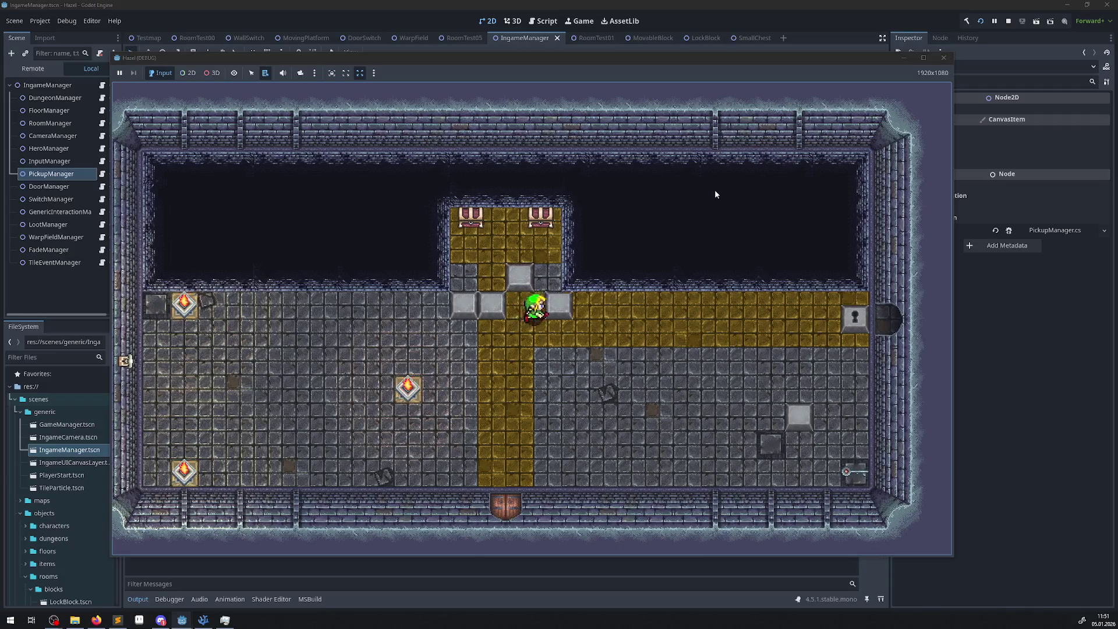
- Step the hero off the blocks, push the grey blocks right, then head down-right off the junction
key("Down")
key("Left")
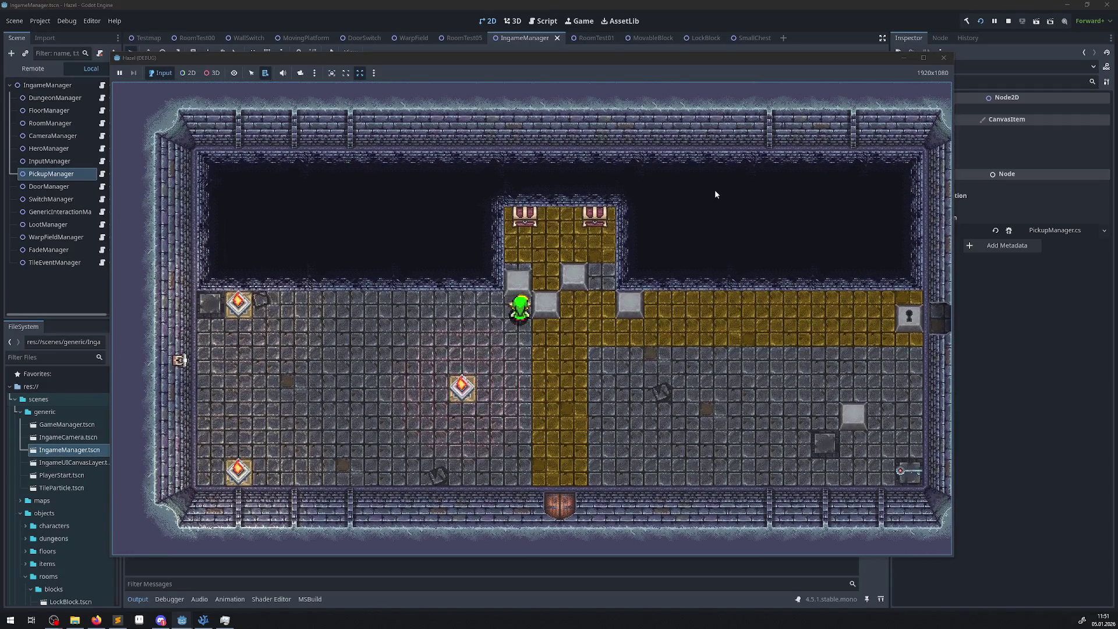
key("Right")
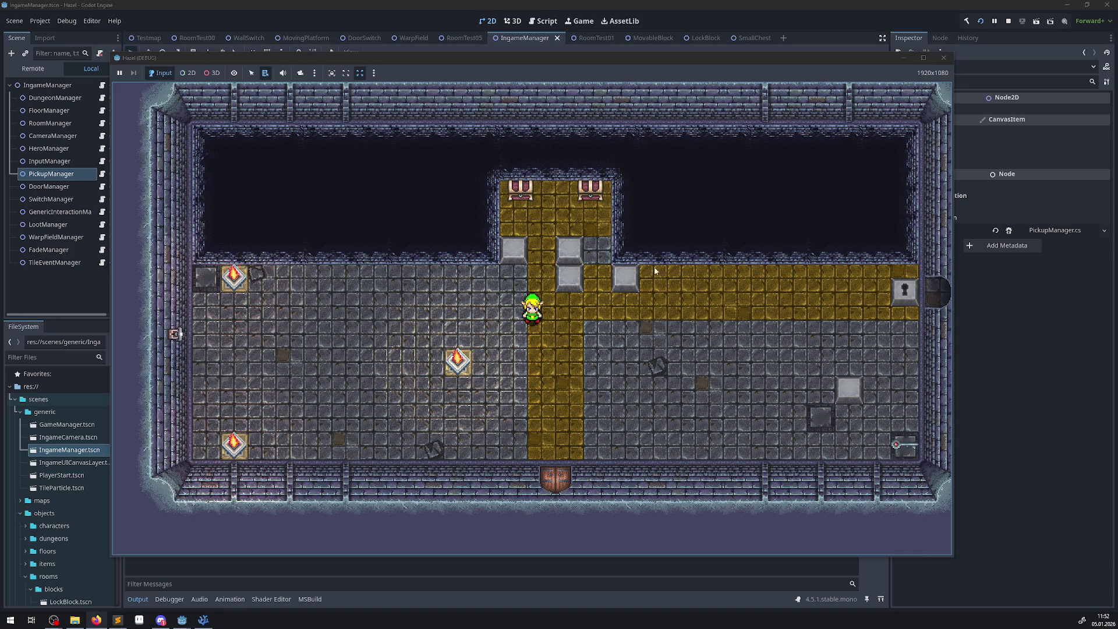
key("Right")
key("Down")
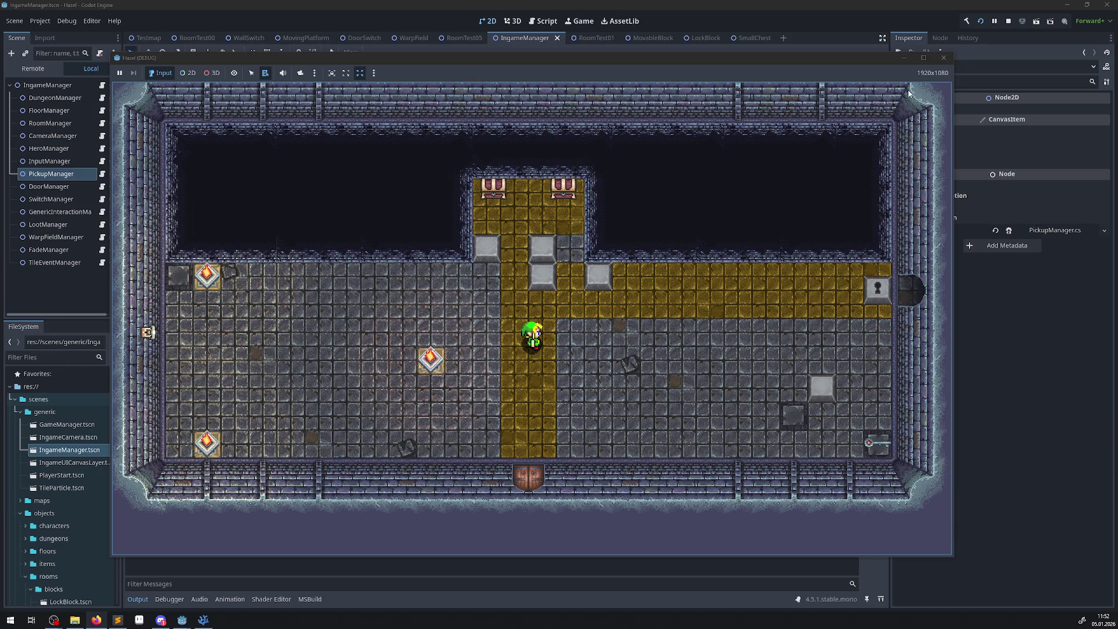
- Walk the hero up, down and left along the gold path around the room
key("Up")
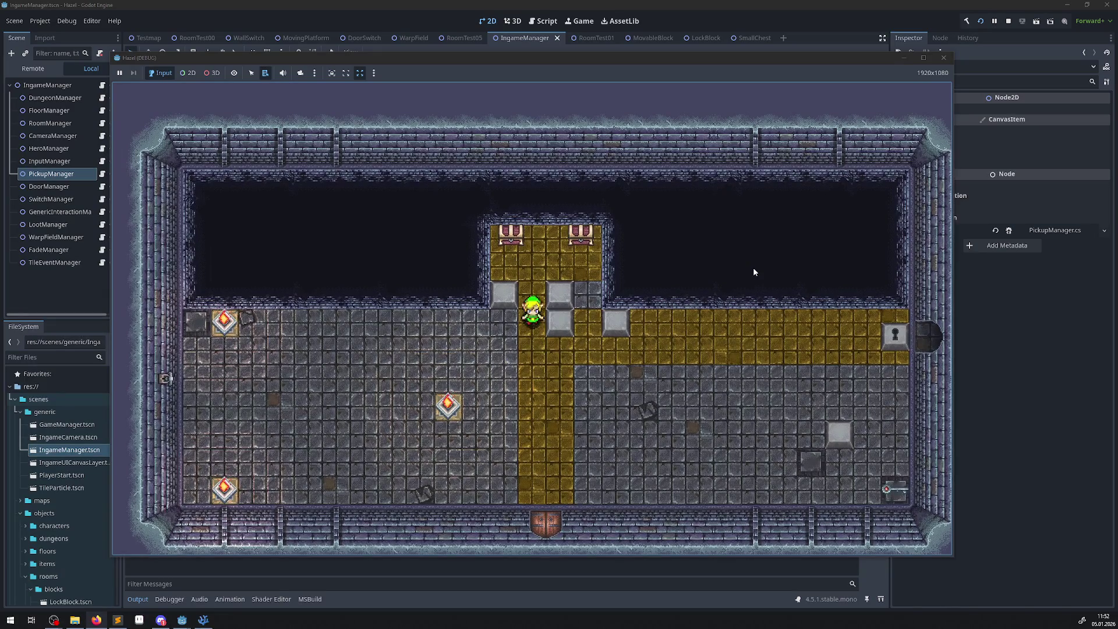
key("Down")
key("Left")
key("Right")
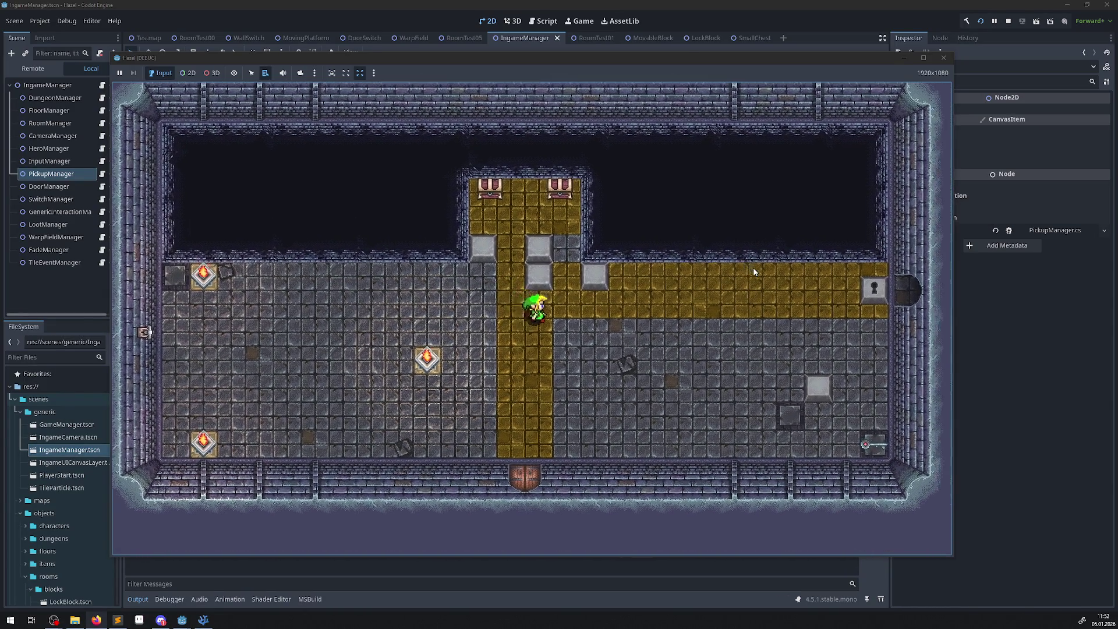
key("Right")
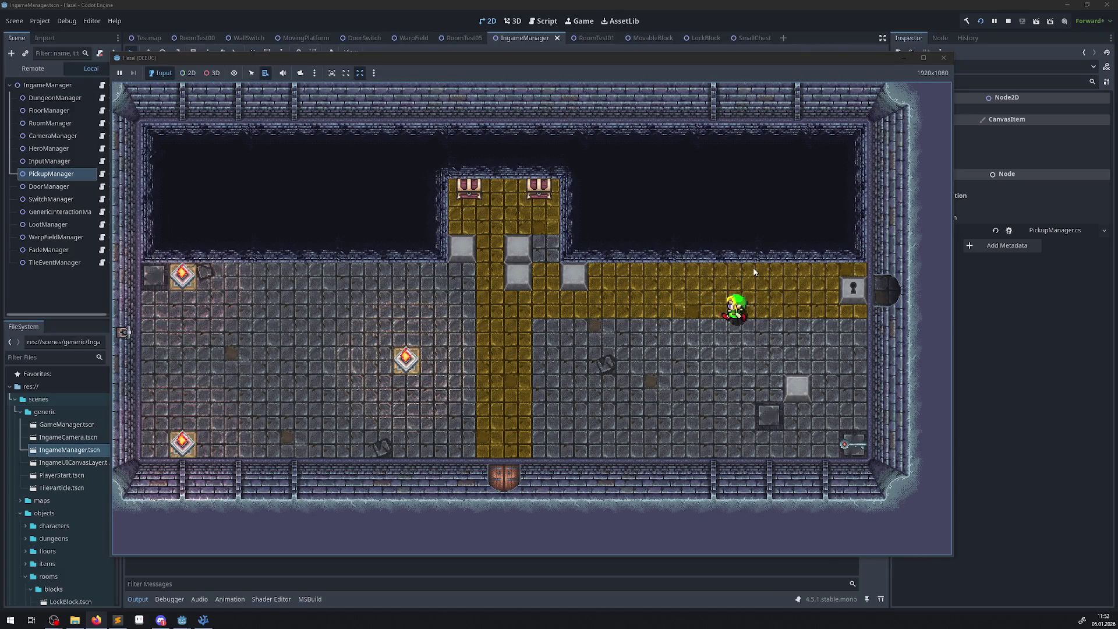
key("Left")
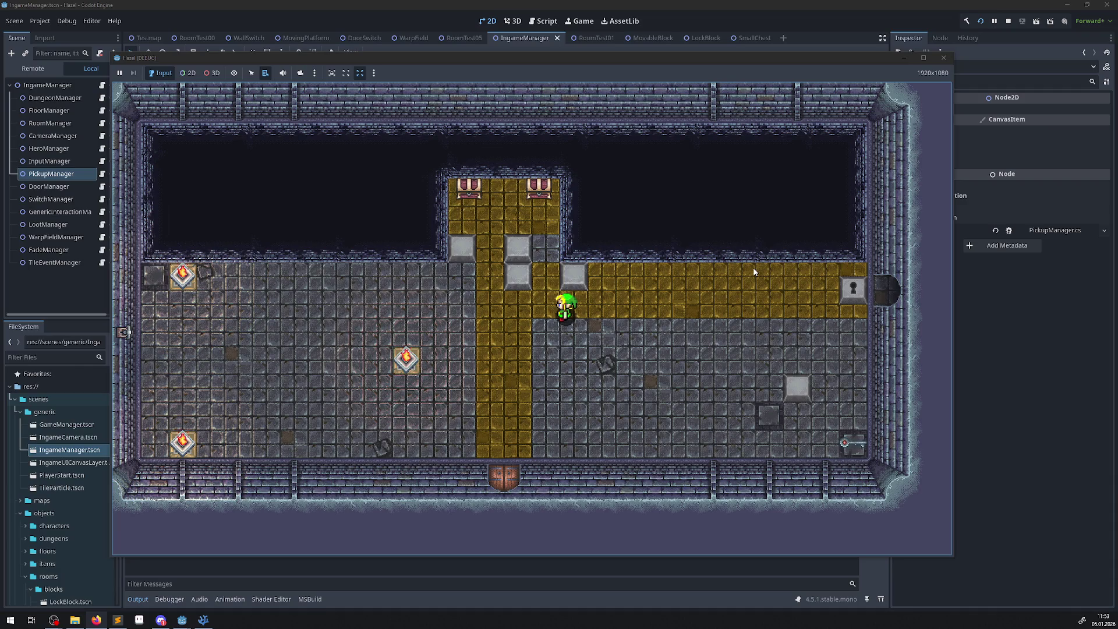
key("Left")
key("Down")
key("Left")
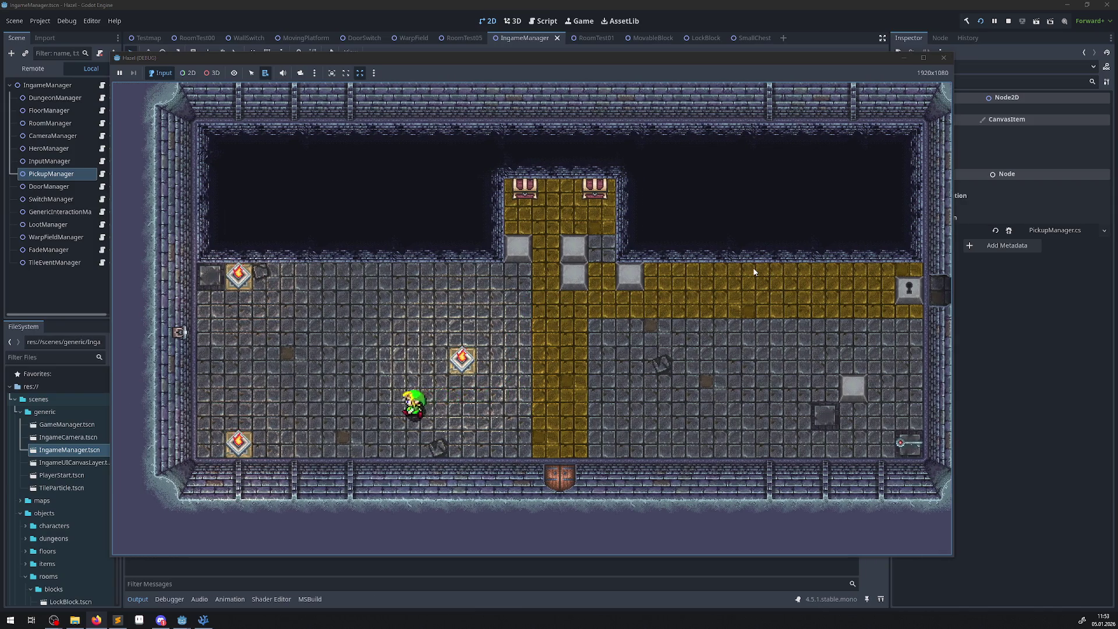
key("Left")
key("Up")
key("Right")
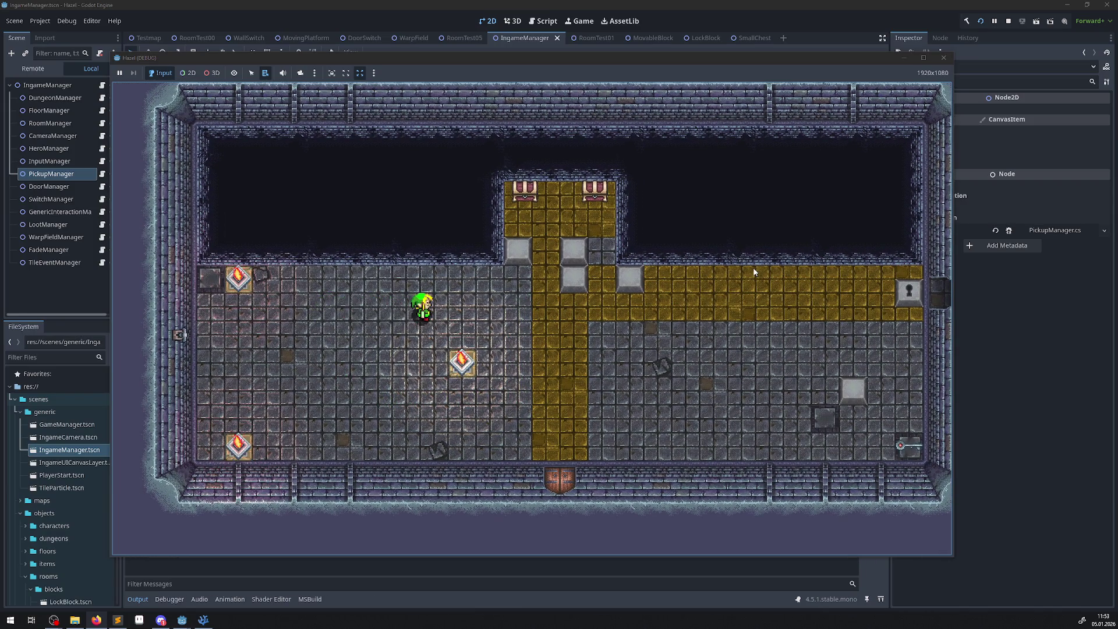
- Walk the hero right along the yellow path onto the corner switch and through the right door
key("Right")
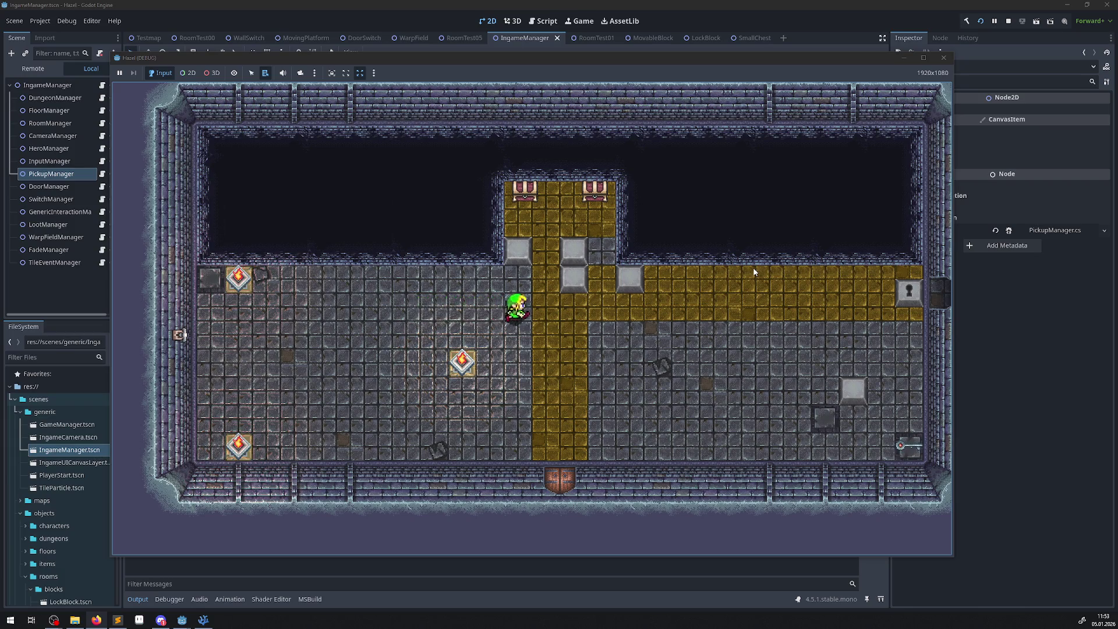
key("Right")
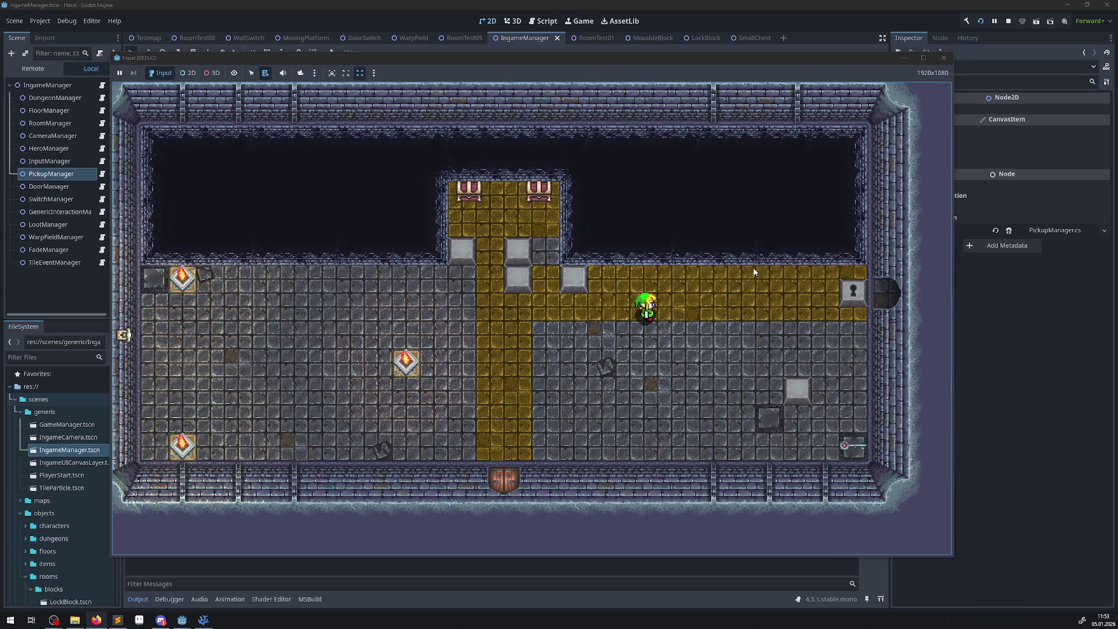
key("Down")
key("Right")
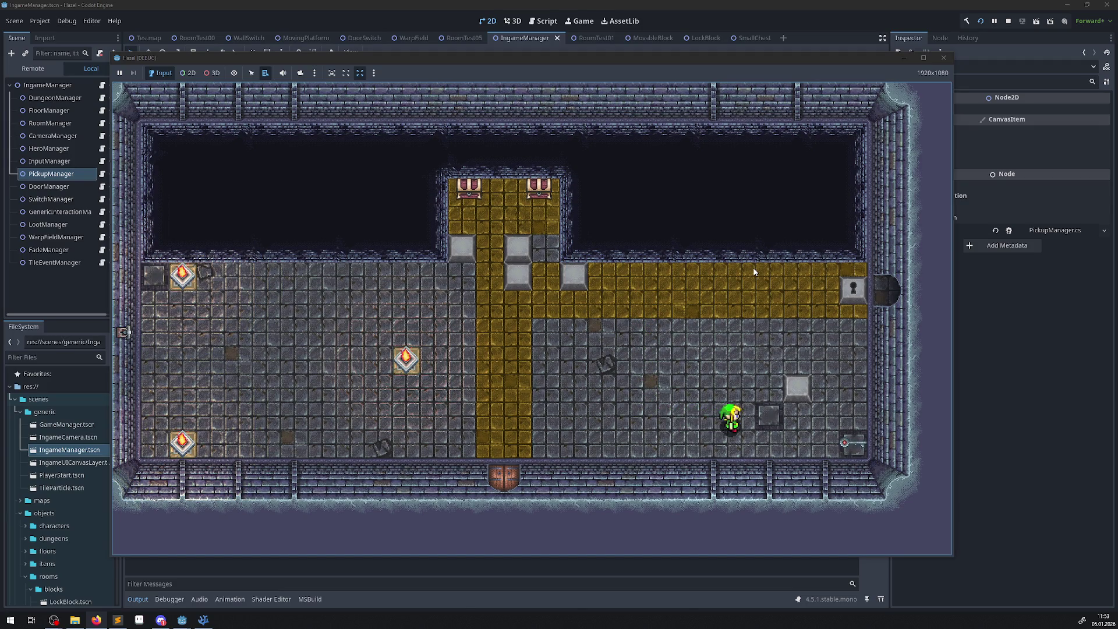
key("Right")
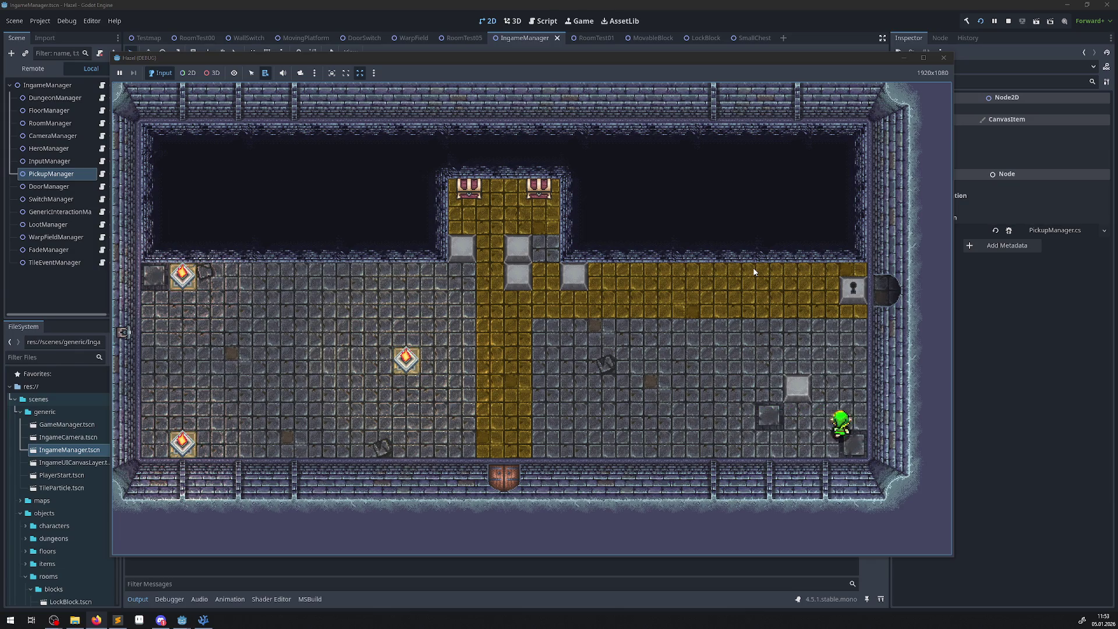
key("Up")
key("Up")
key("Right")
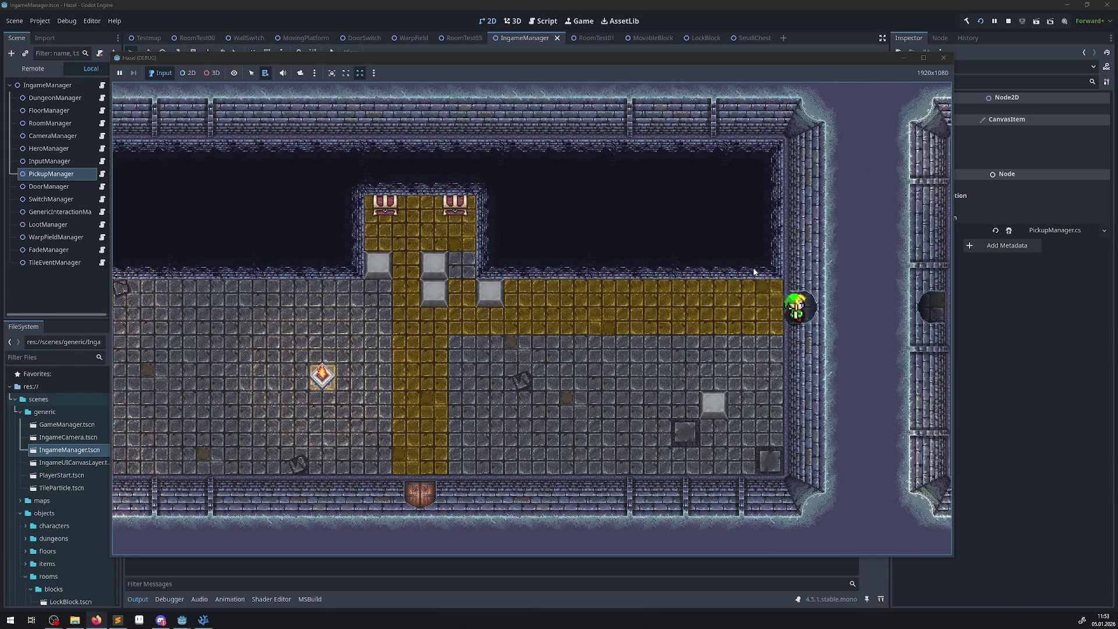
- Walk the hero into the new room, down through the bottom door and around the lower room
key("Right")
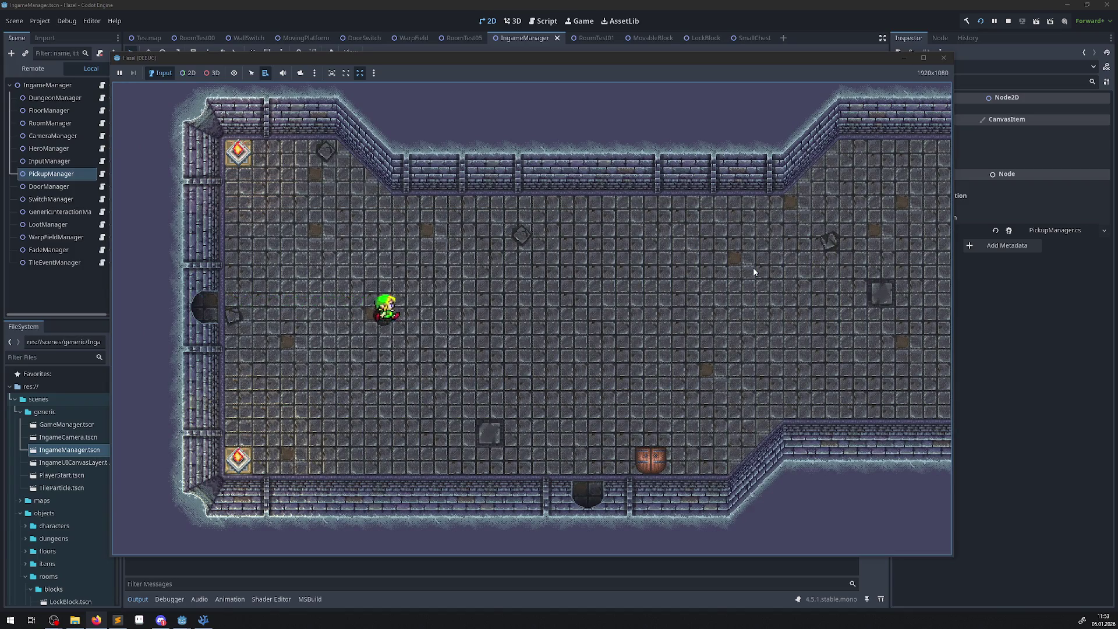
key("Down")
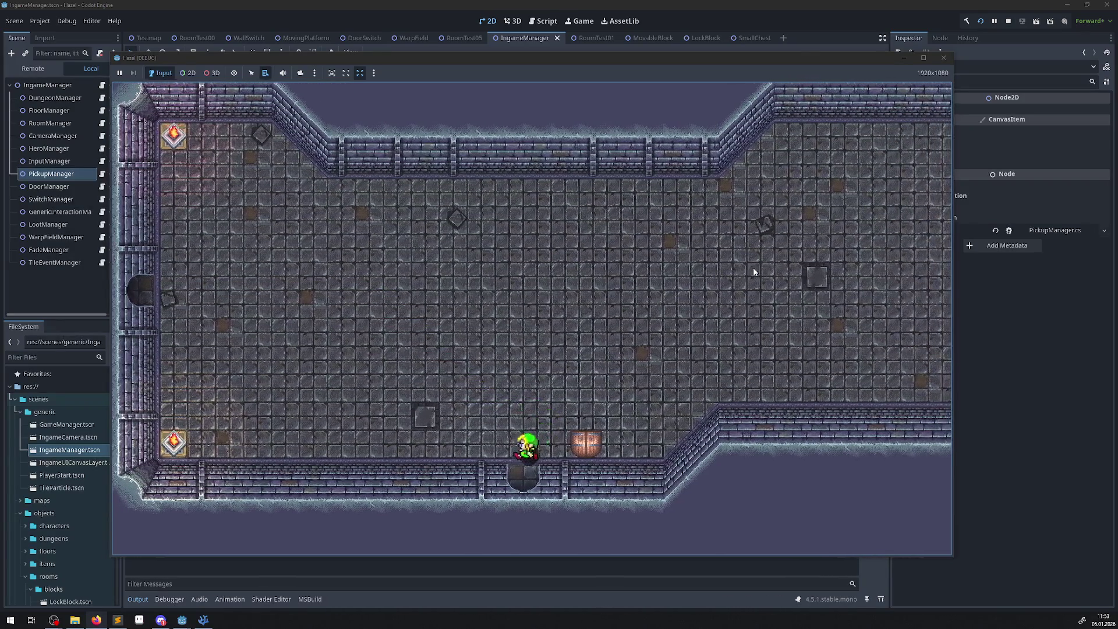
key("Down")
key("Left")
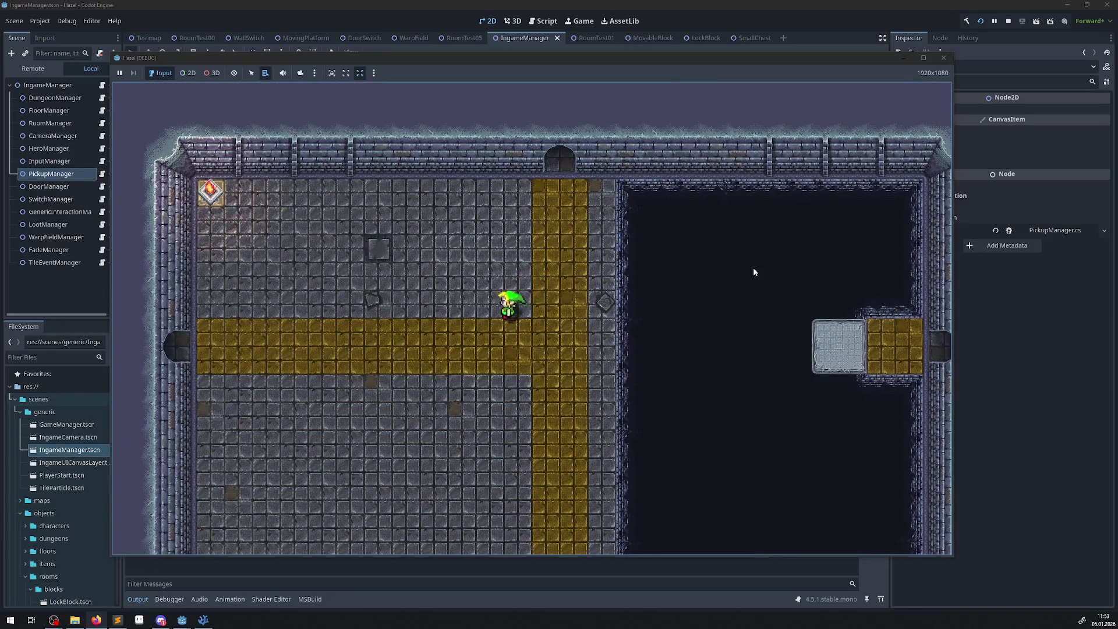
key("Down")
key("Right")
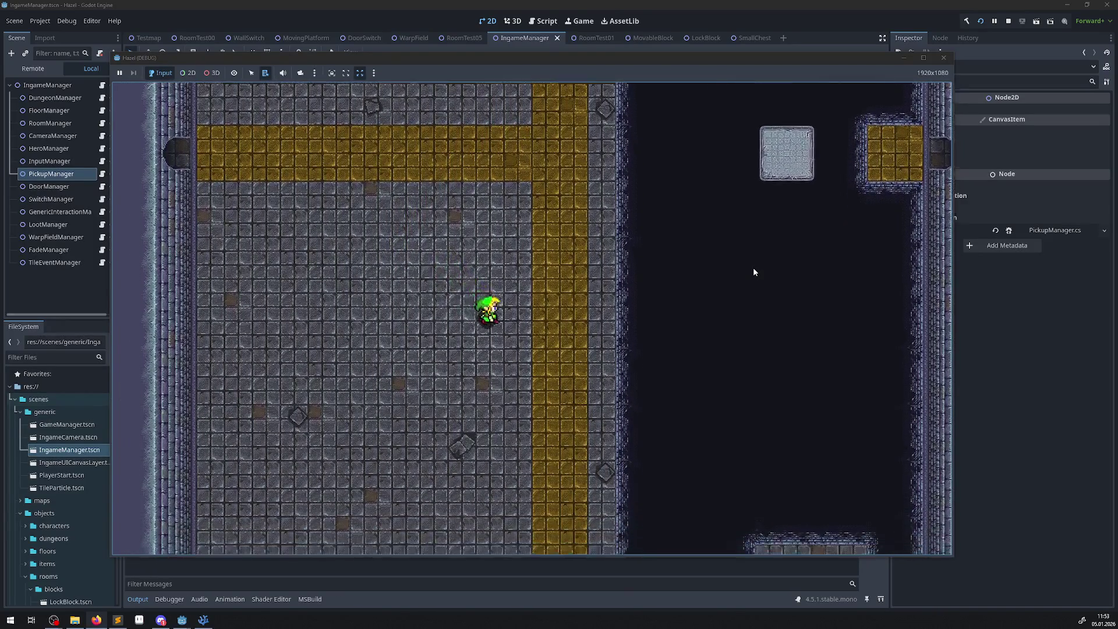
key("Down")
key("Left")
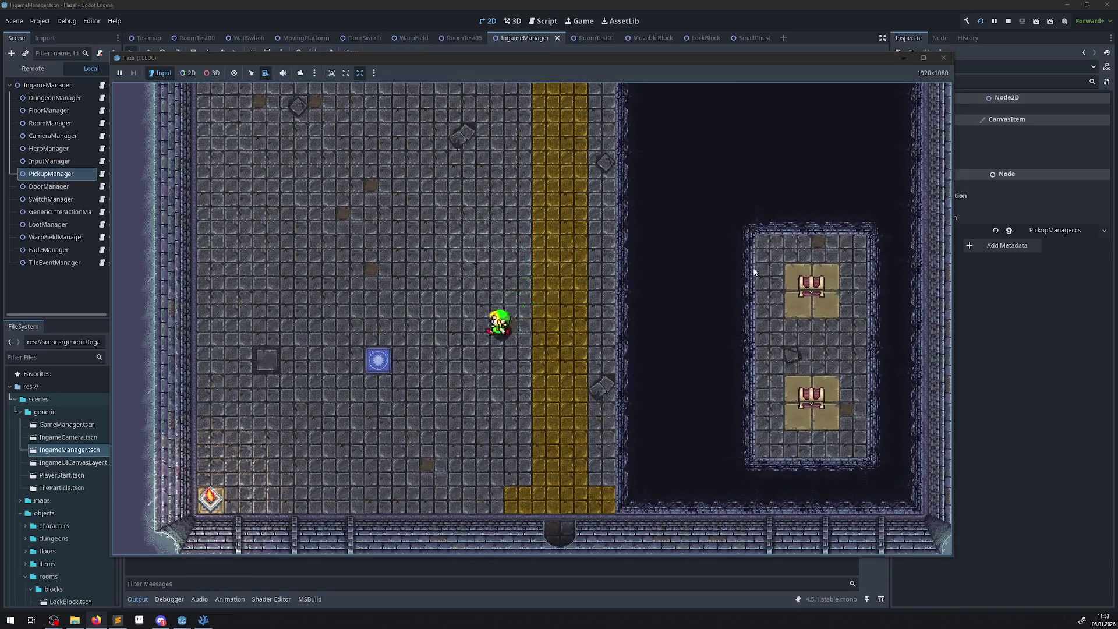
- Step the hero onto the blue warp tile, then close the game window to stop debugging
key("Left")
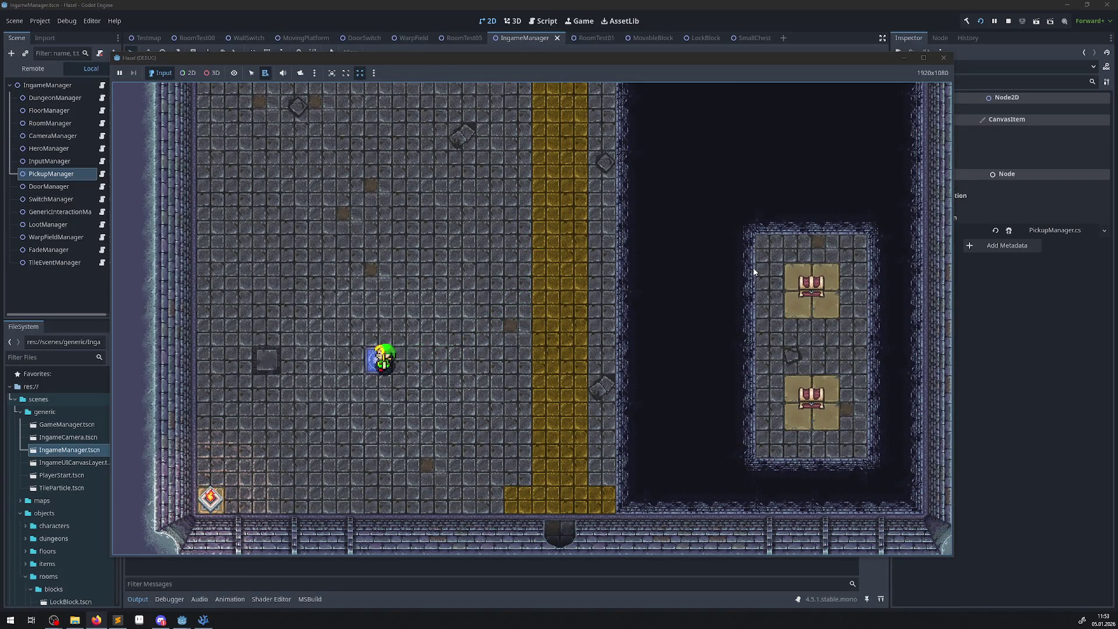
key("Left")
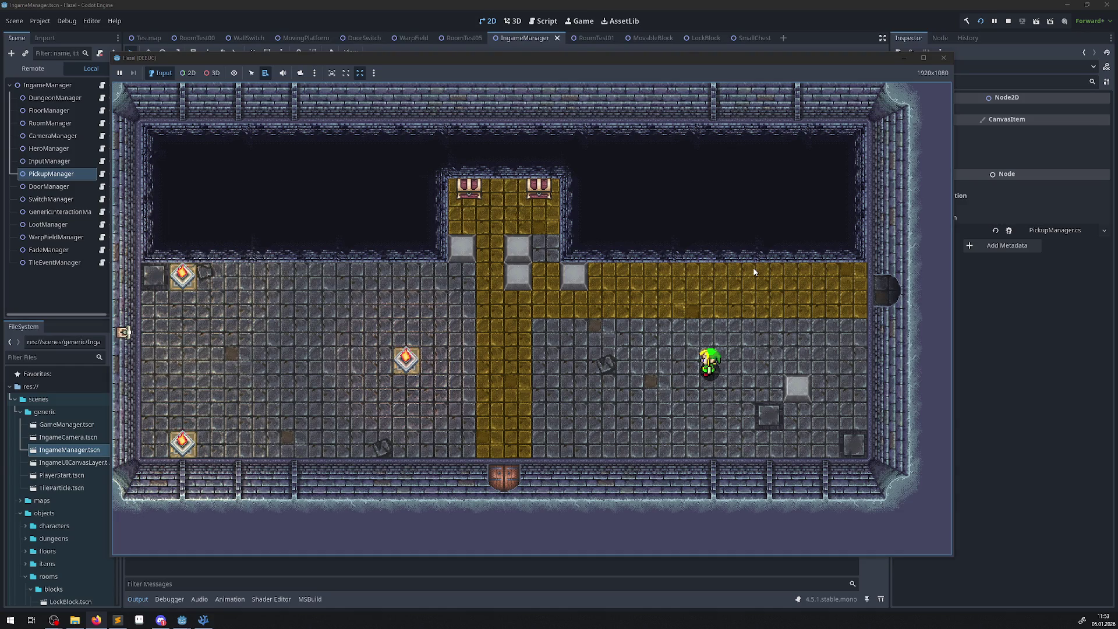
left_click(943, 57)
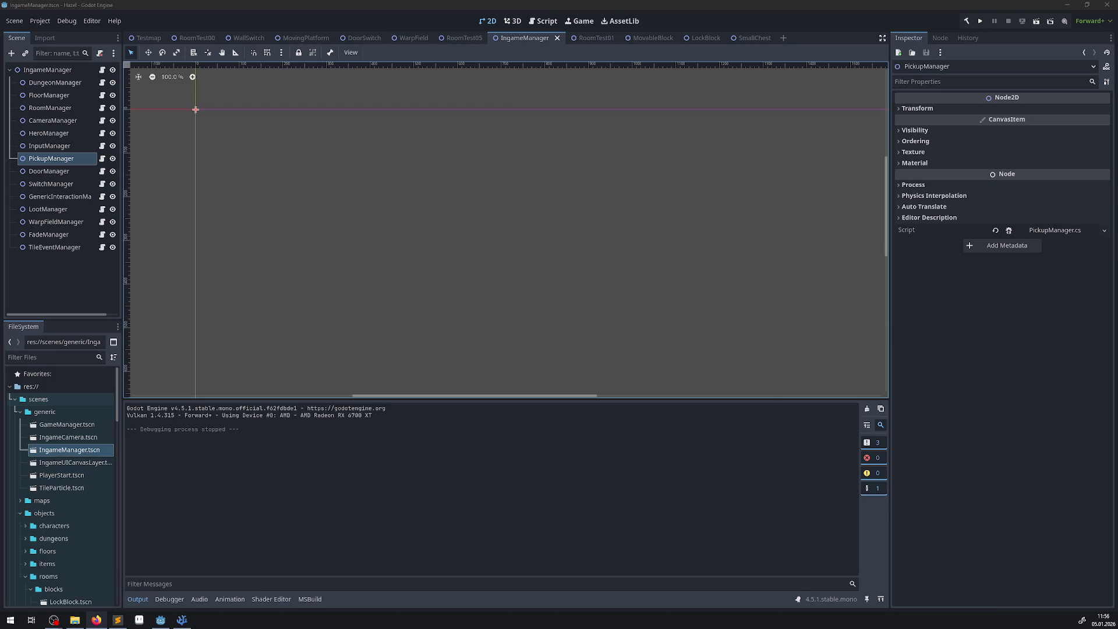
- Switch to the MovingPlatform scene tab to view its platform properties
left_click(327, 39)
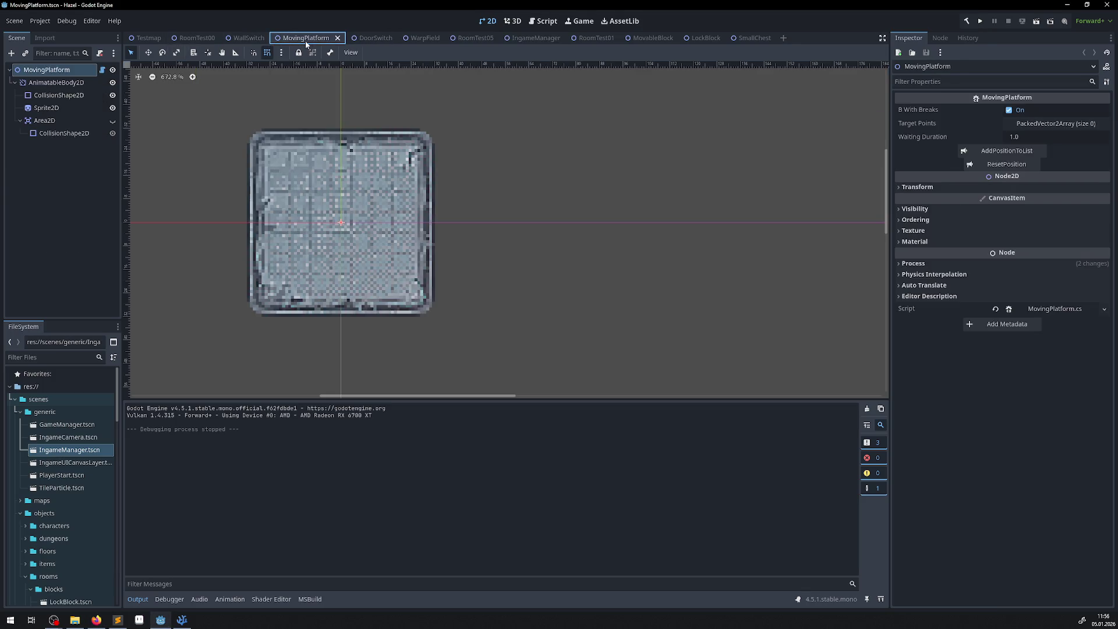
- Close the MovingPlatform, WallSwitch, DoorSwitch and WarpField scene tabs
left_click(337, 38)
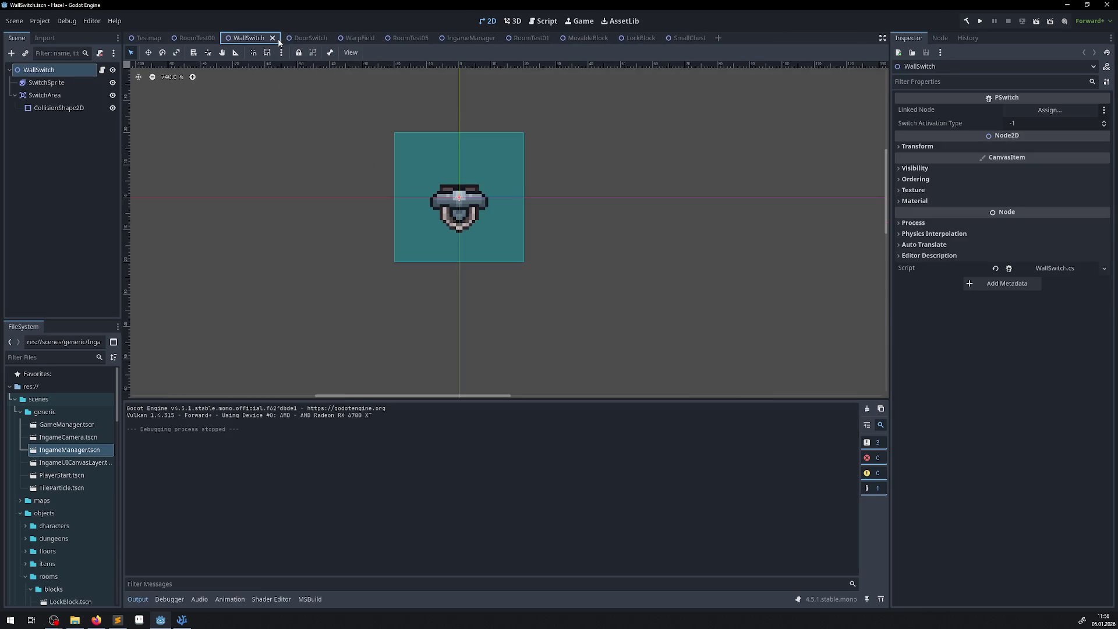
left_click(271, 39)
left_click(239, 38)
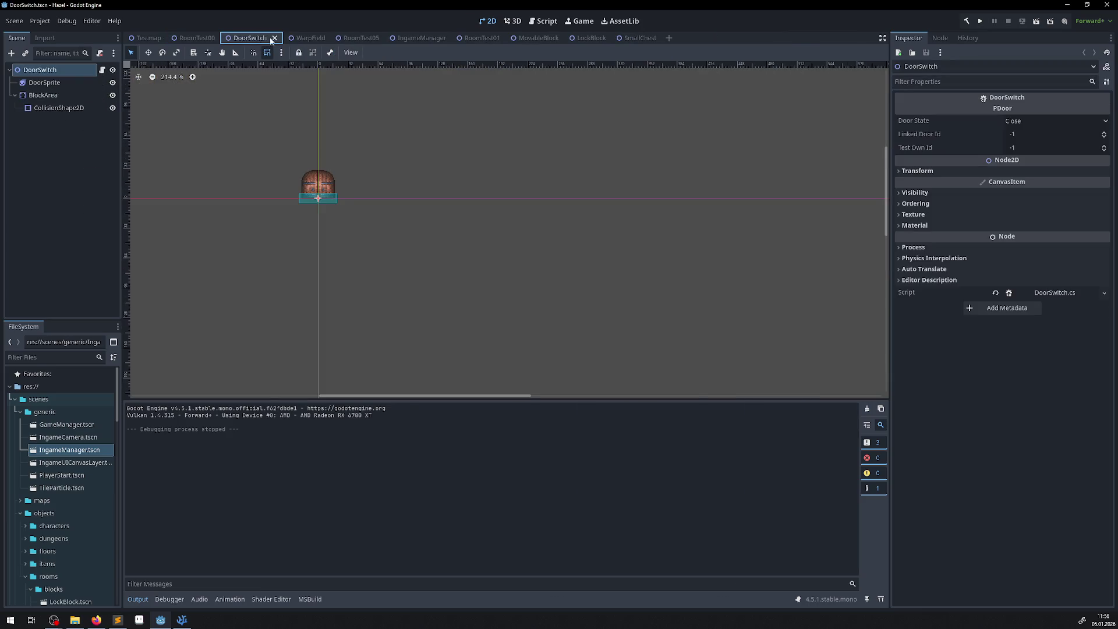
left_click(273, 40)
left_click(270, 39)
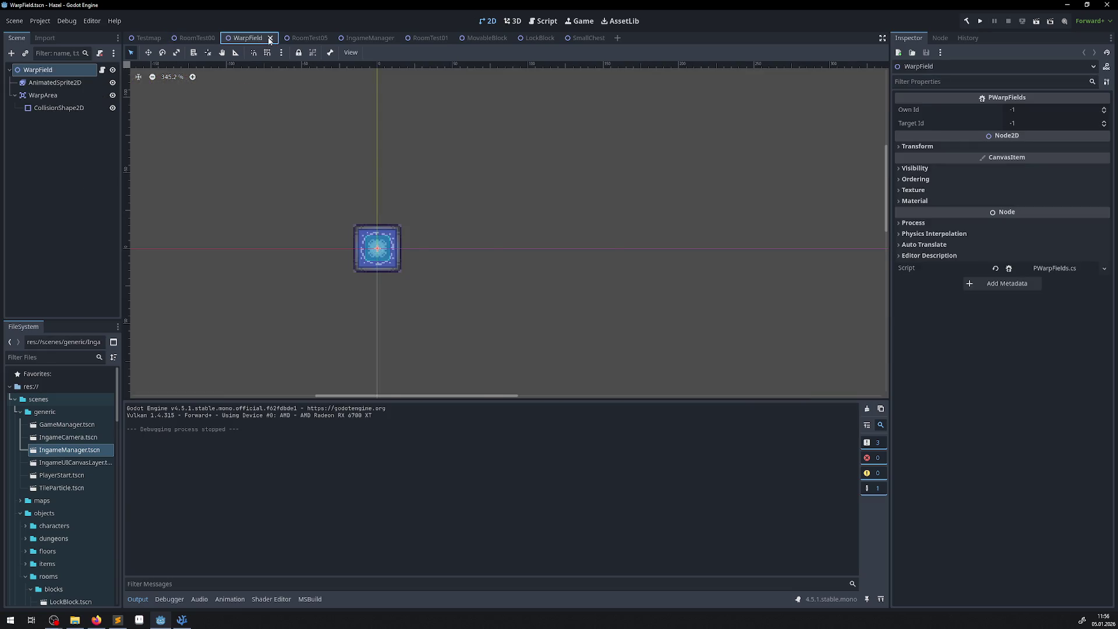
left_click(269, 38)
- Look over the RoomTest05 room, close it, and center the RoomTest00 room in view
left_click(262, 38)
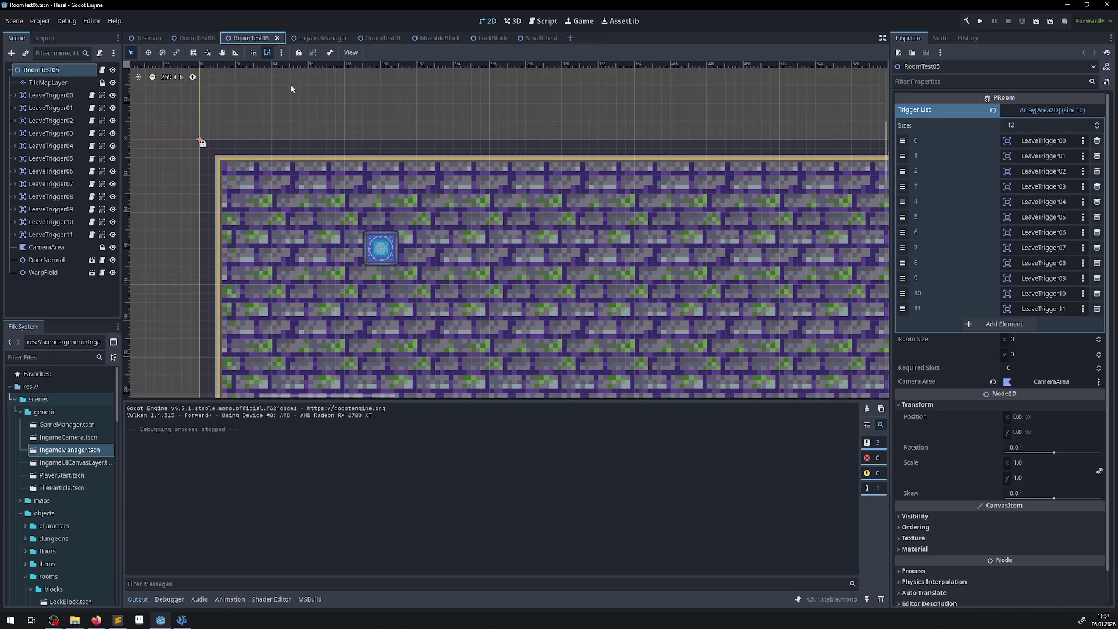
scroll(373, 273, "down", 5)
left_click_drag(373, 273, 229, 159)
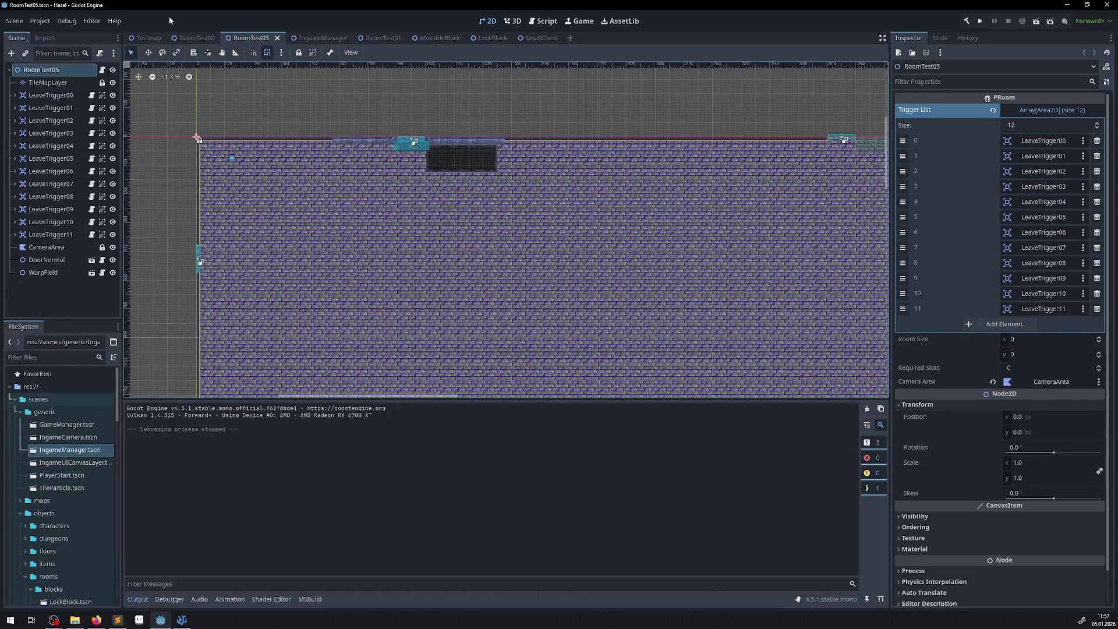
left_click(277, 38)
scroll(342, 179, "down", 3)
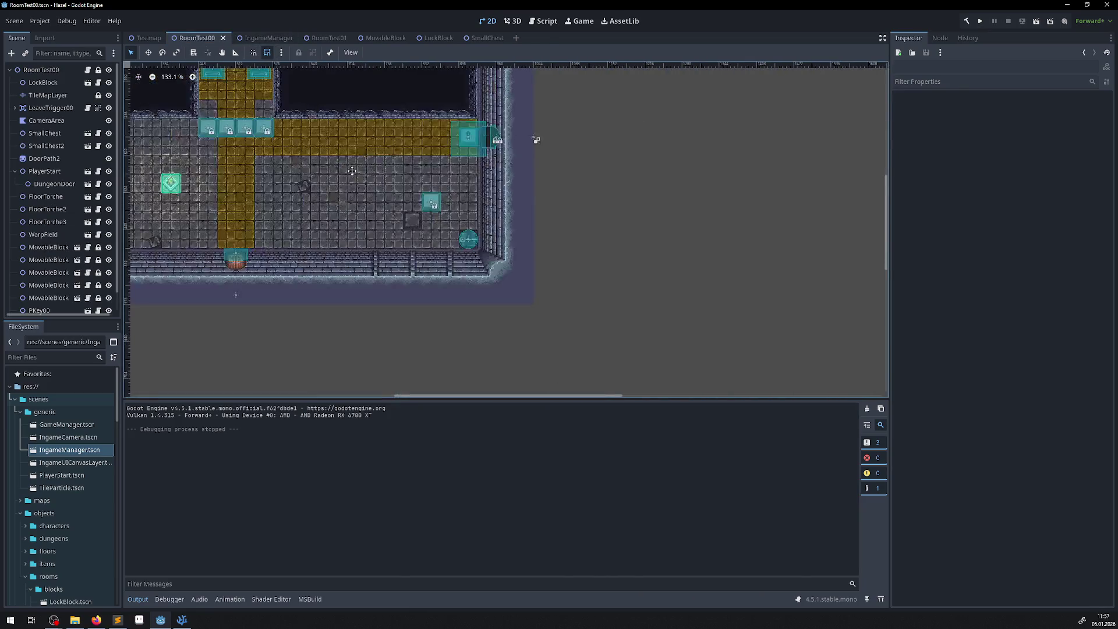
left_click_drag(369, 152, 503, 211)
left_click_drag(351, 172, 393, 214)
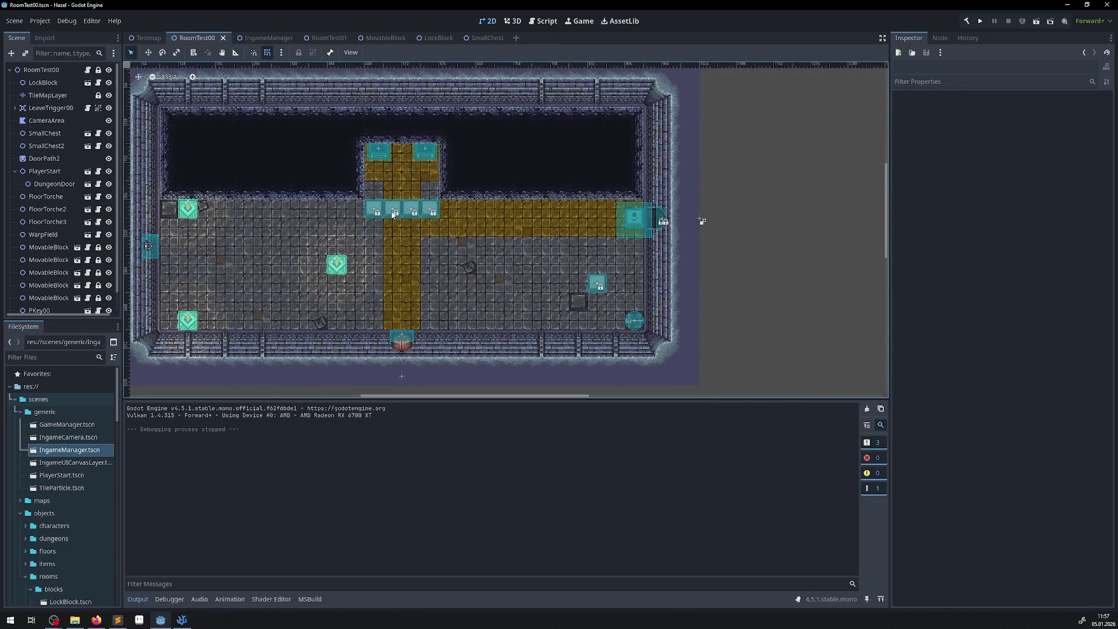
scroll(392, 213, "up", 1)
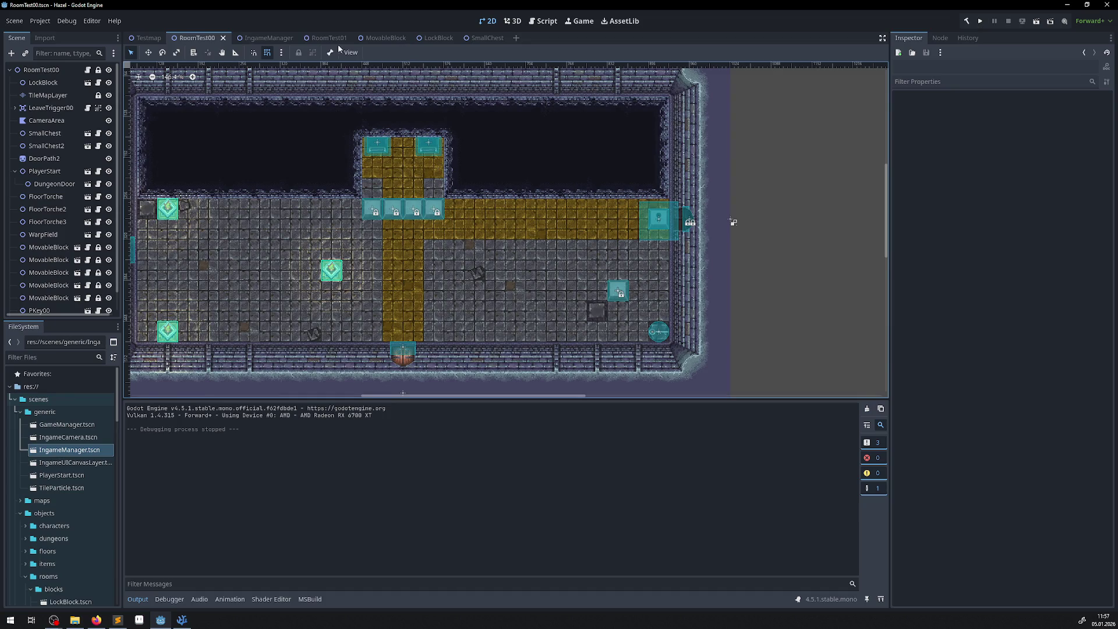
- Close the RoomTest01, MovableBlock, LockBlock and SmallChest tabs, ending on RoomTest00
left_click(262, 37)
left_click(319, 38)
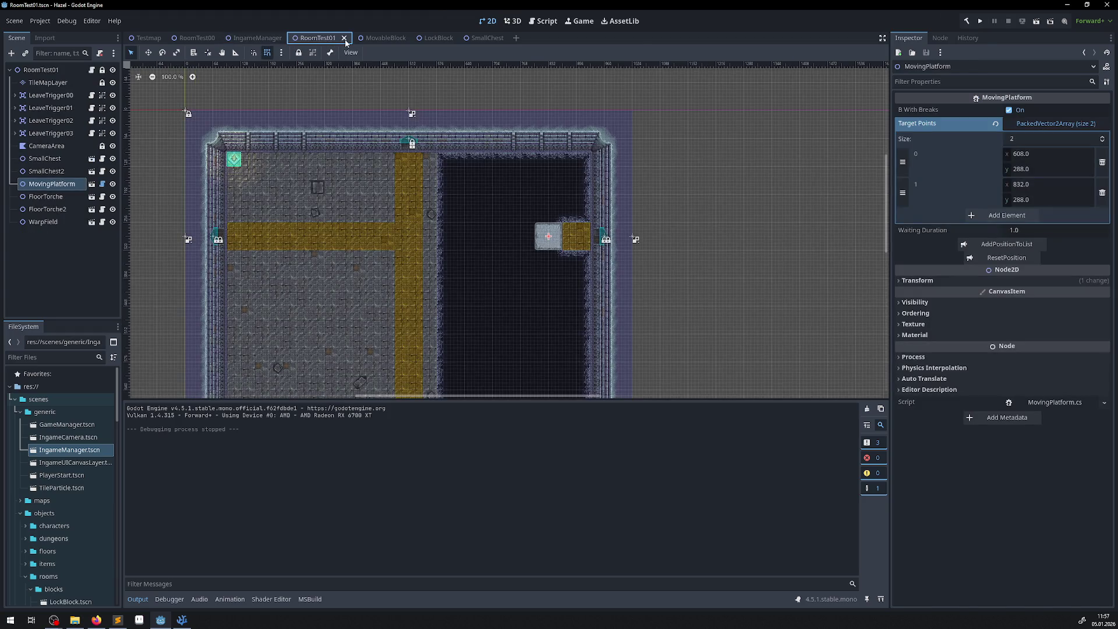
left_click(344, 38)
left_click(349, 39)
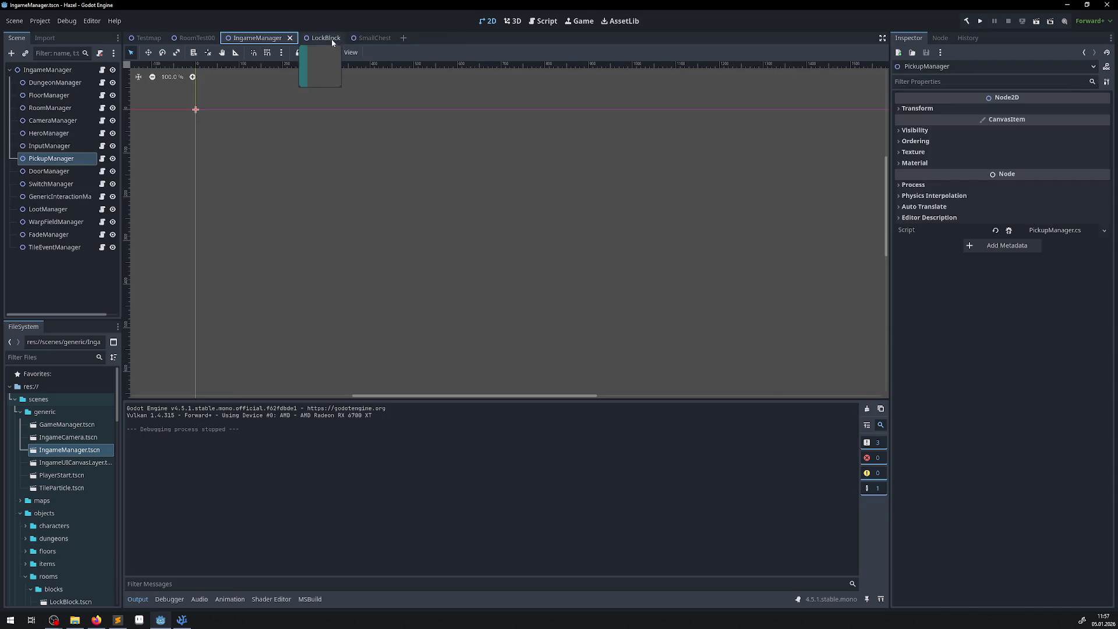
left_click(341, 38)
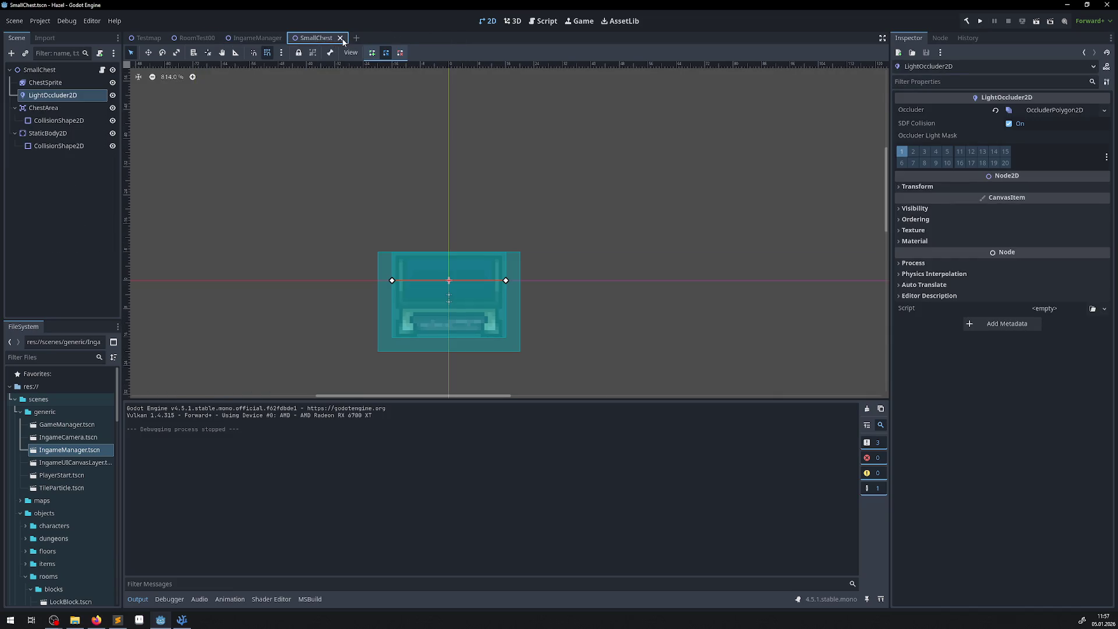
left_click(340, 38)
left_click(148, 37)
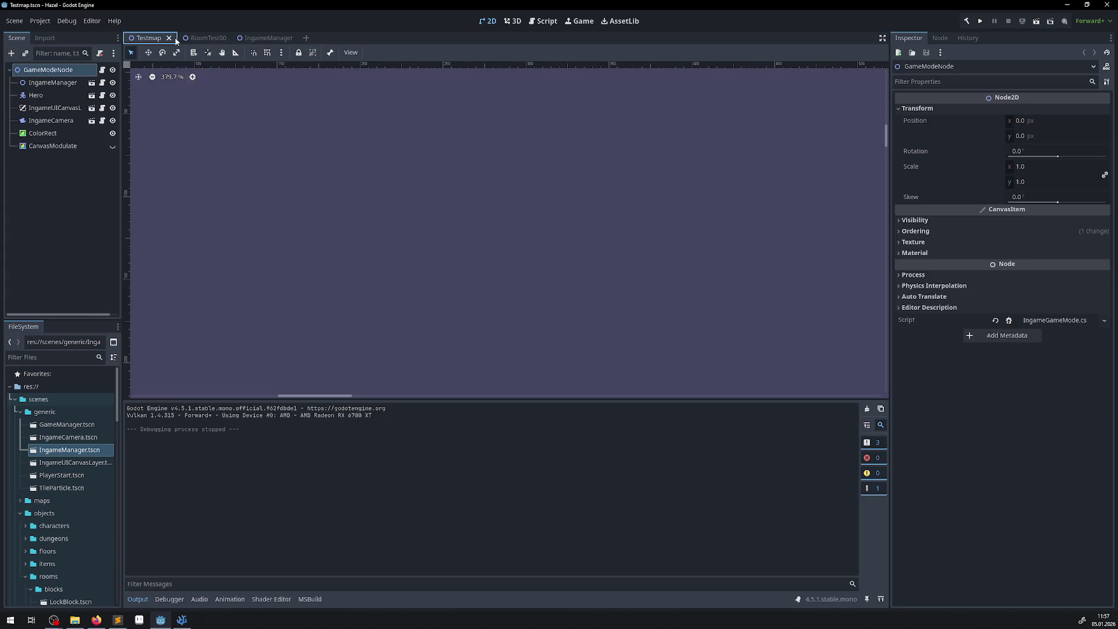
left_click(197, 38)
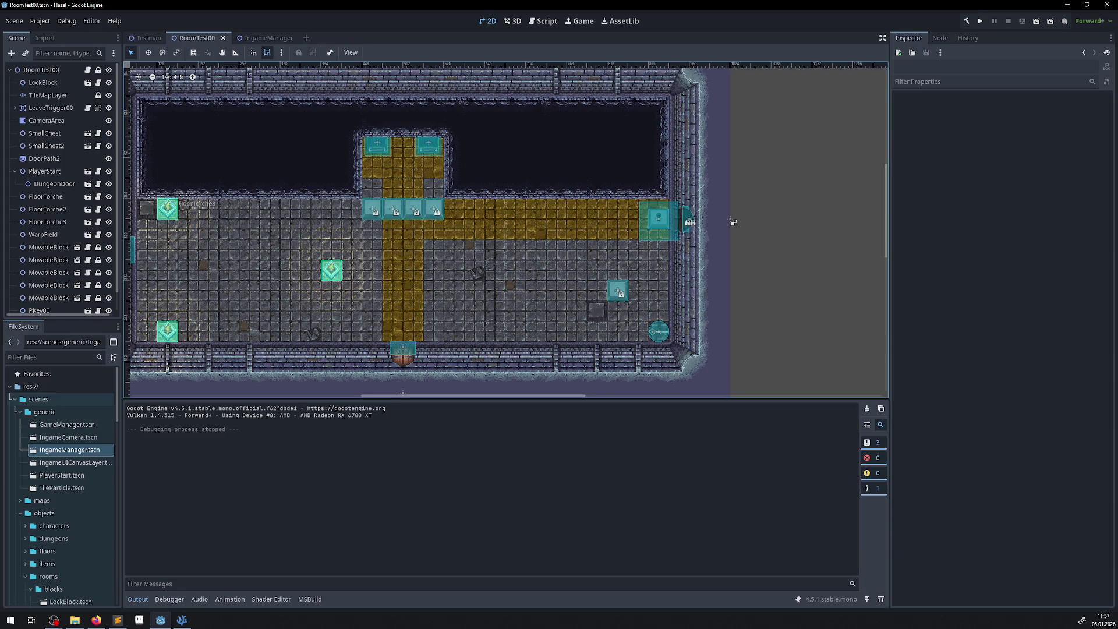
key("alt+Tab")
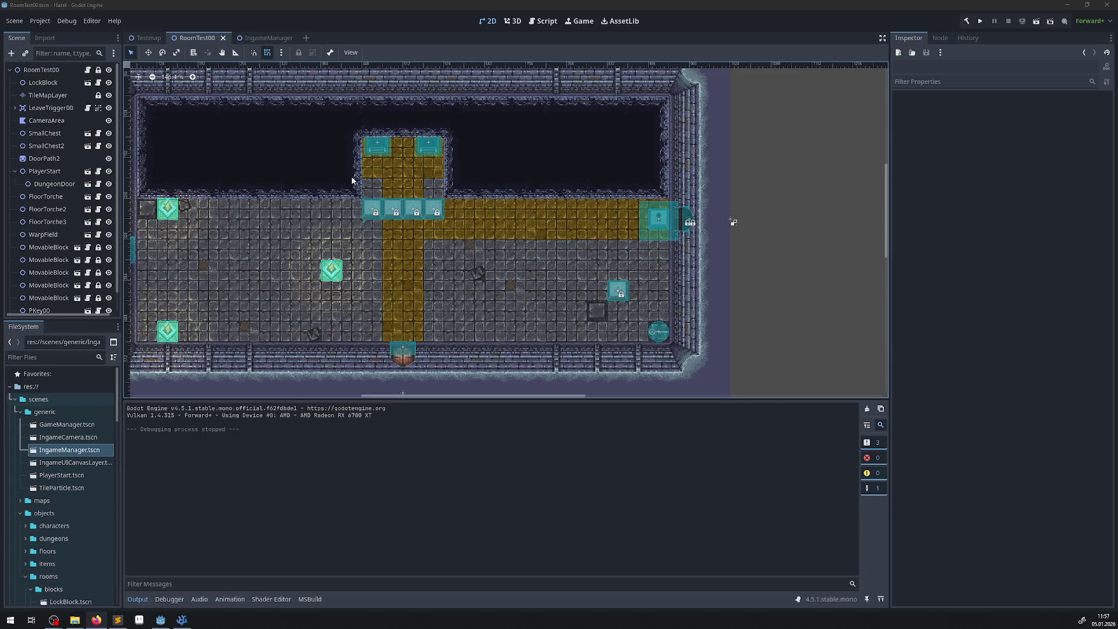
scroll(66, 520, "down", 3)
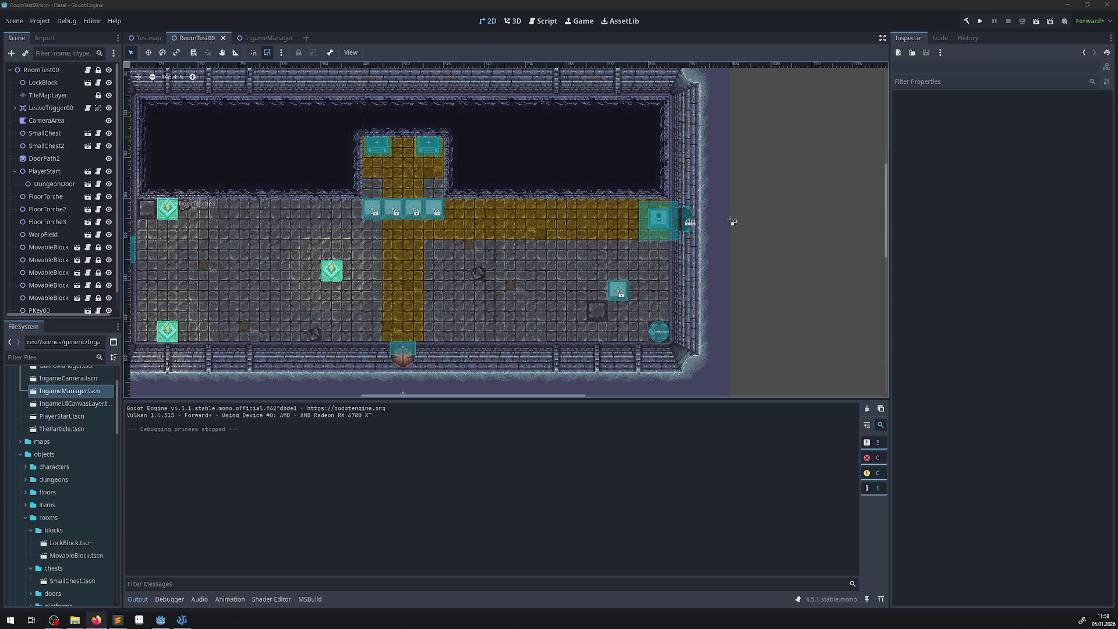
scroll(57, 491, "up", 3)
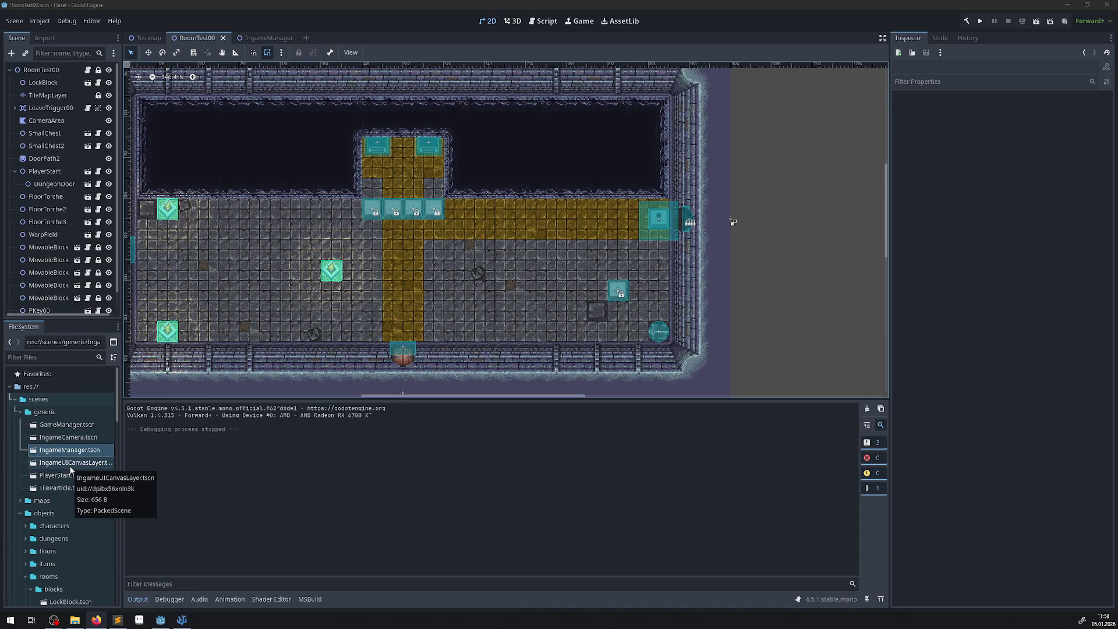
double_click(70, 467)
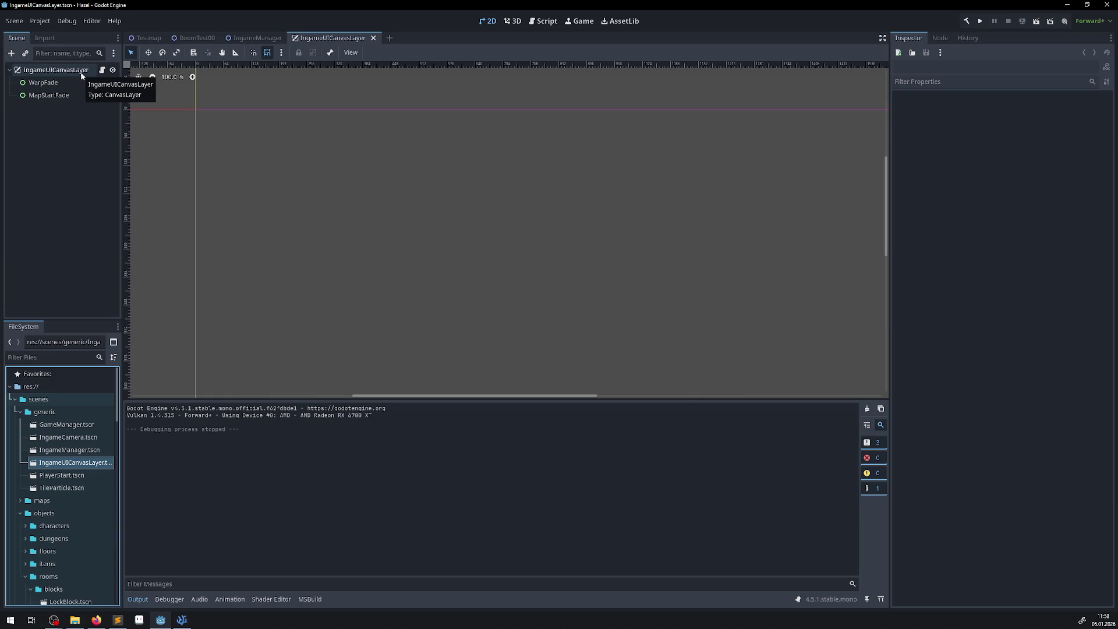
- Inspect the WarpFade and MapStartFade nodes, then open ui/transitionscenes/MapStartFade.tscn
left_click(68, 83)
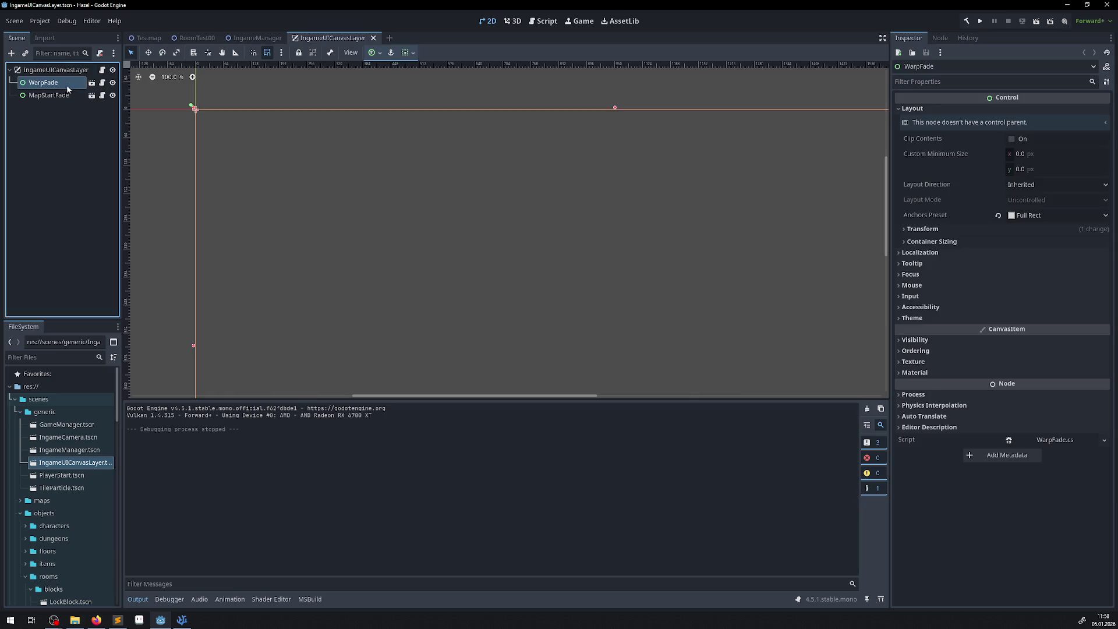
left_click(23, 95)
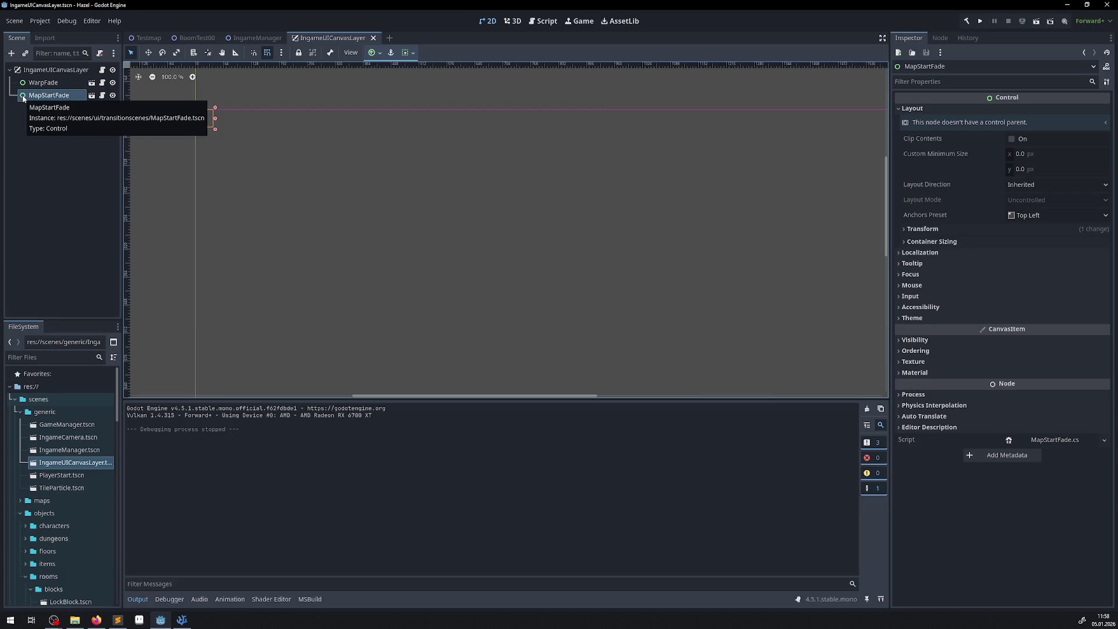
scroll(71, 542, "down", 5)
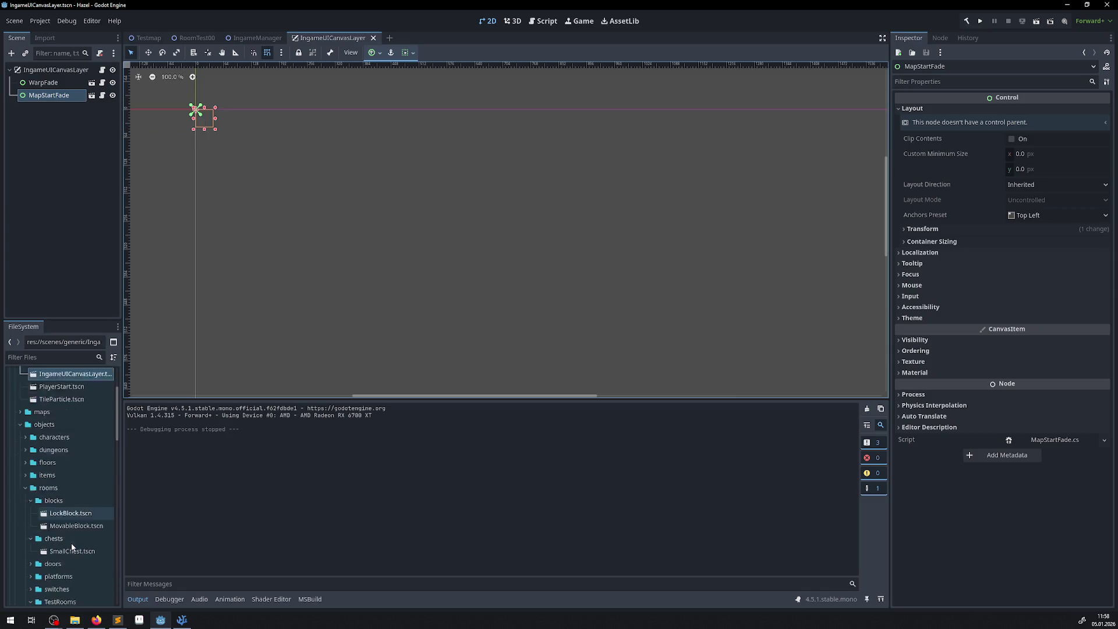
left_click(25, 458)
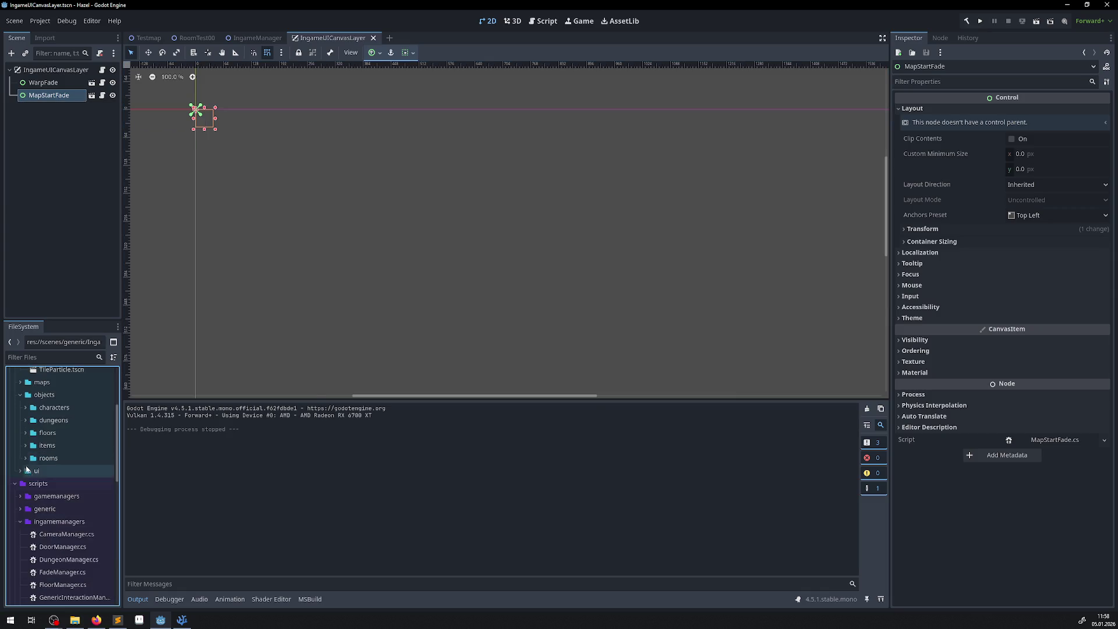
left_click(26, 484)
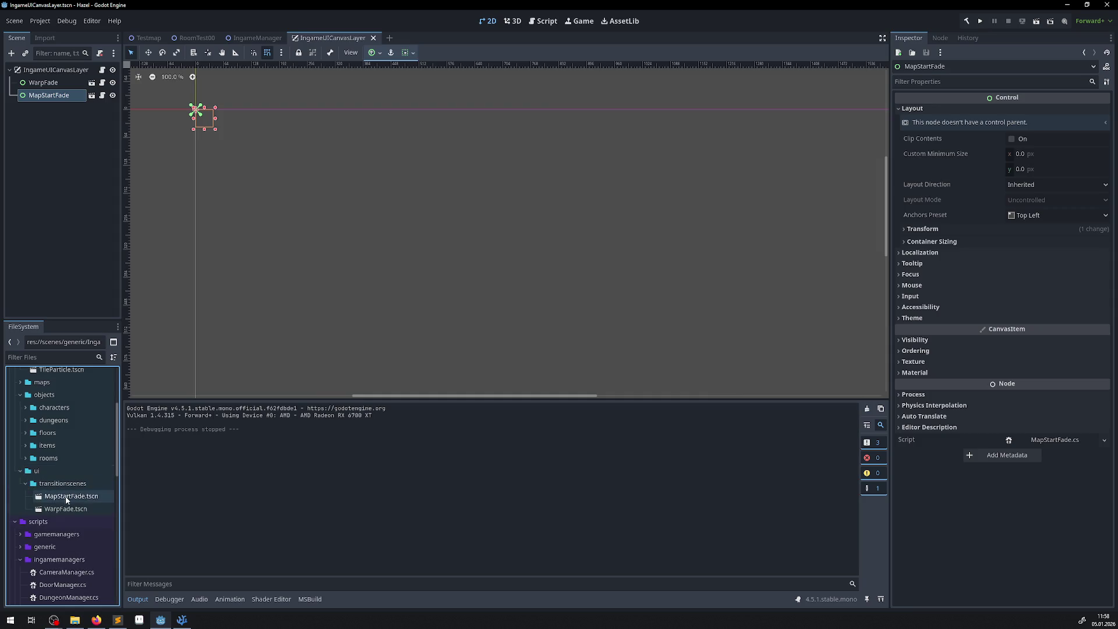
double_click(66, 496)
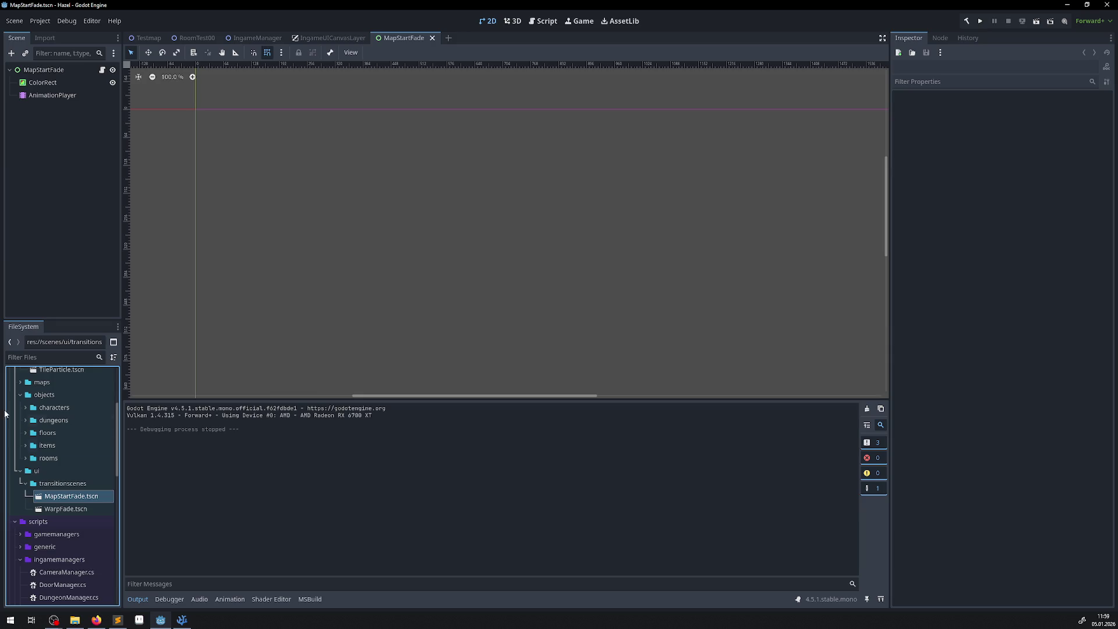
double_click(34, 481)
- In the FileSystem dock, create a folder named 'hud' inside res://scenes/ui/
right_click(35, 470)
mouse_move(92, 427)
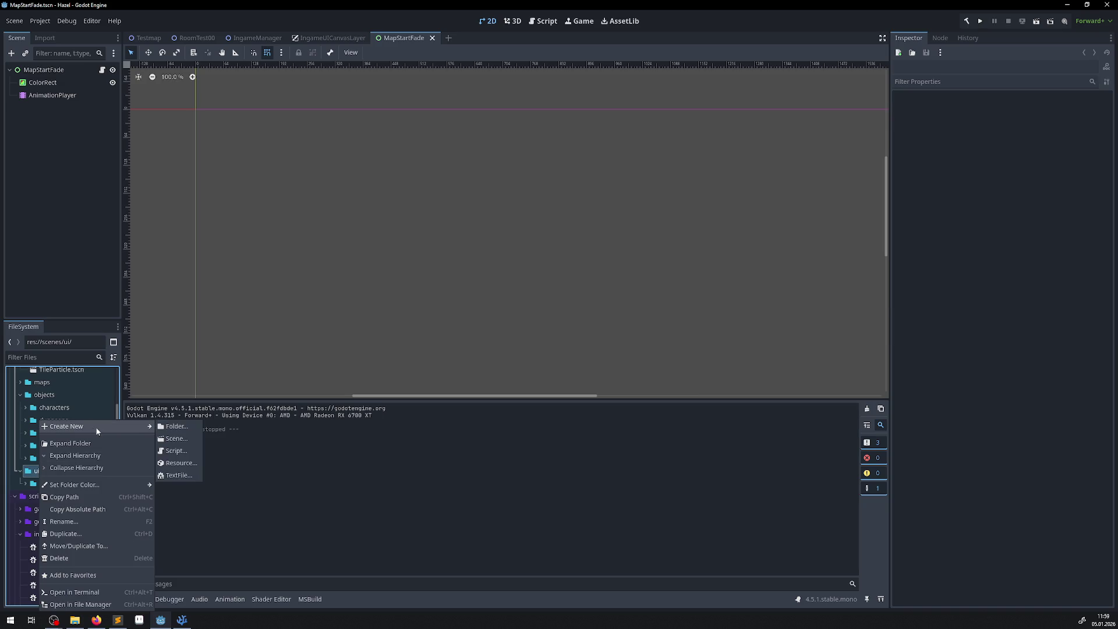
left_click(177, 425)
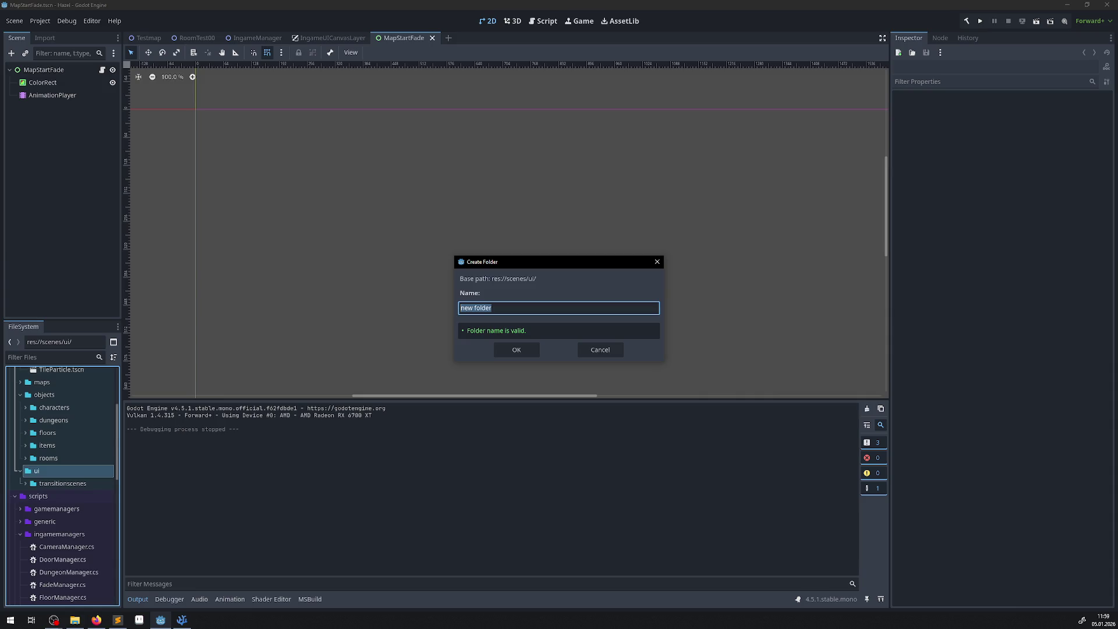
key("alt+Tab")
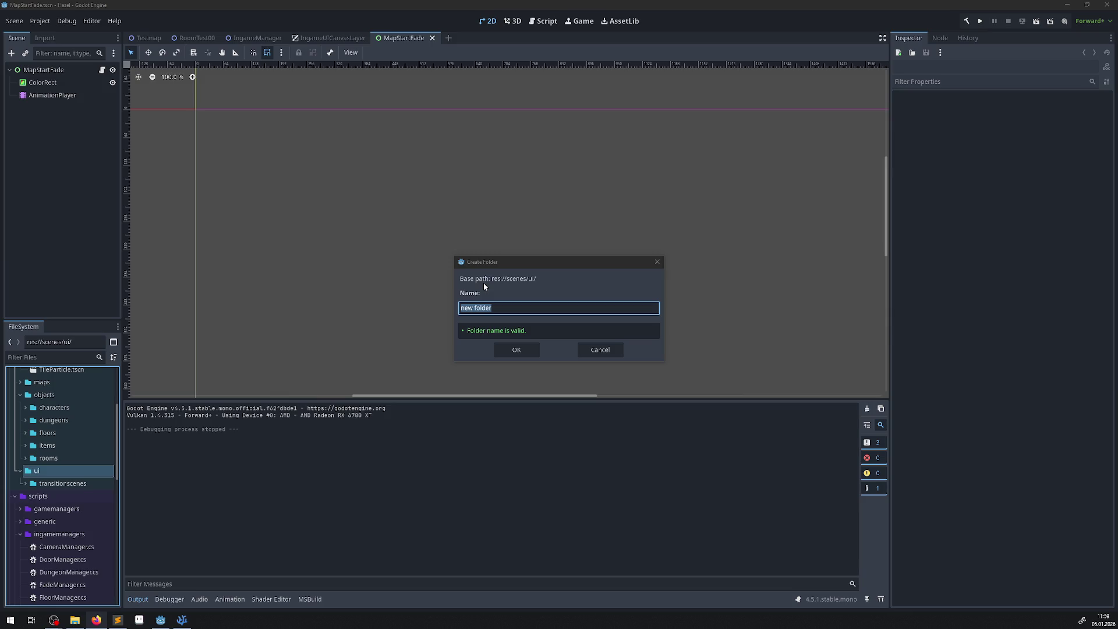
key("BackSpace")
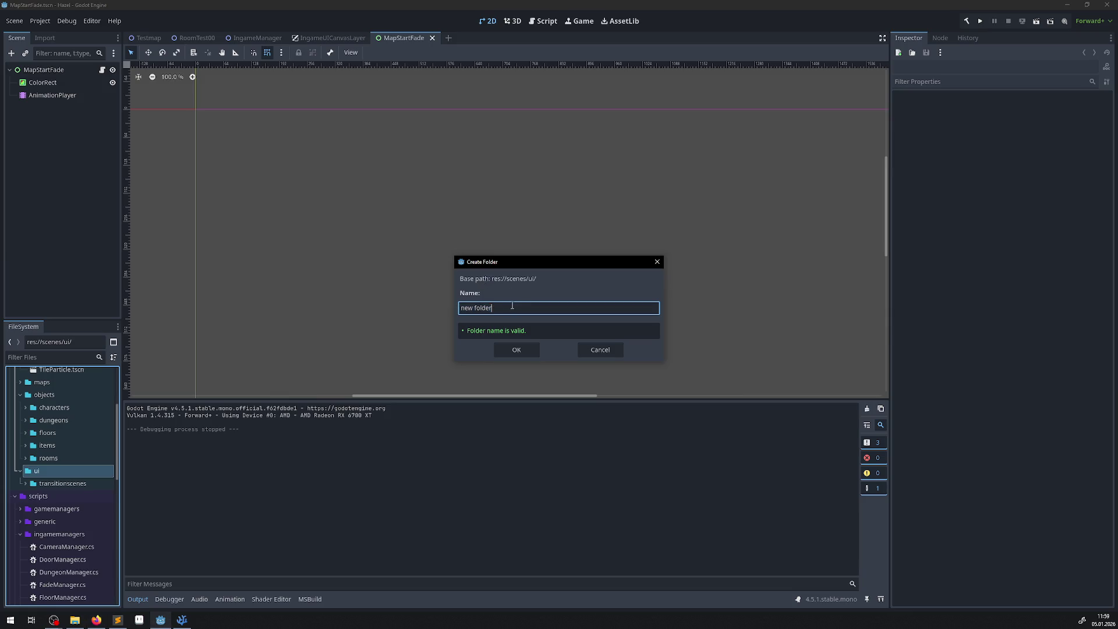
type("hud")
left_click(501, 349)
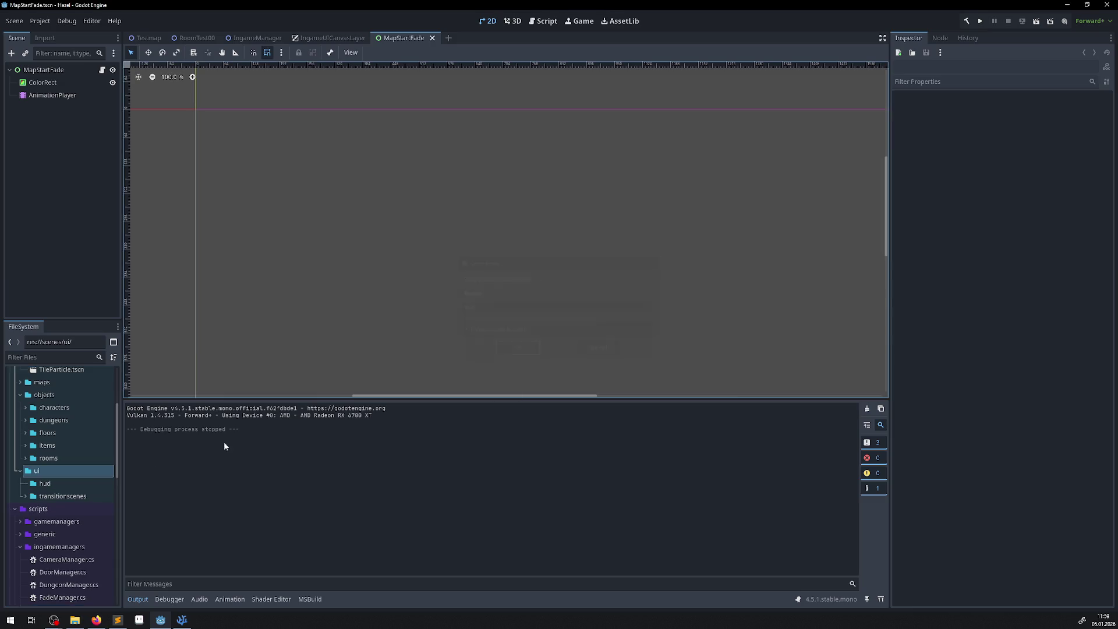
- Start a new scene in the hud folder and search the root node types for 'cont'
right_click(56, 485)
mouse_move(88, 425)
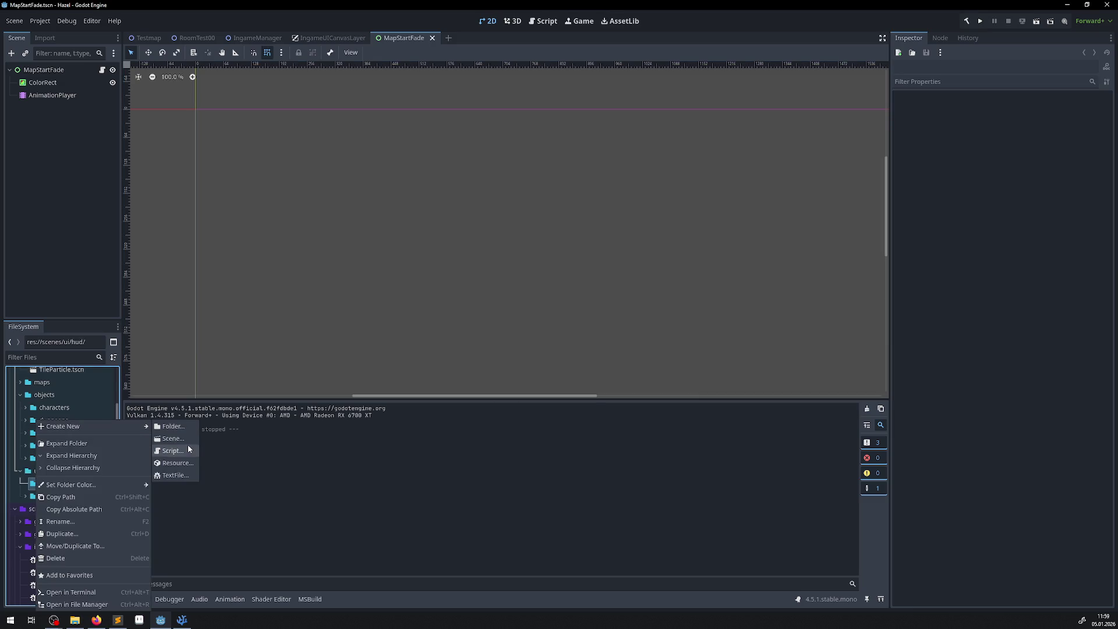
left_click(173, 438)
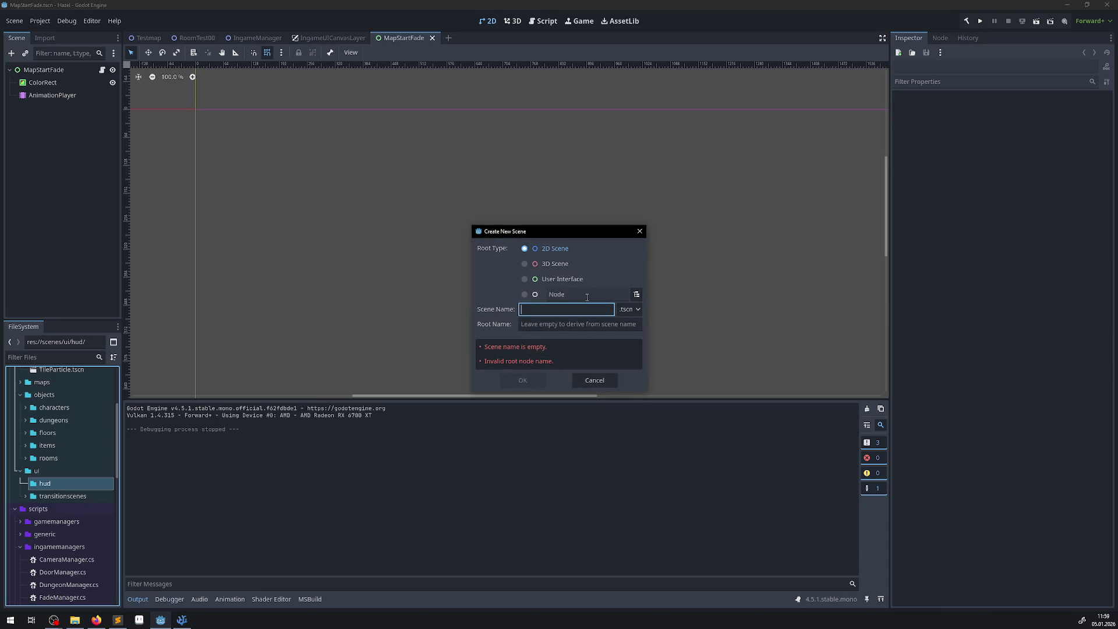
left_click(636, 294)
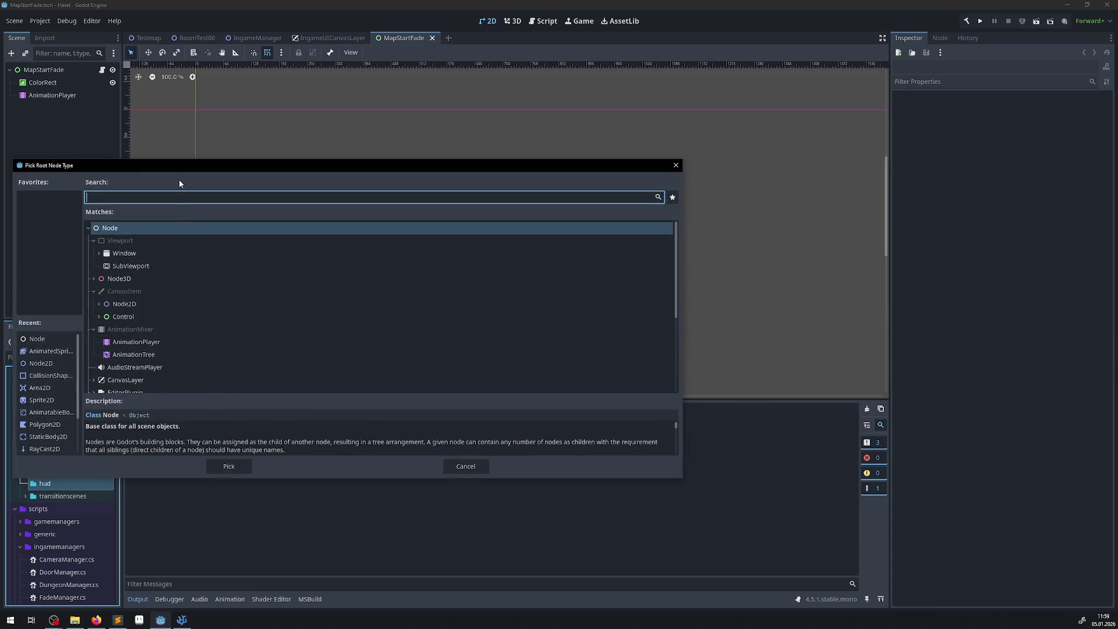
type("cont")
left_click(115, 255)
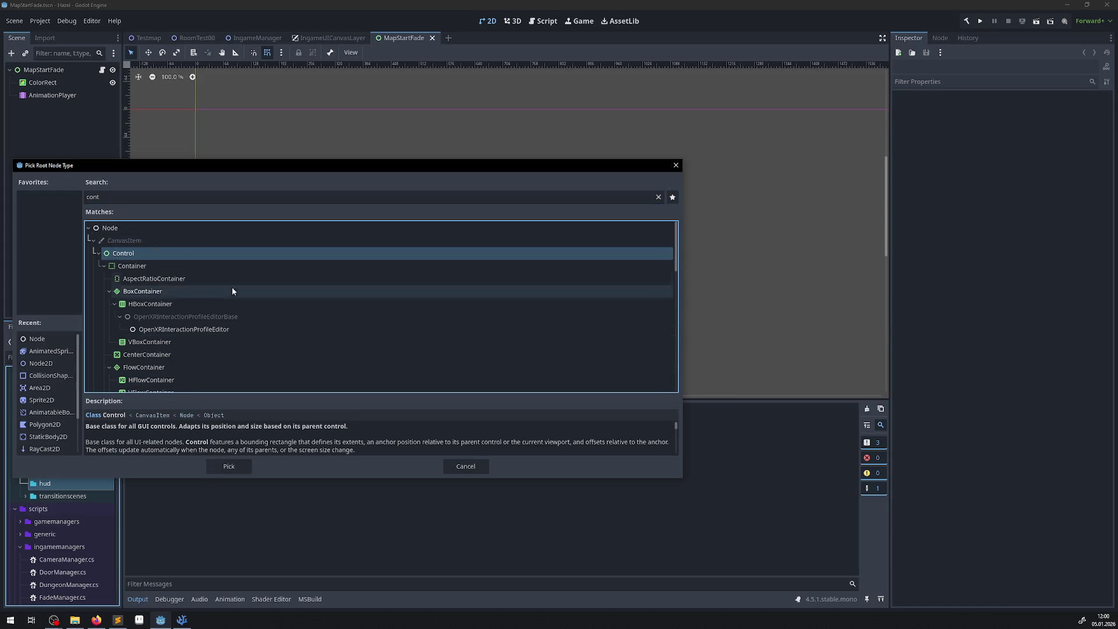
left_click(233, 197)
key("ctrl+a")
key("BackSpace")
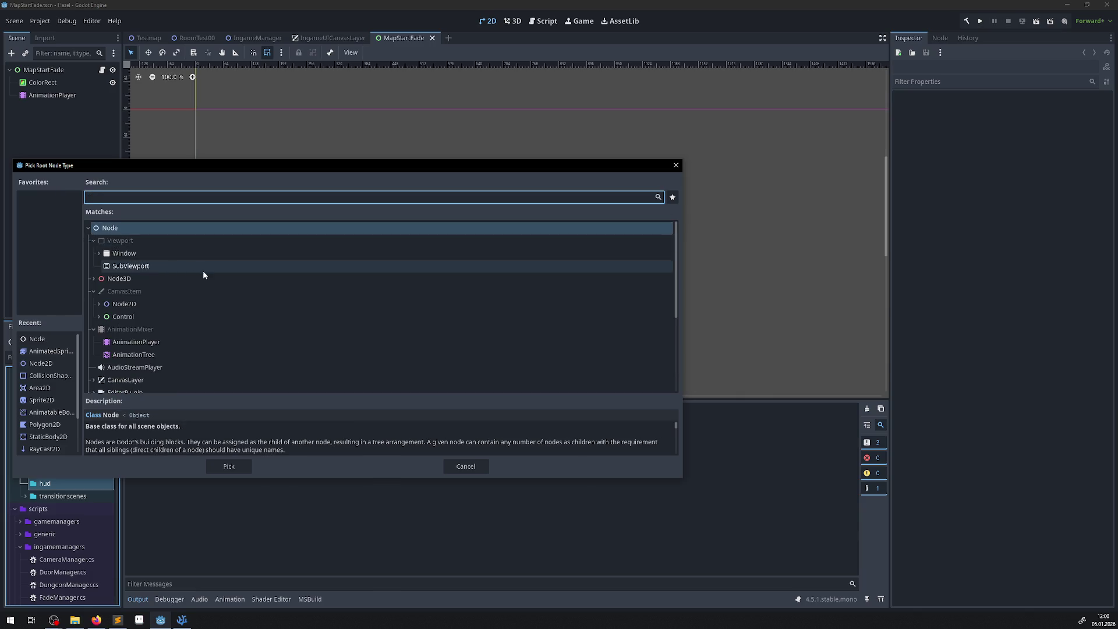
- Browse the node type list, search 'cont' again and pick Control as the root type
scroll(184, 293, "down", 5)
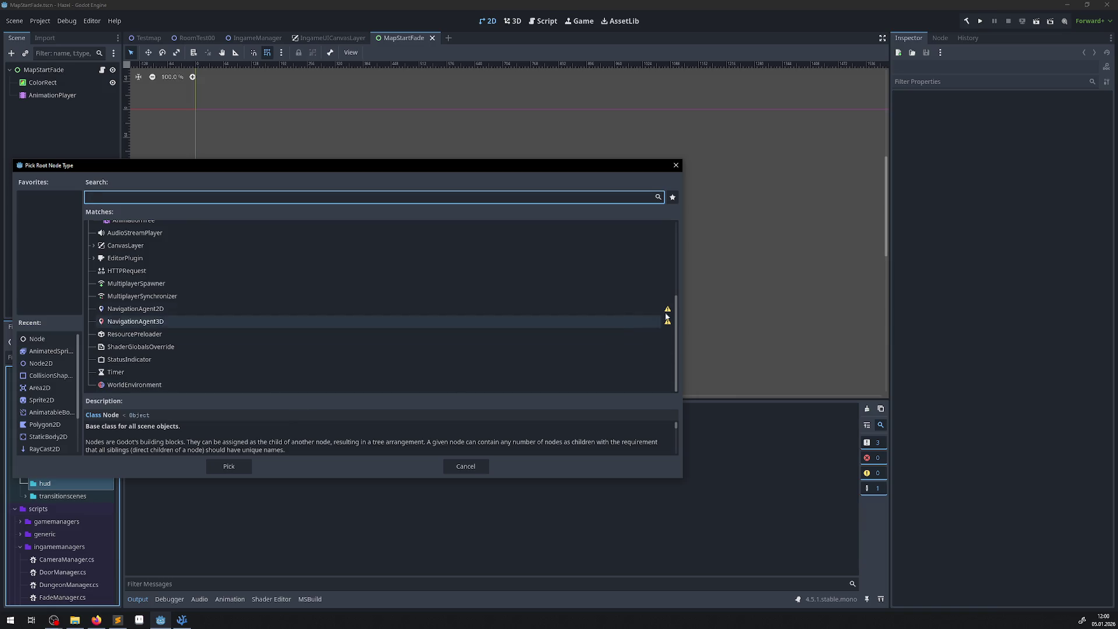
mouse_move(669, 312)
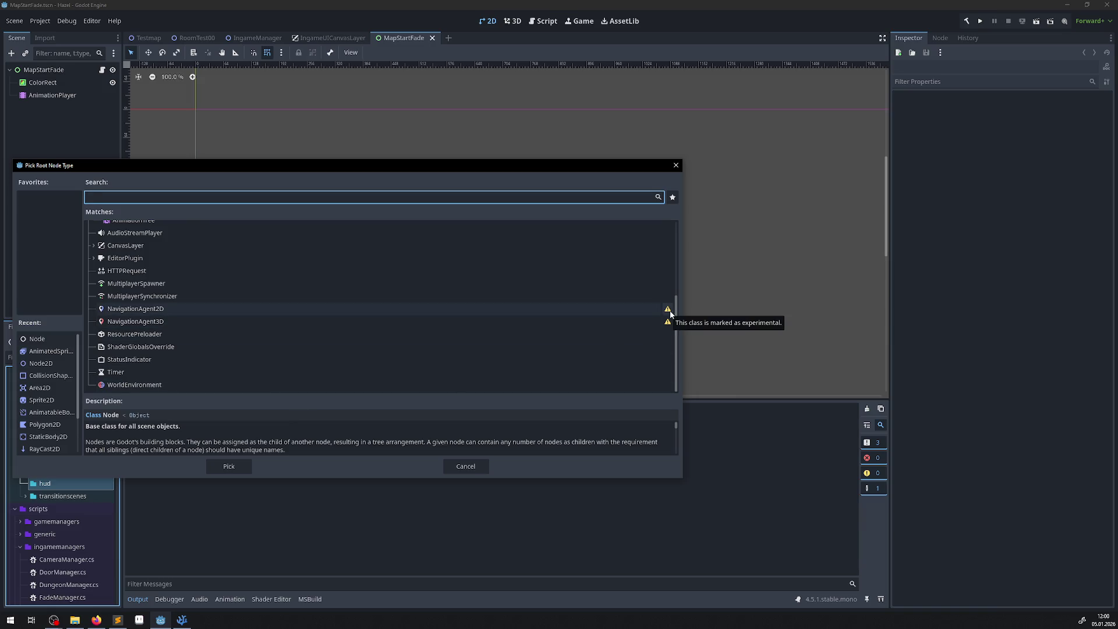
scroll(310, 331, "up", 5)
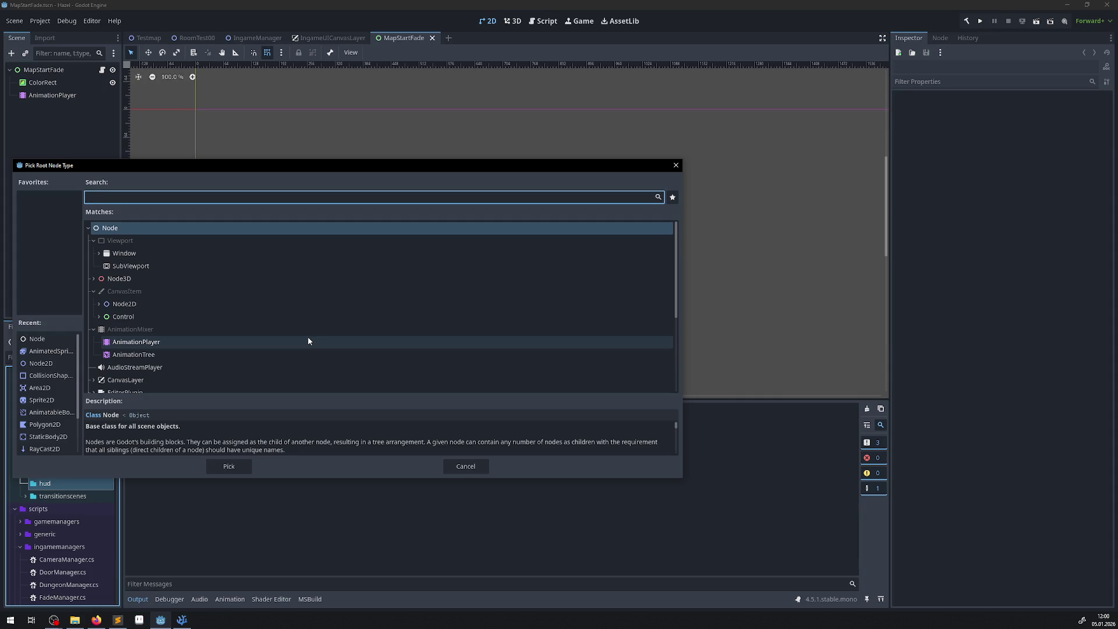
scroll(213, 297, "down", 5)
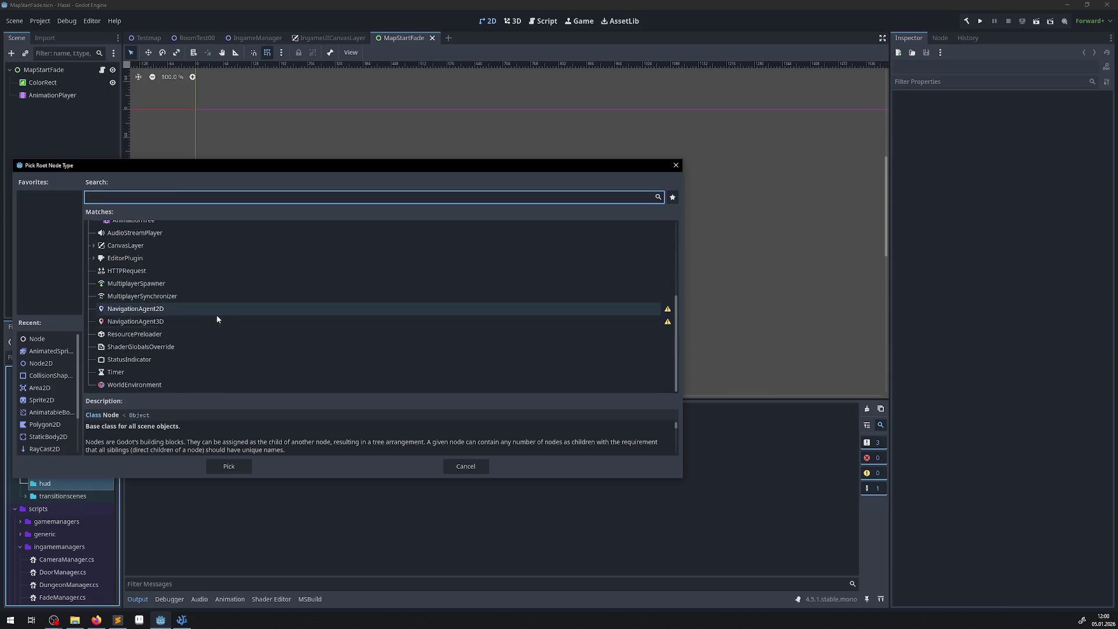
scroll(211, 327, "up", 5)
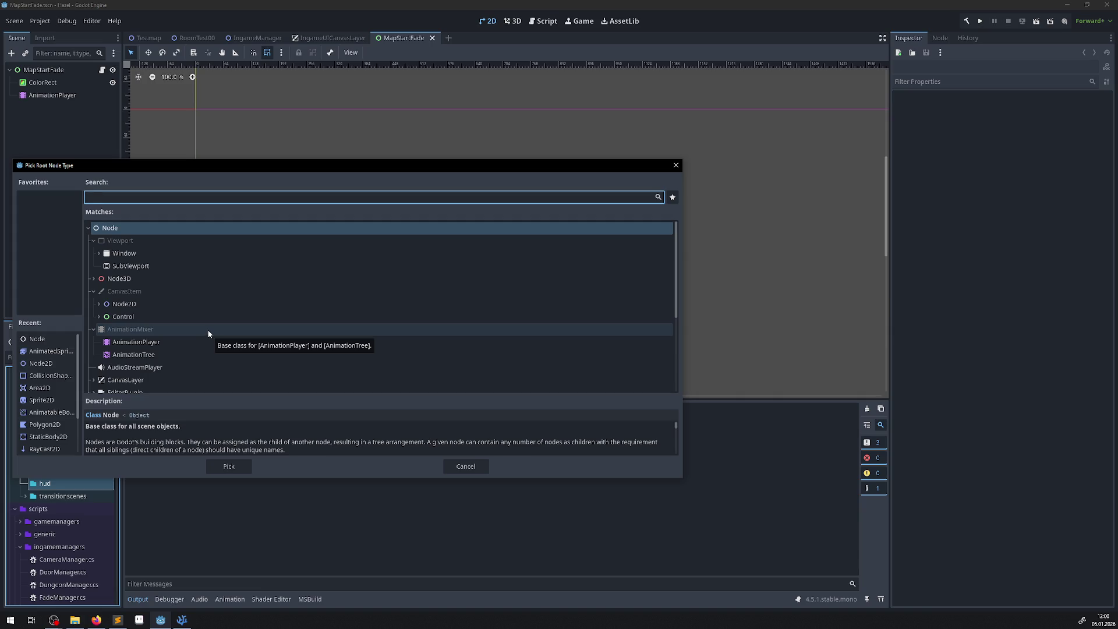
scroll(173, 337, "down", 3)
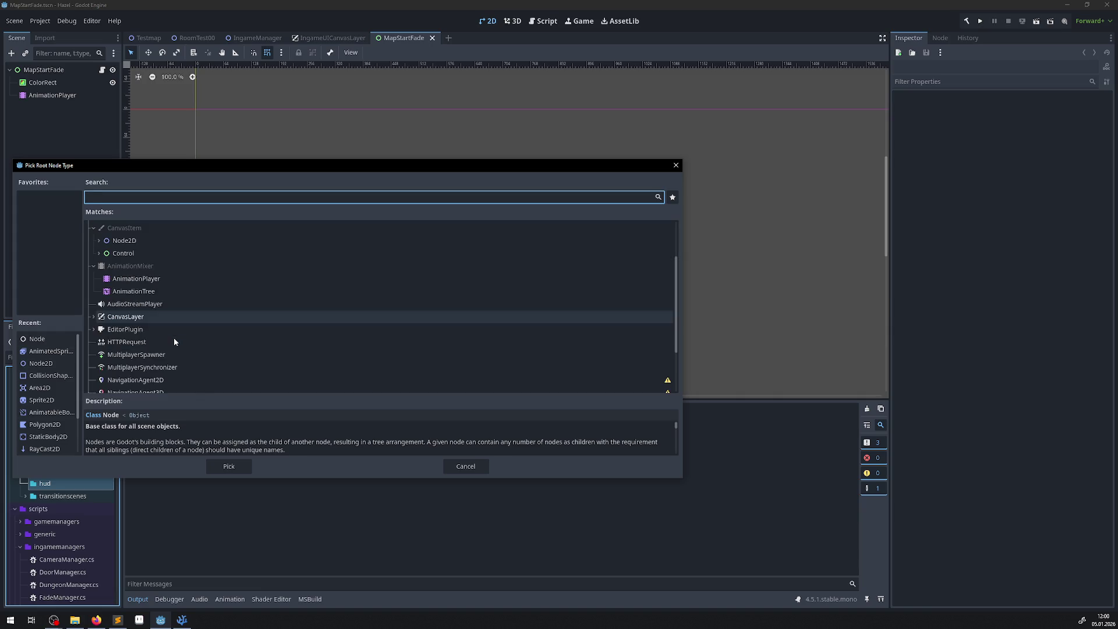
scroll(171, 341, "up", 3)
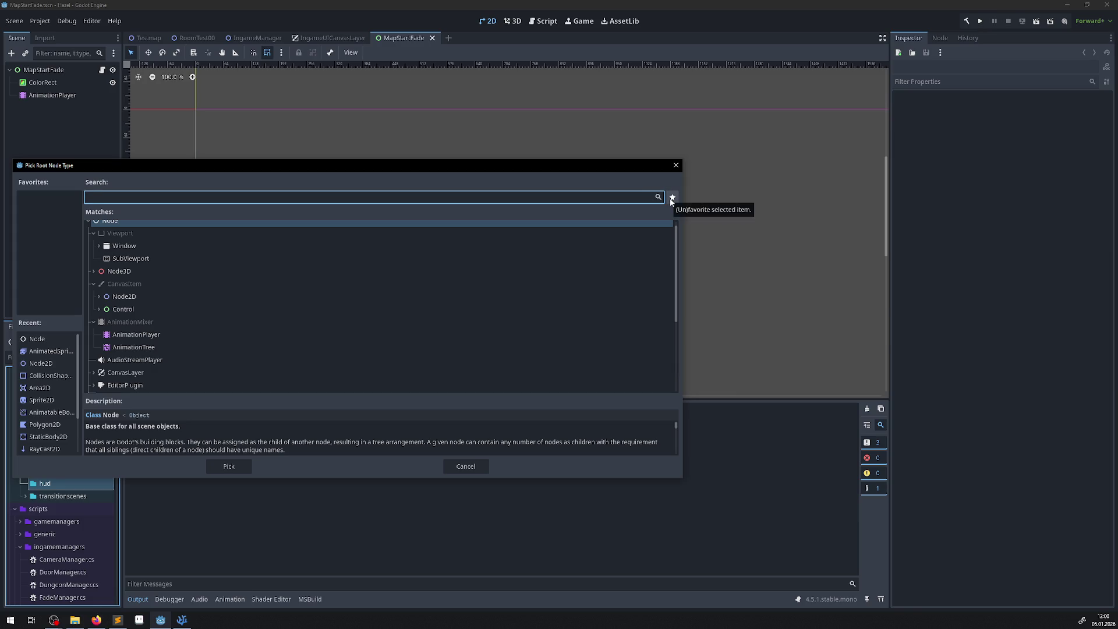
type("cont")
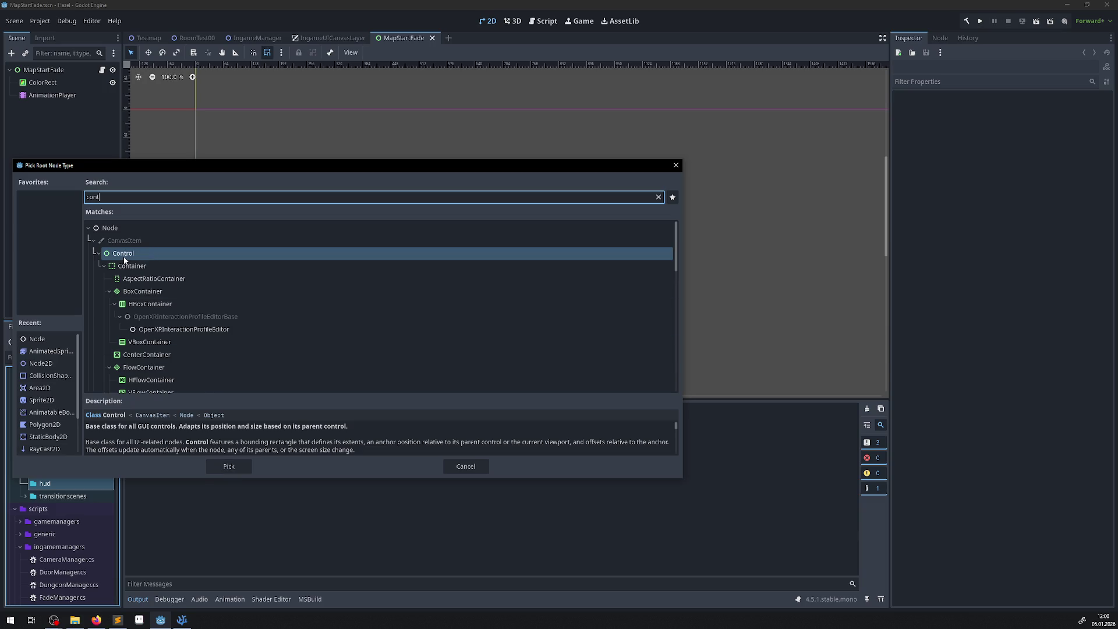
left_click(227, 466)
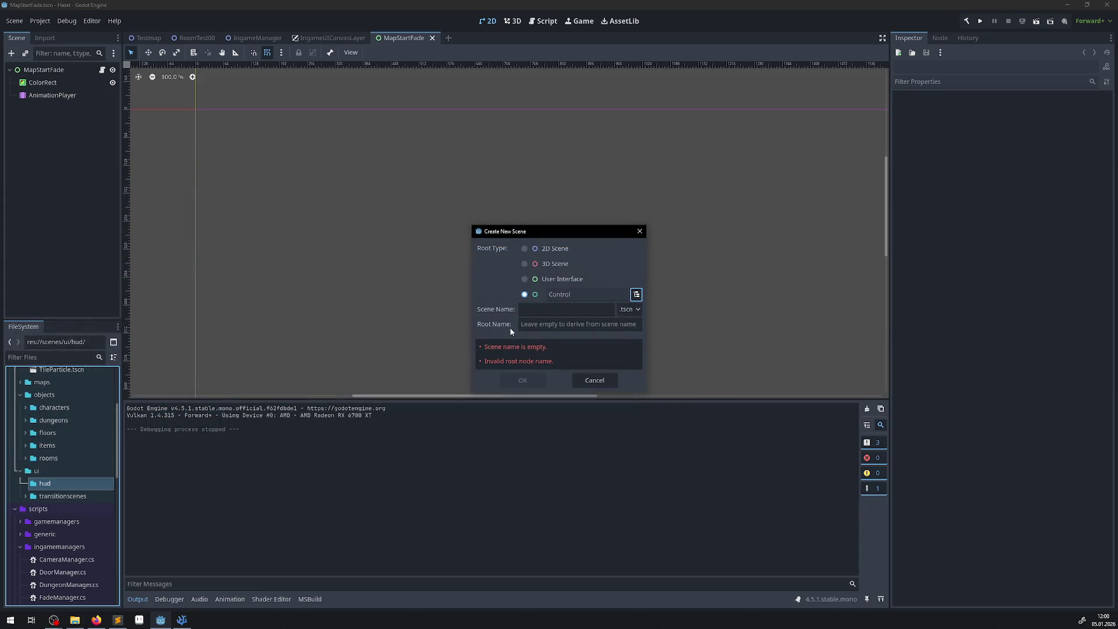
left_click(558, 314)
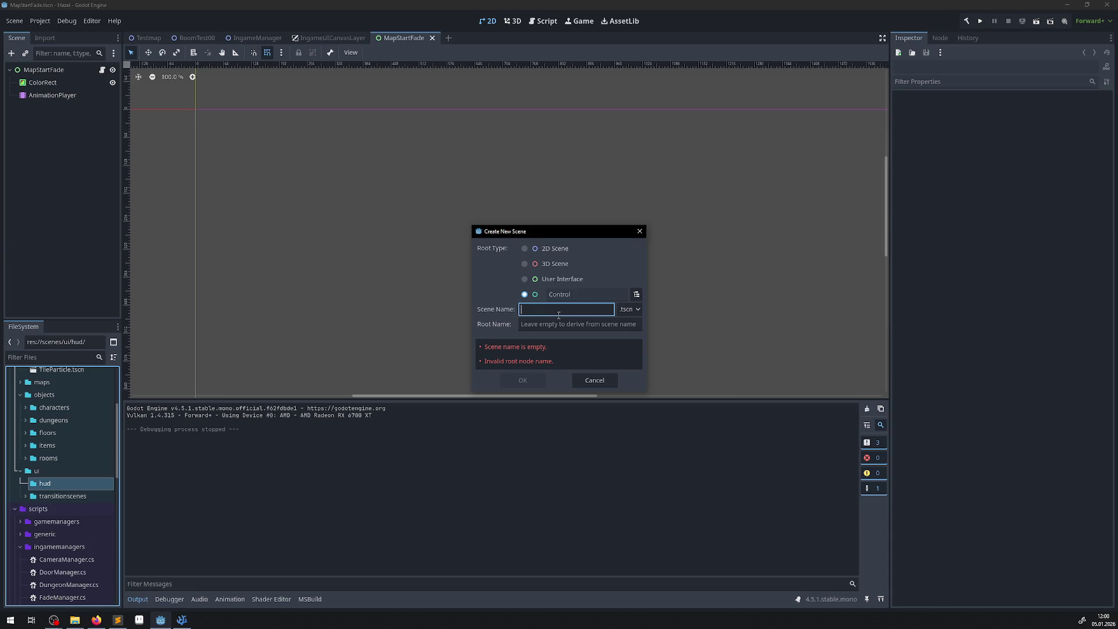
- Name the new scene 'HUD' and create it, opening HUD.tscn with a Control root named Hud
type("Hud")
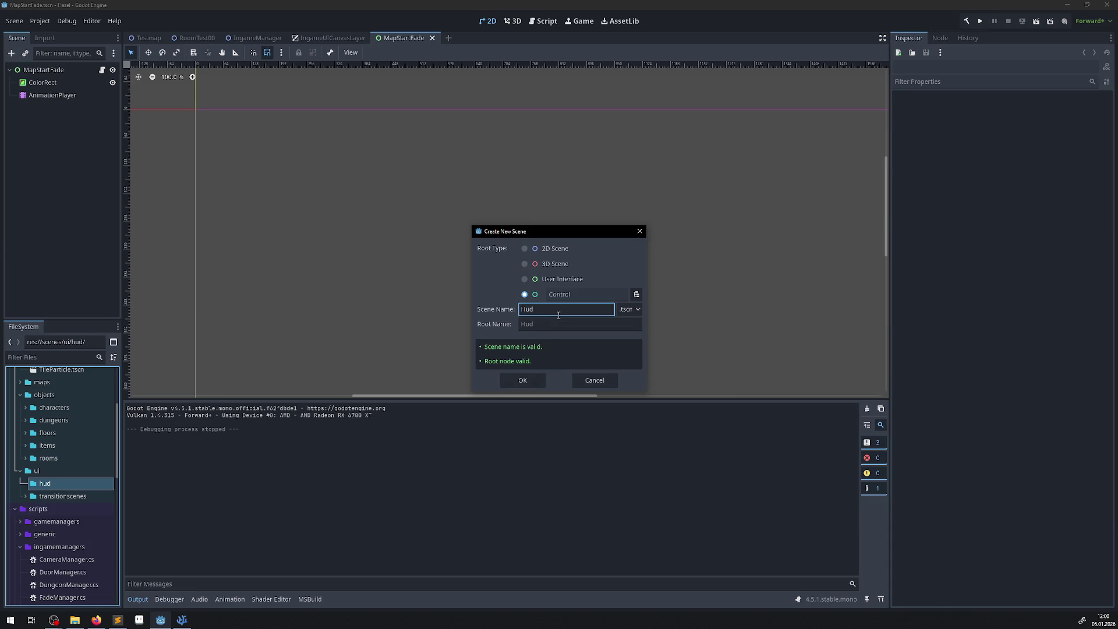
key("BackSpace")
key("BackSpace")
type("UD")
key("alt+Tab")
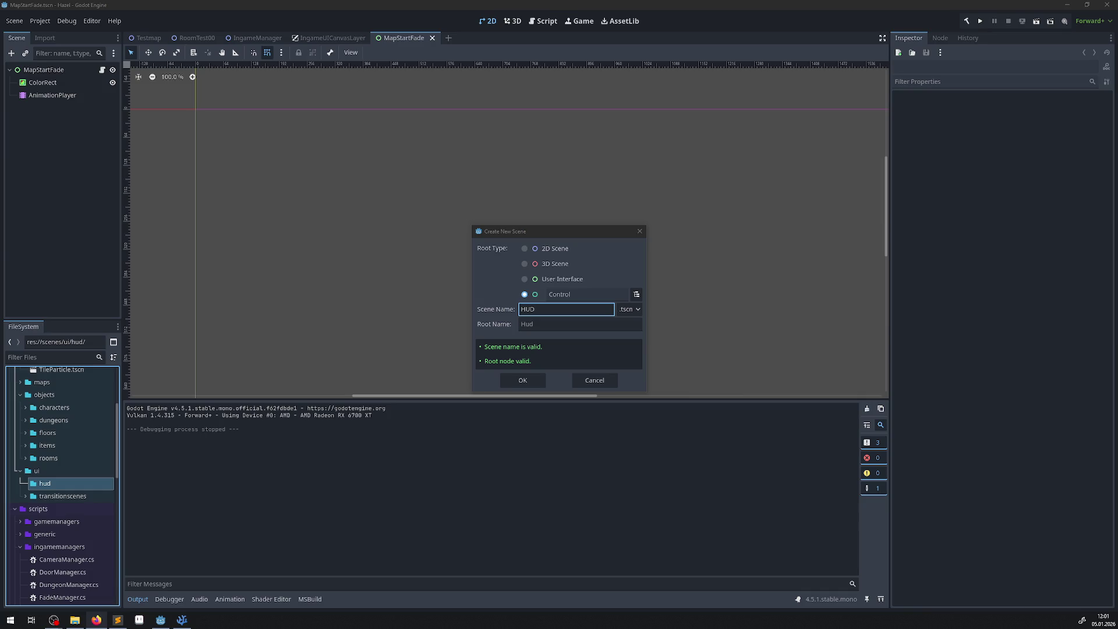
left_click(545, 309)
key("BackSpace")
key("BackSpace")
type("ud")
key("BackSpace")
key("BackSpace")
type("UD")
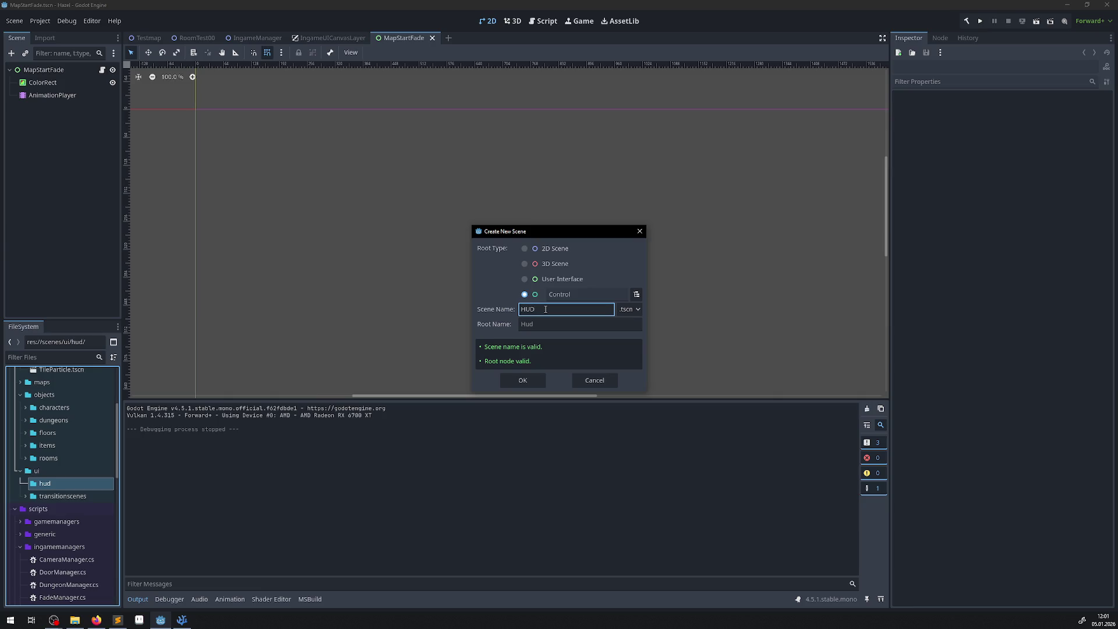
left_click(523, 379)
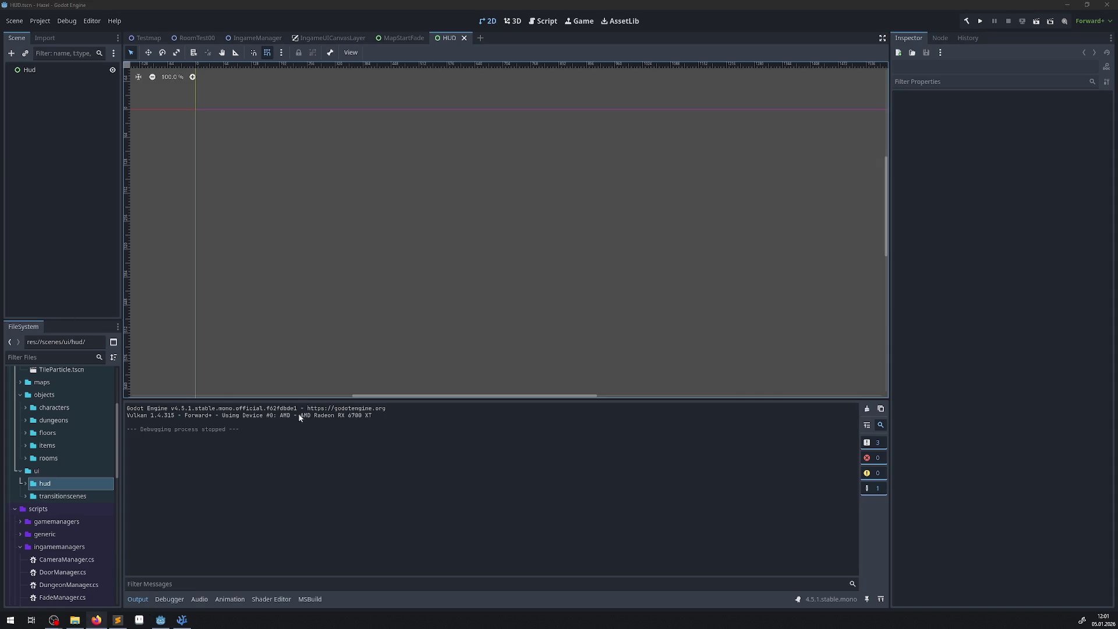
left_click(183, 621)
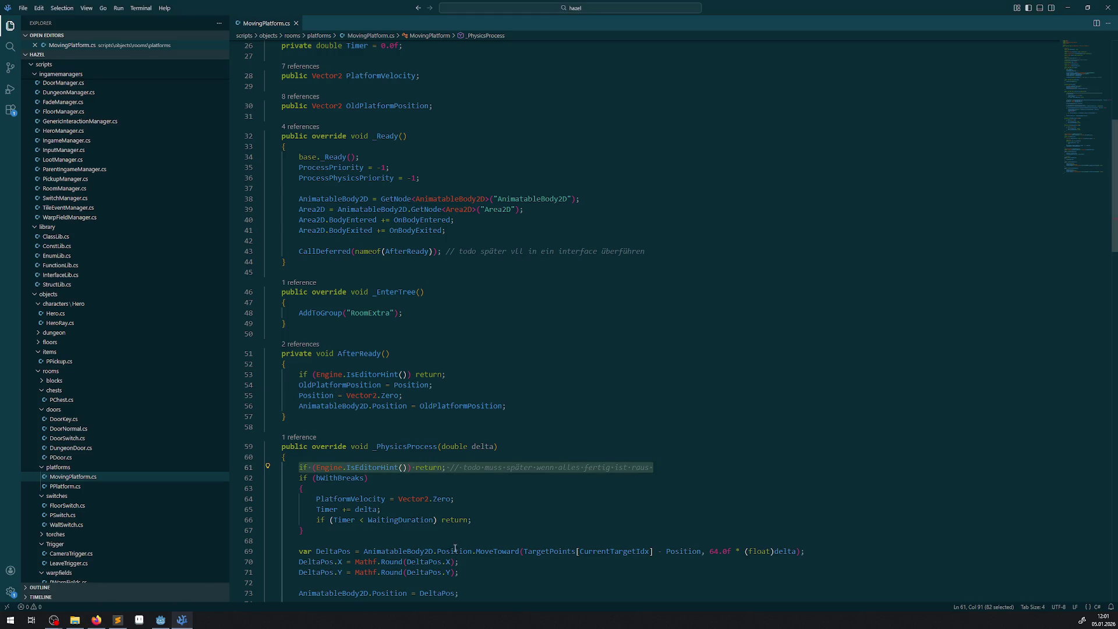
scroll(133, 301, "down", 5)
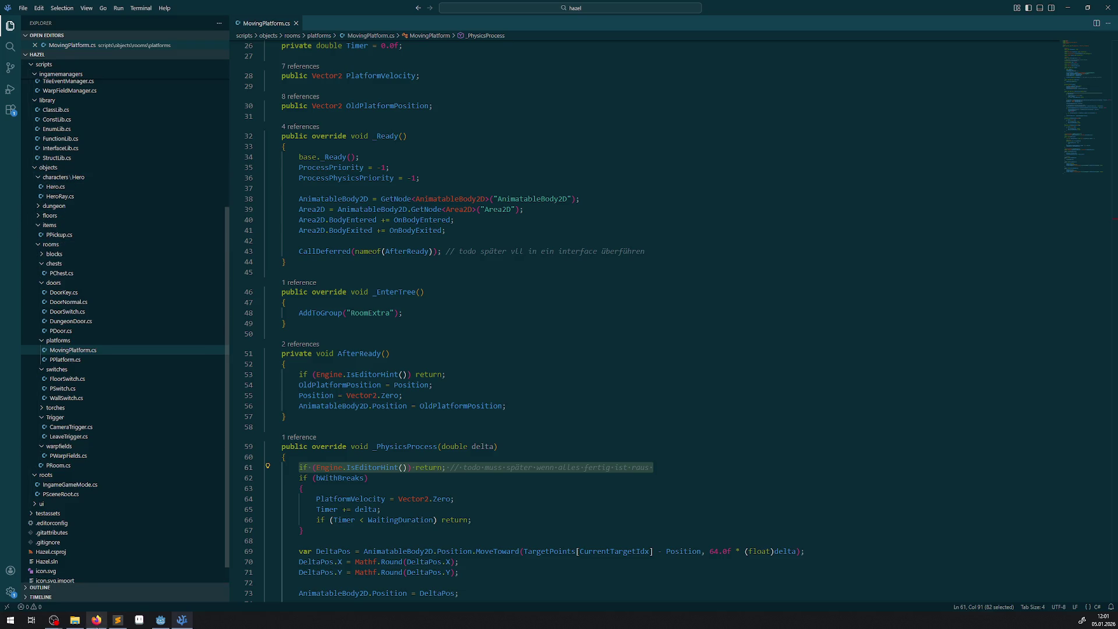
left_click(160, 619)
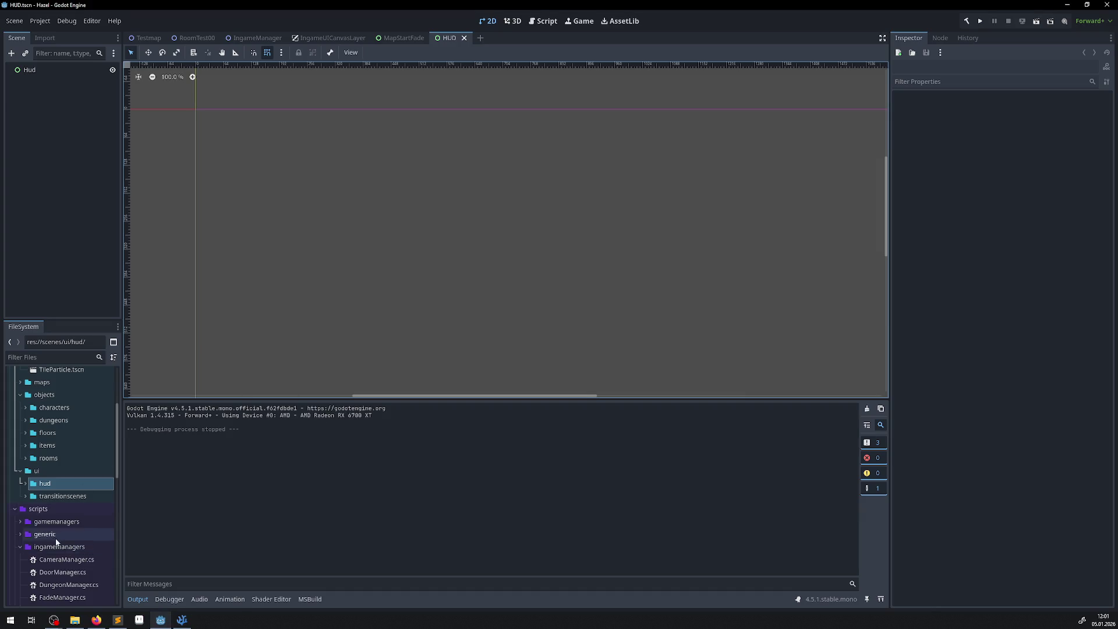
- Create a new folder named 'hud' under res://scripts/ui/
scroll(58, 535, "up", 5)
left_click(24, 447)
left_click(23, 571)
left_click(19, 571)
scroll(56, 522, "down", 1)
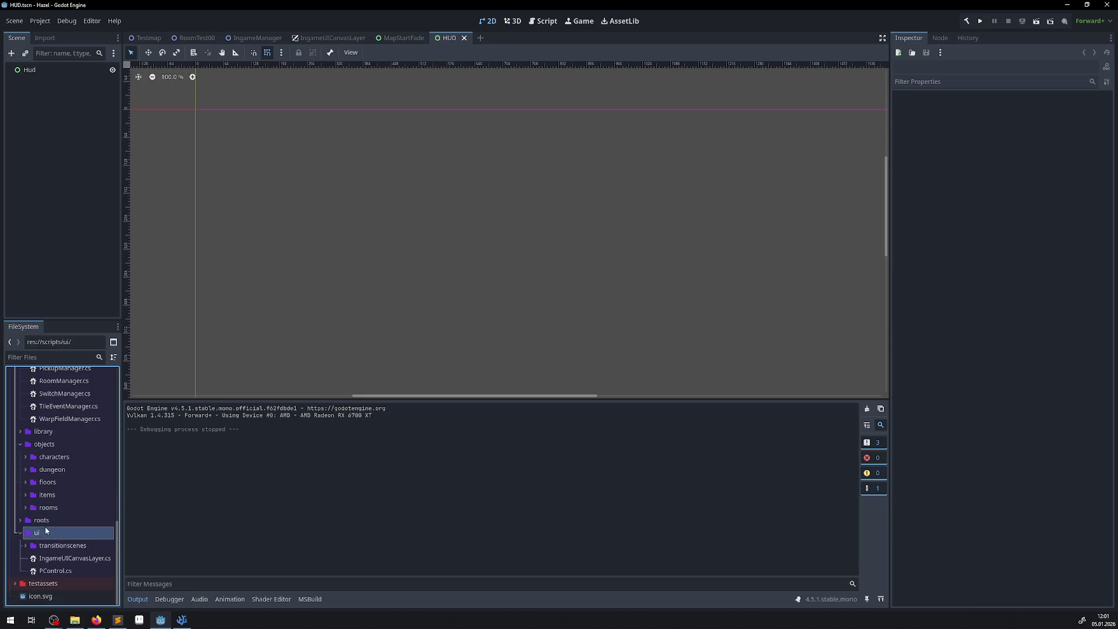
right_click(37, 537)
mouse_move(99, 425)
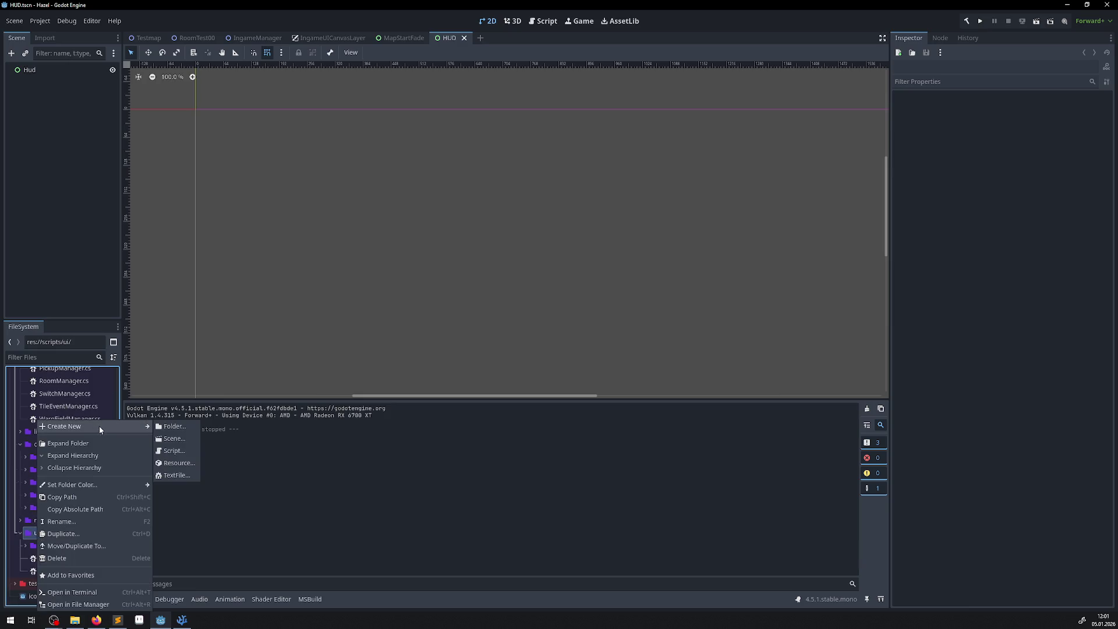
left_click(168, 427)
type("hud")
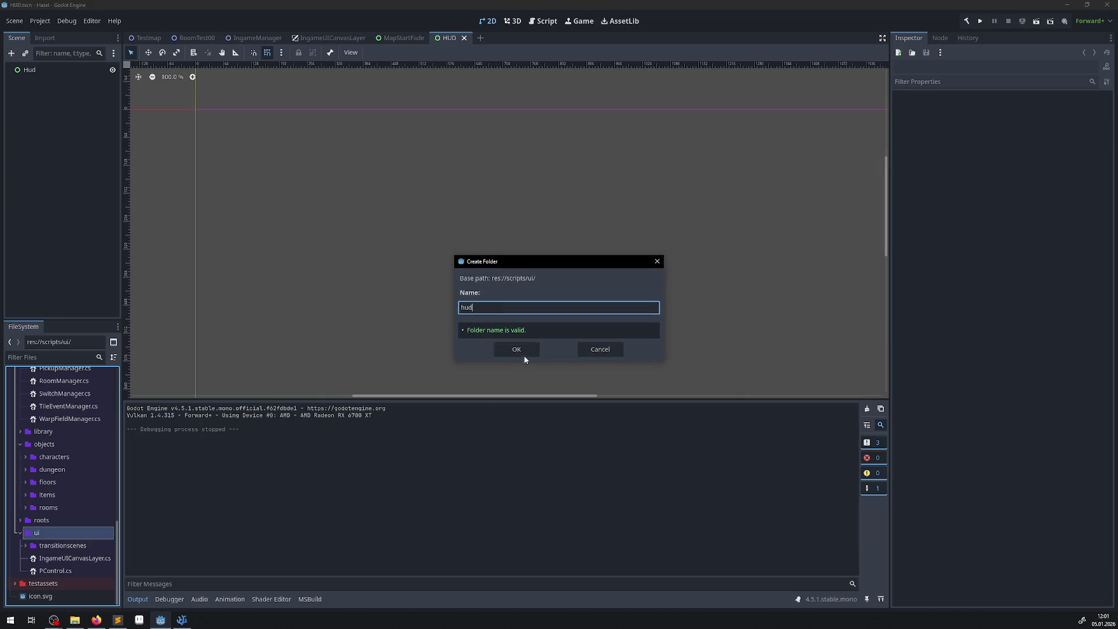
left_click(515, 351)
- Create a C# script HUD.cs inheriting Control in the scripts hud folder
right_click(43, 547)
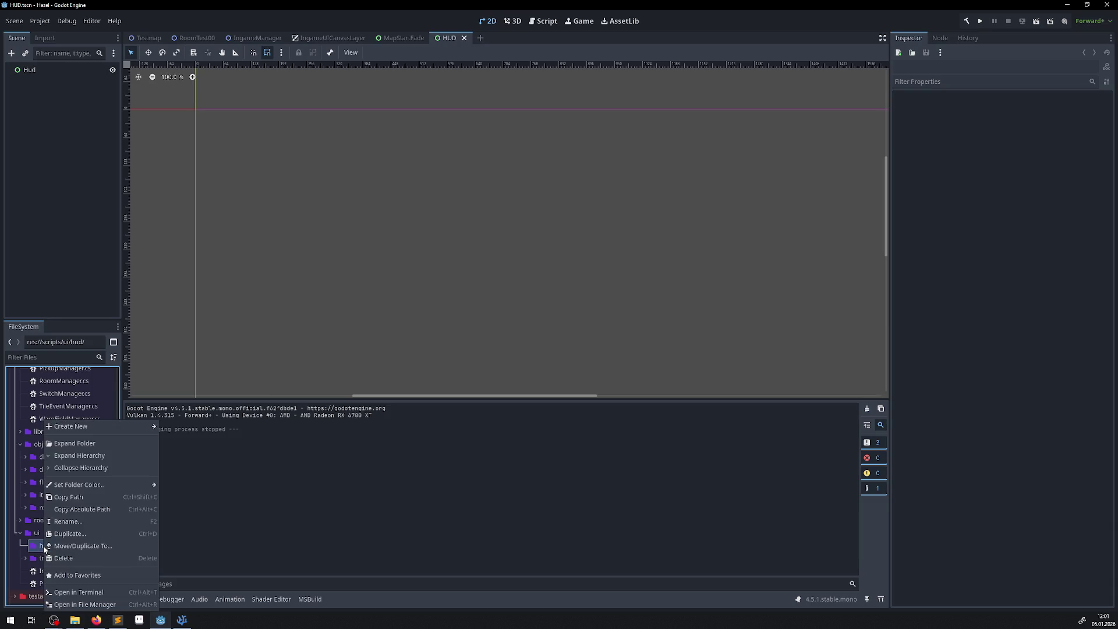
mouse_move(134, 427)
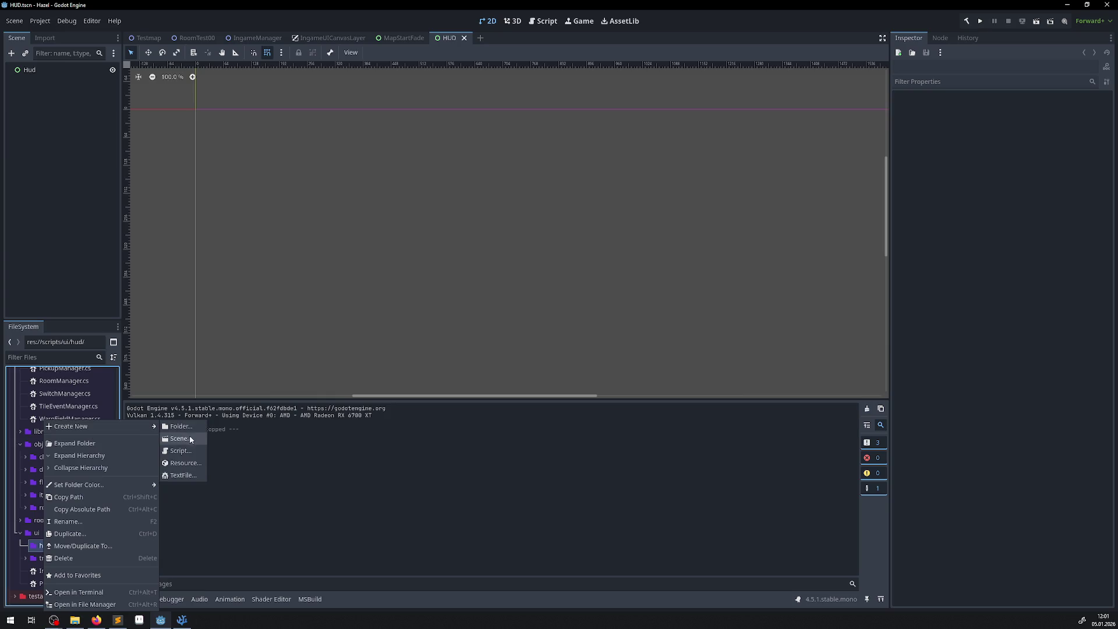
left_click(178, 451)
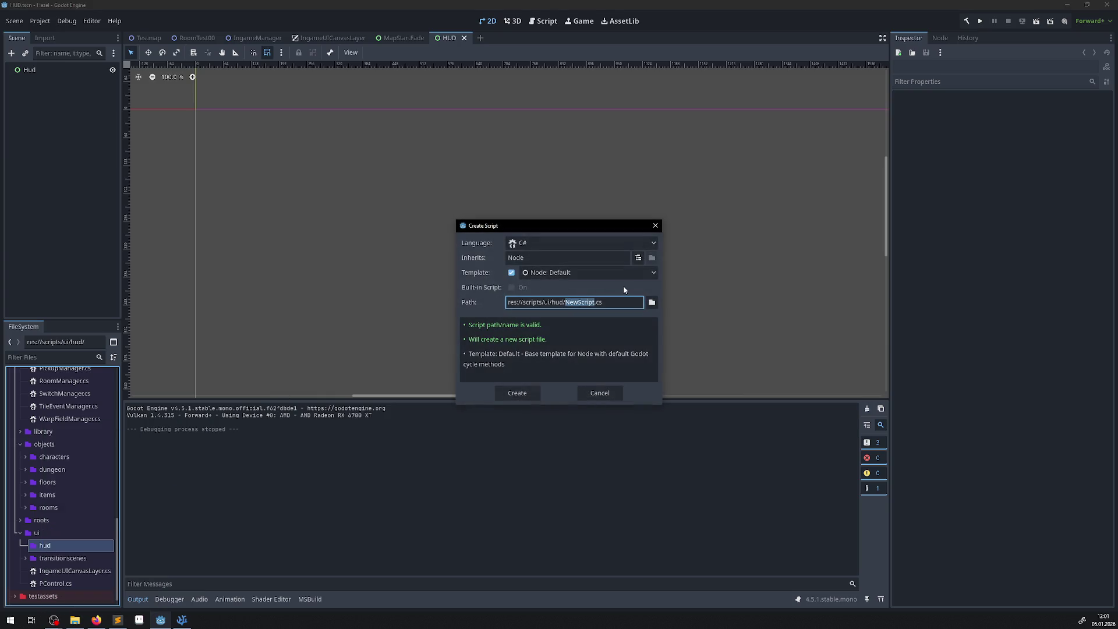
type("HUD")
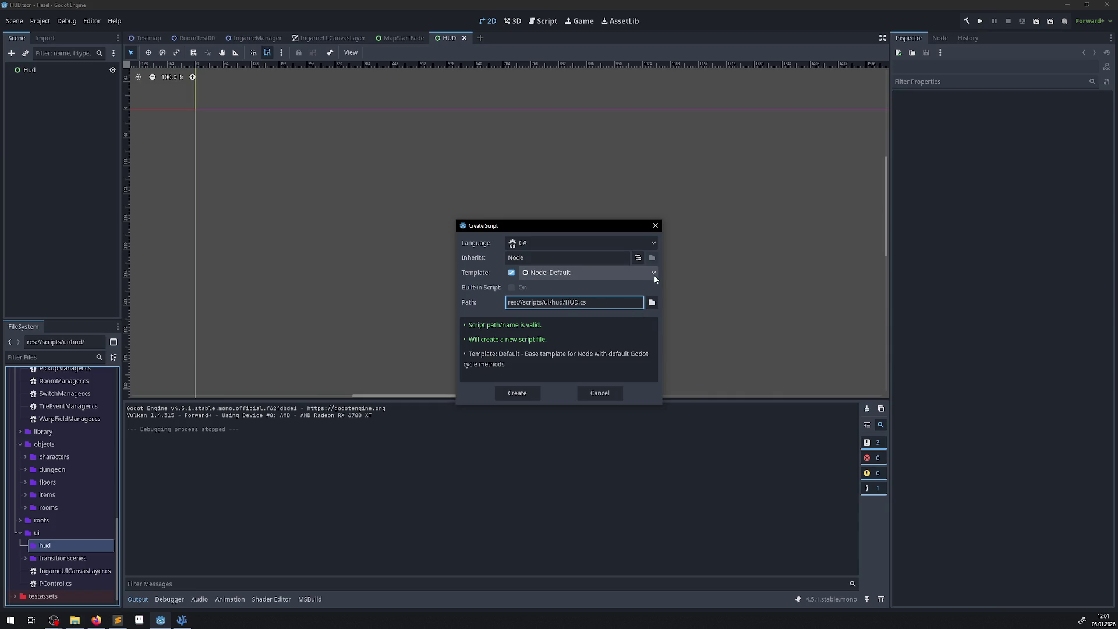
left_click(638, 259)
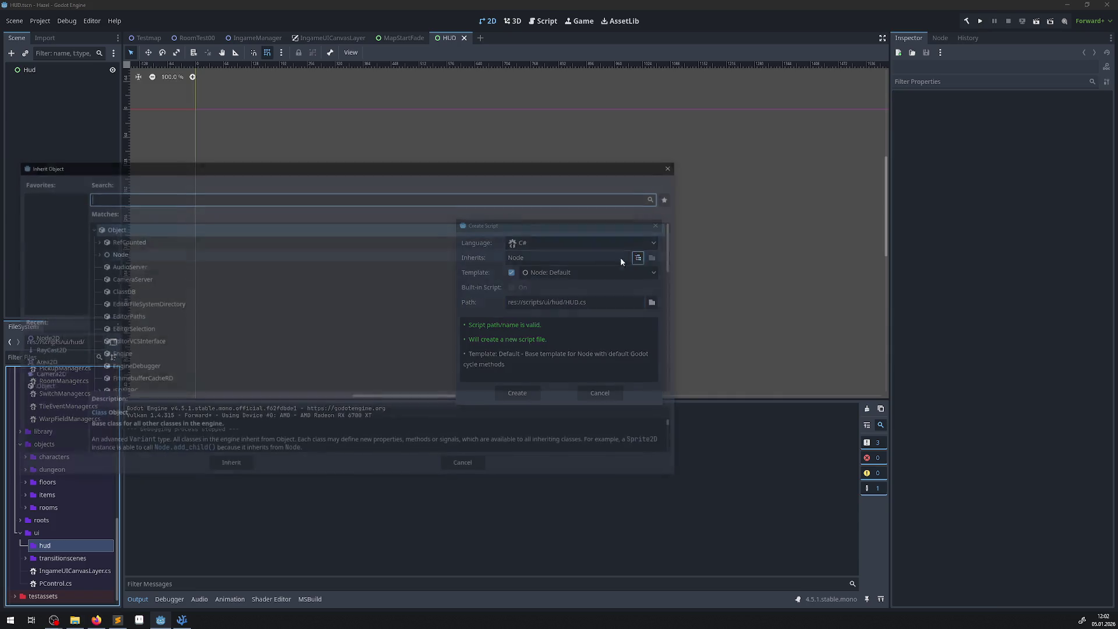
type("cont")
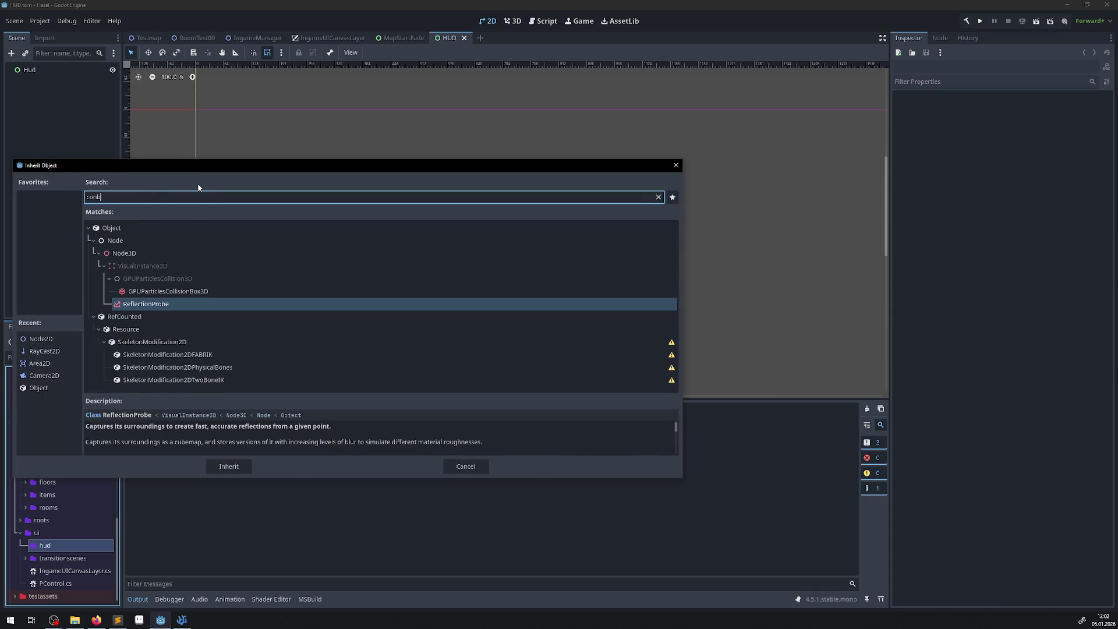
left_click(229, 466)
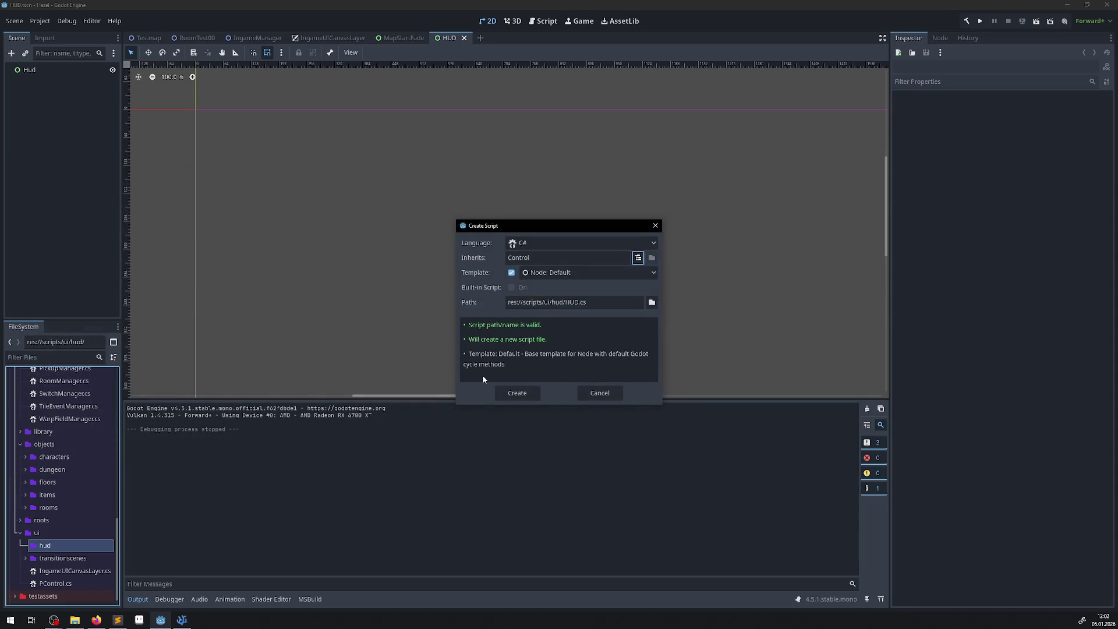
left_click(515, 393)
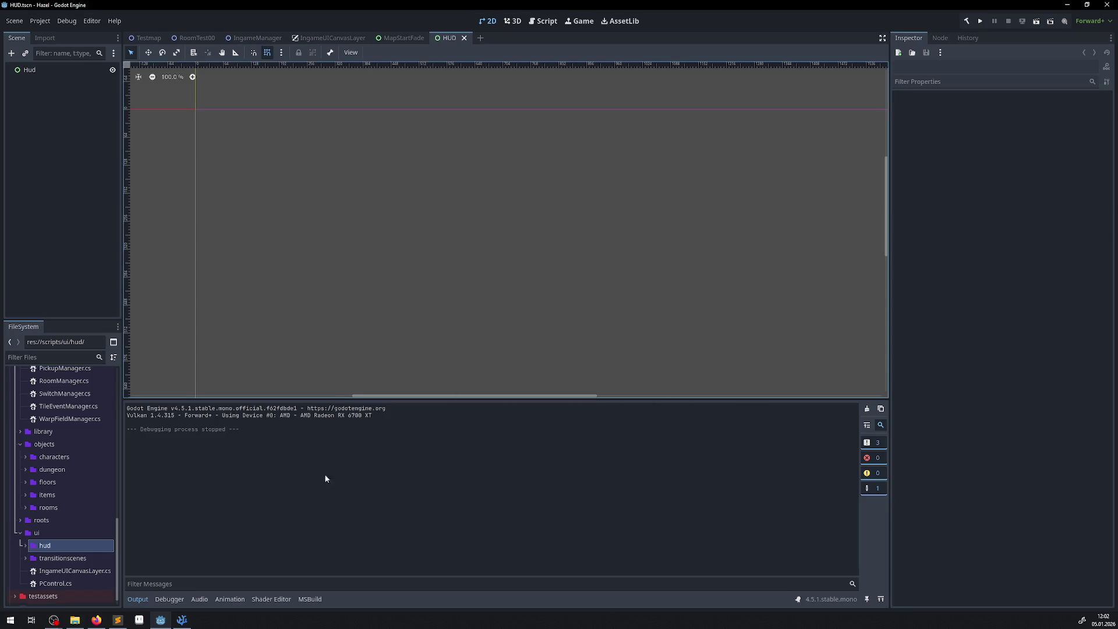
- Build the .NET project, attach HUD.cs to the Hud node via Quick Load, and save the scene
left_click(24, 546)
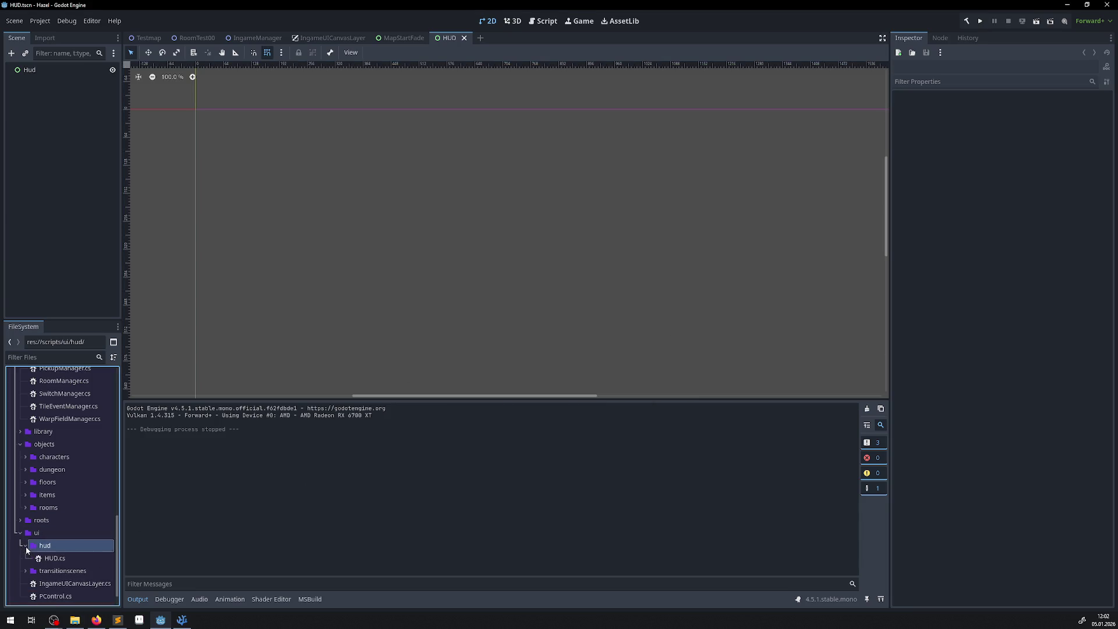
left_click(967, 21)
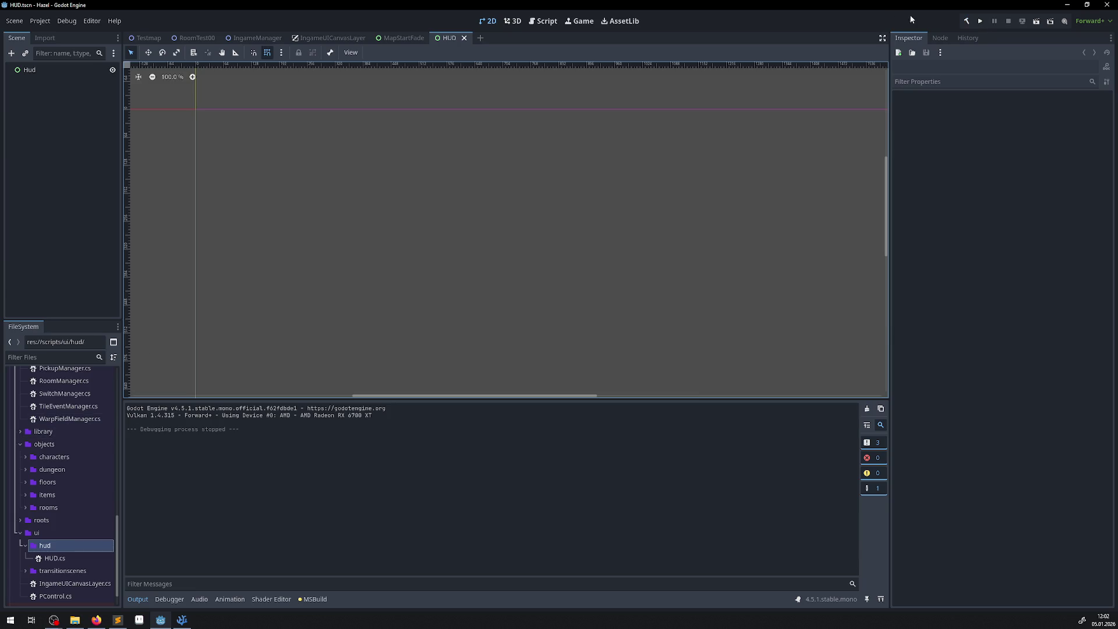
left_click(58, 70)
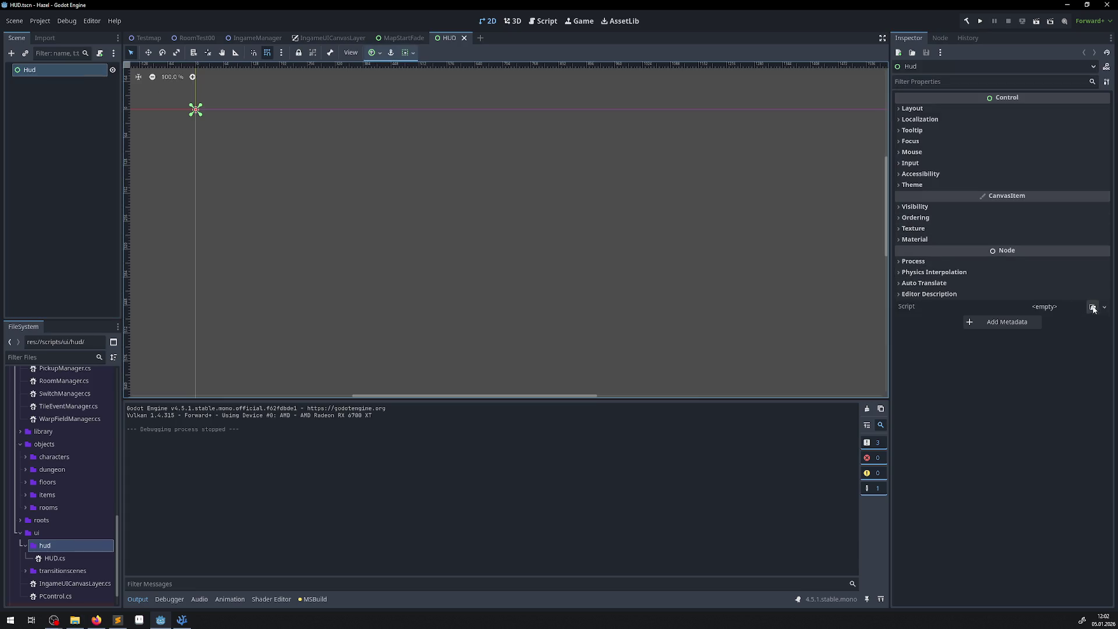
left_click(1105, 307)
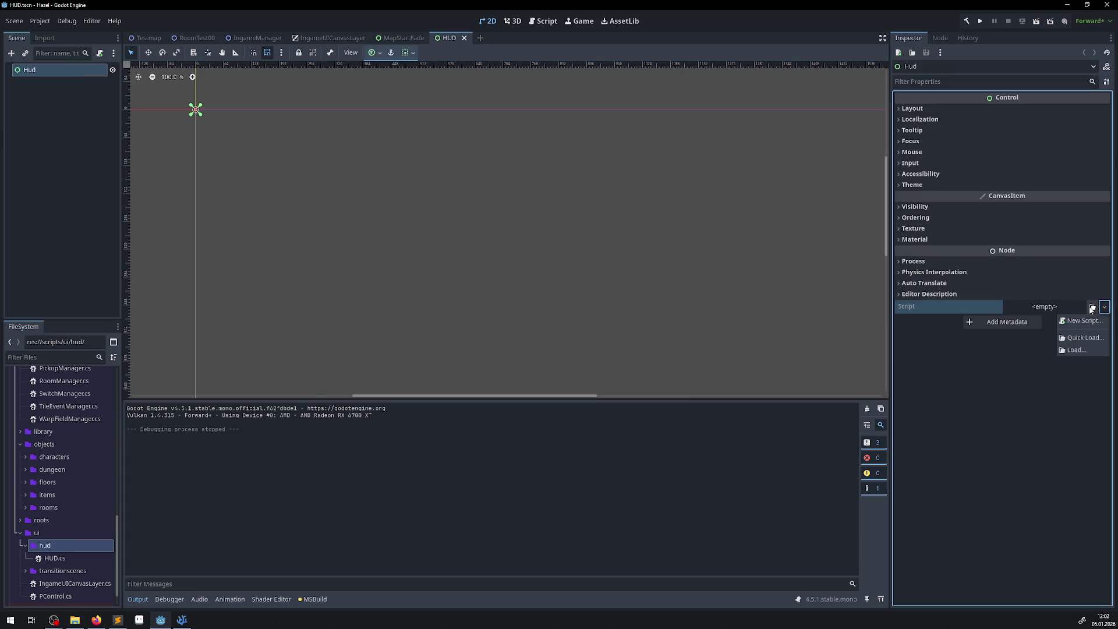
left_click(1090, 307)
left_click(1091, 308)
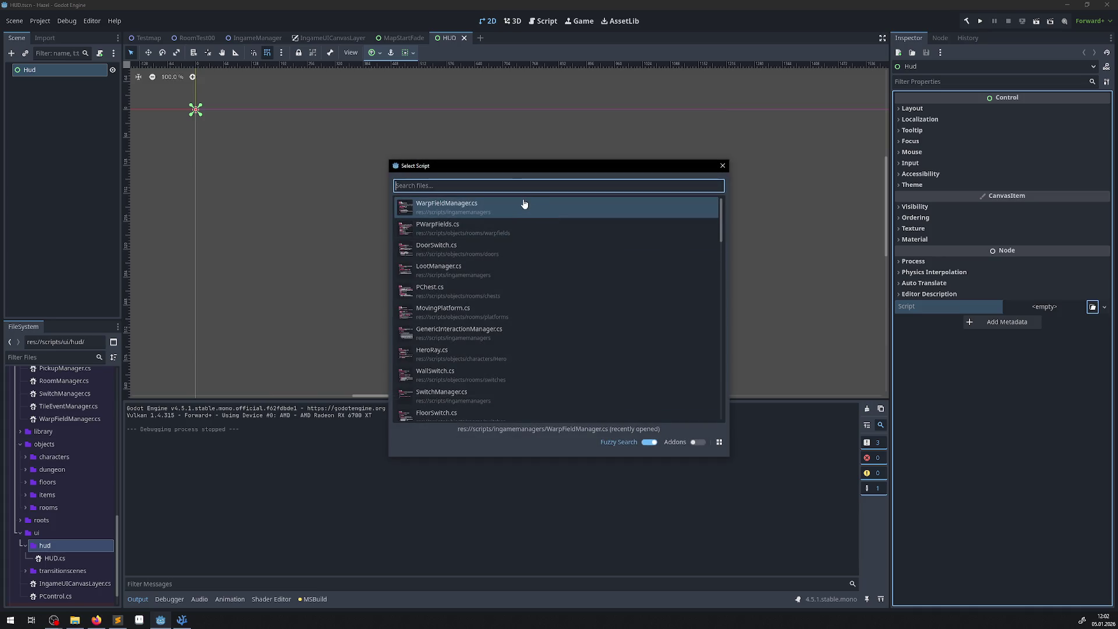
type("hu")
double_click(523, 203)
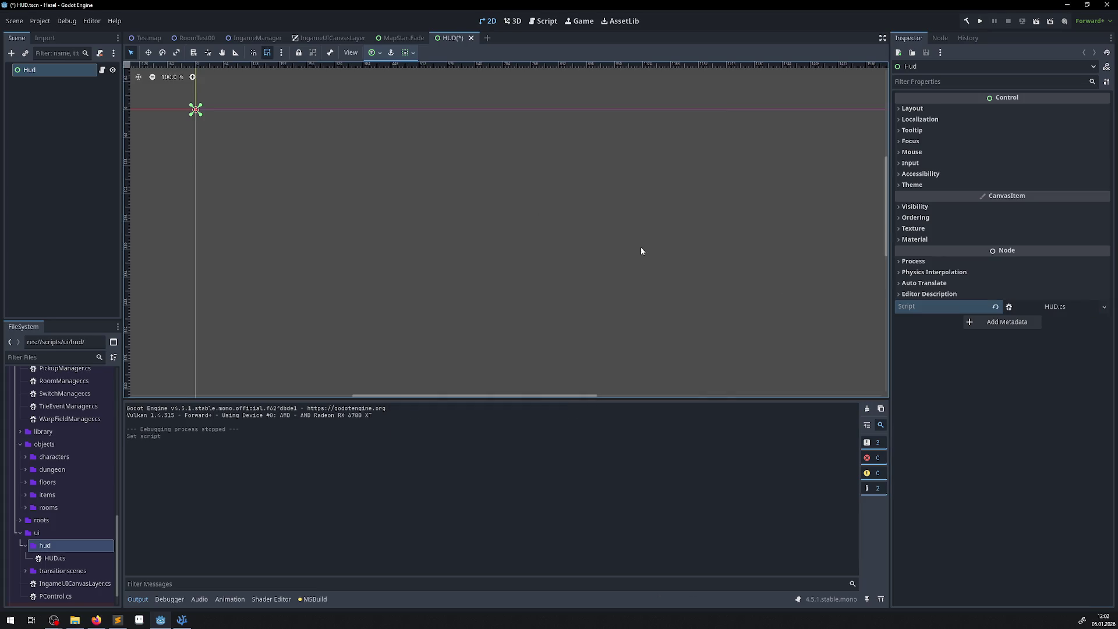
key("ctrl+s")
left_click(182, 620)
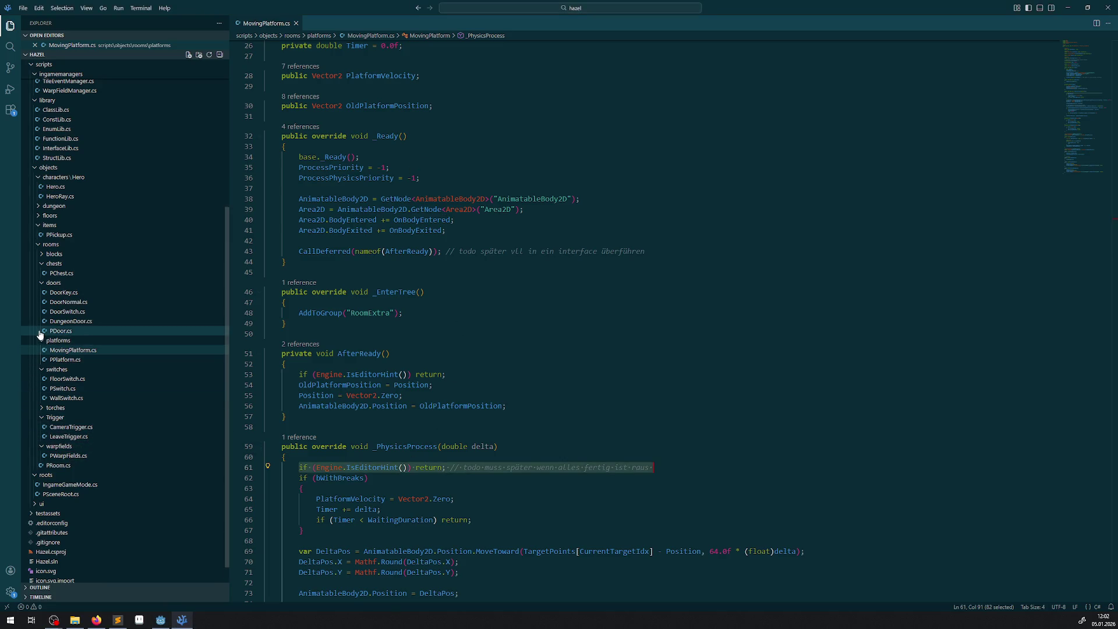
- Collapse the items, doors, platforms, switches, Trigger, warpfields, chests, rooms, objects and roots folders in the Explorer
left_click(36, 226)
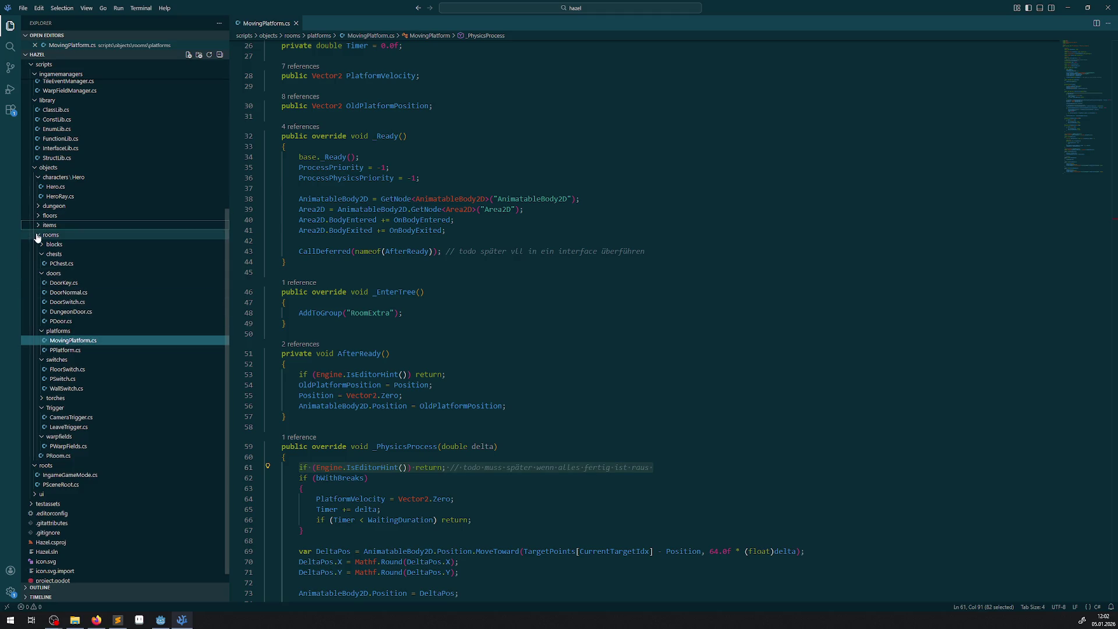
left_click(47, 283)
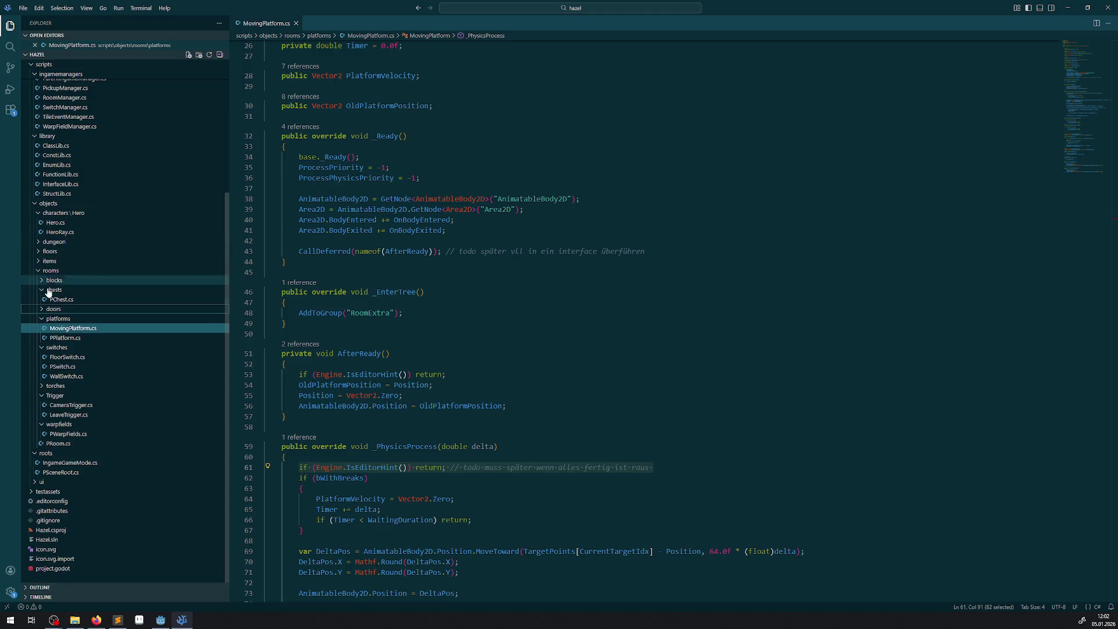
left_click(43, 320)
left_click(41, 350)
left_click(41, 396)
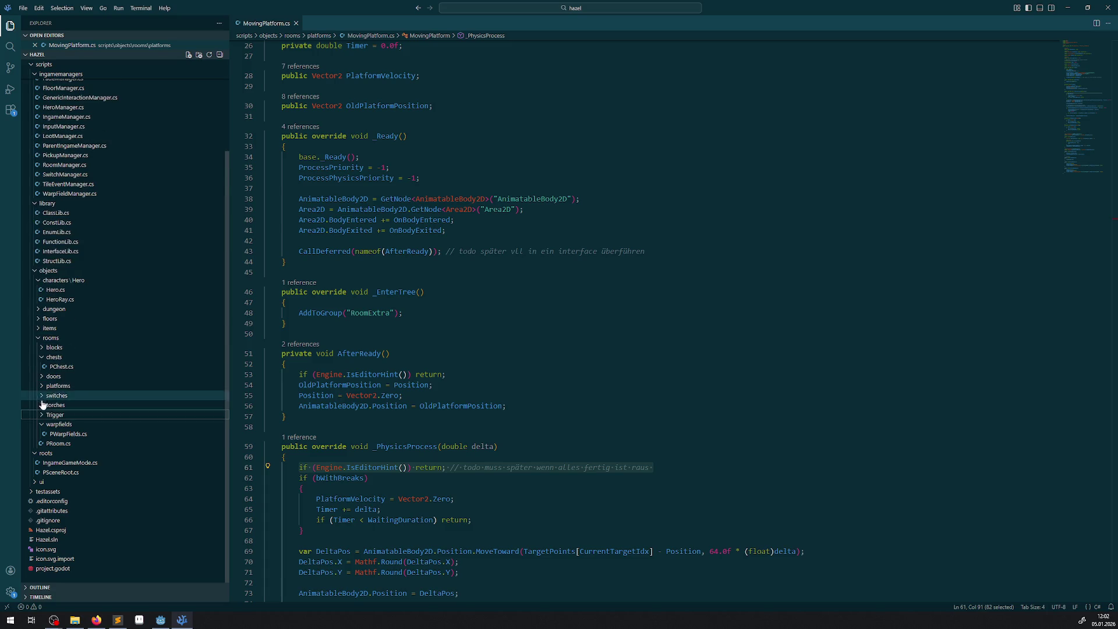
left_click(42, 425)
left_click(43, 367)
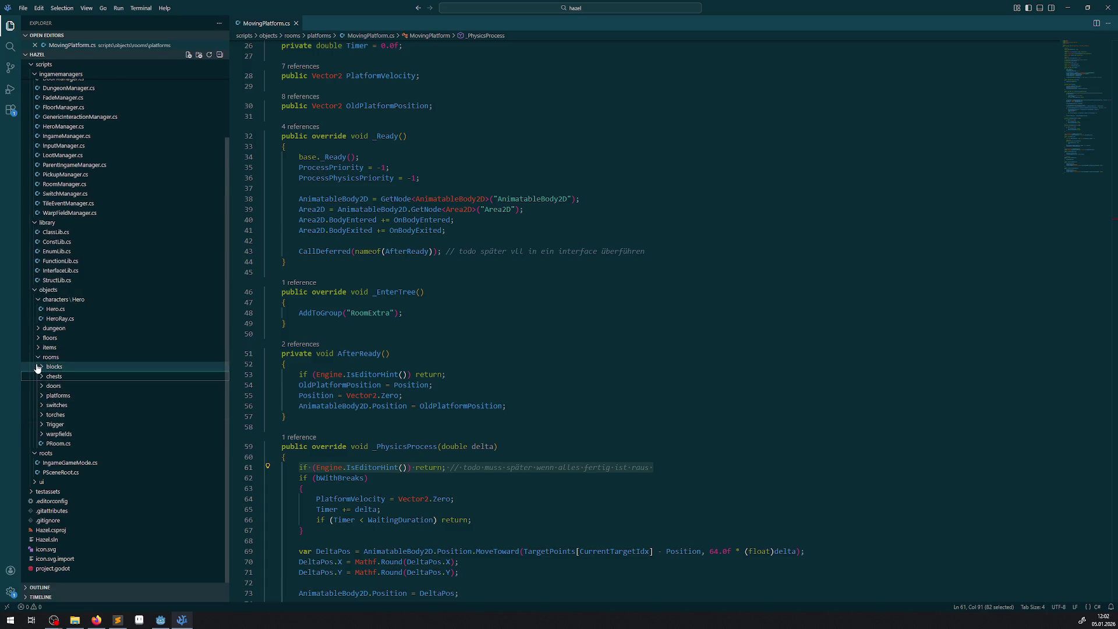
left_click(38, 357)
left_click(35, 377)
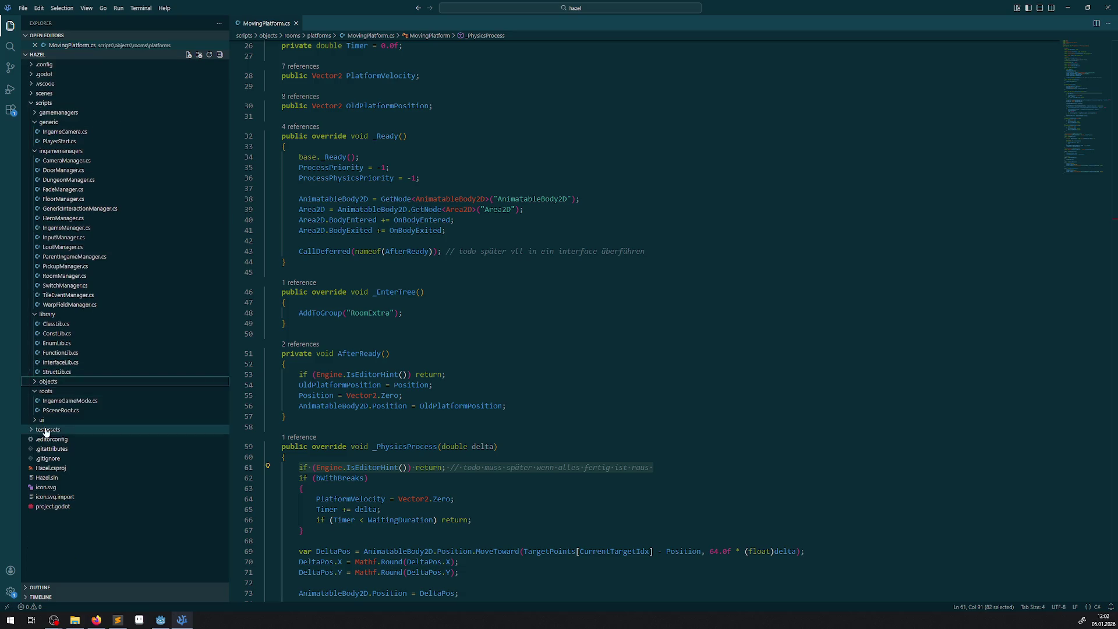
left_click(35, 421)
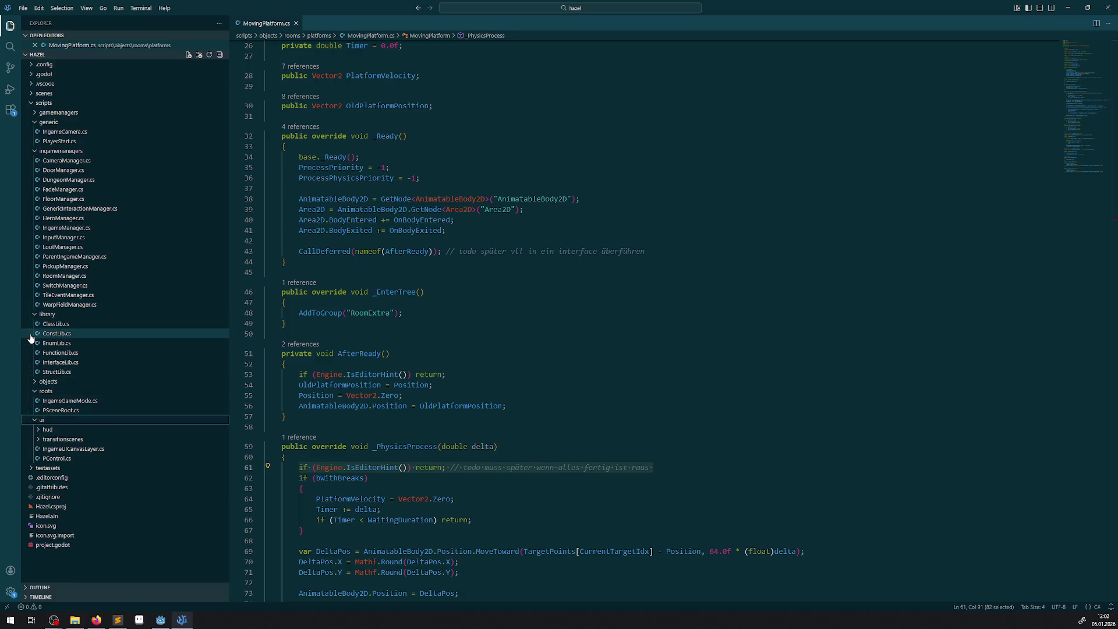
left_click(36, 391)
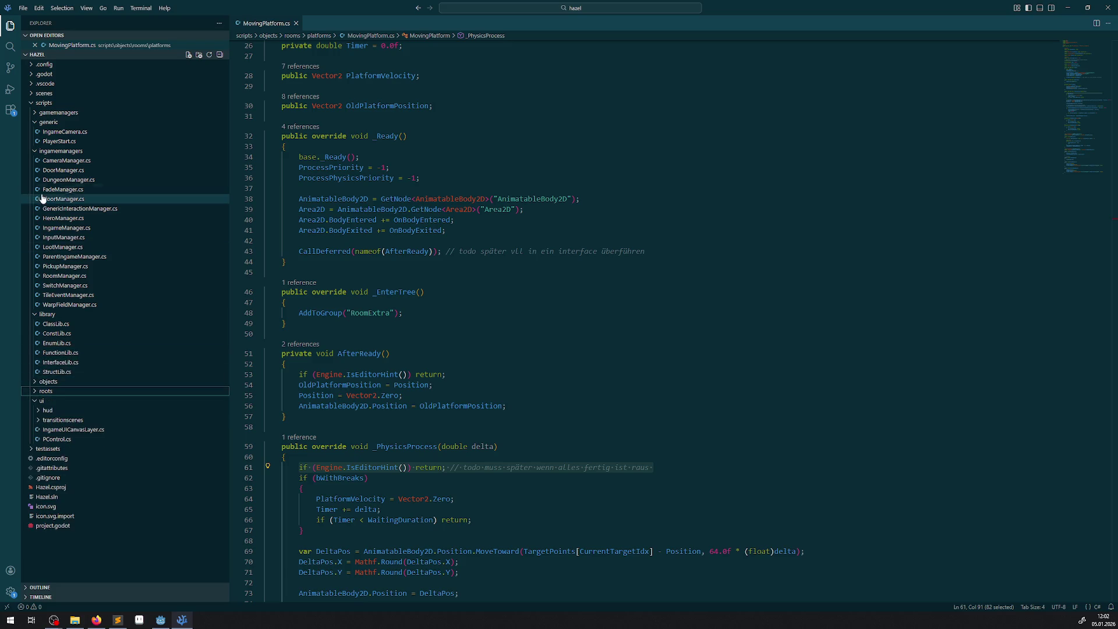
- Open InterfaceLib, ConstLib, FunctionLib, EnumLib, ClassLib and StructLib, then close StructLib and ClassLib
left_click(64, 363)
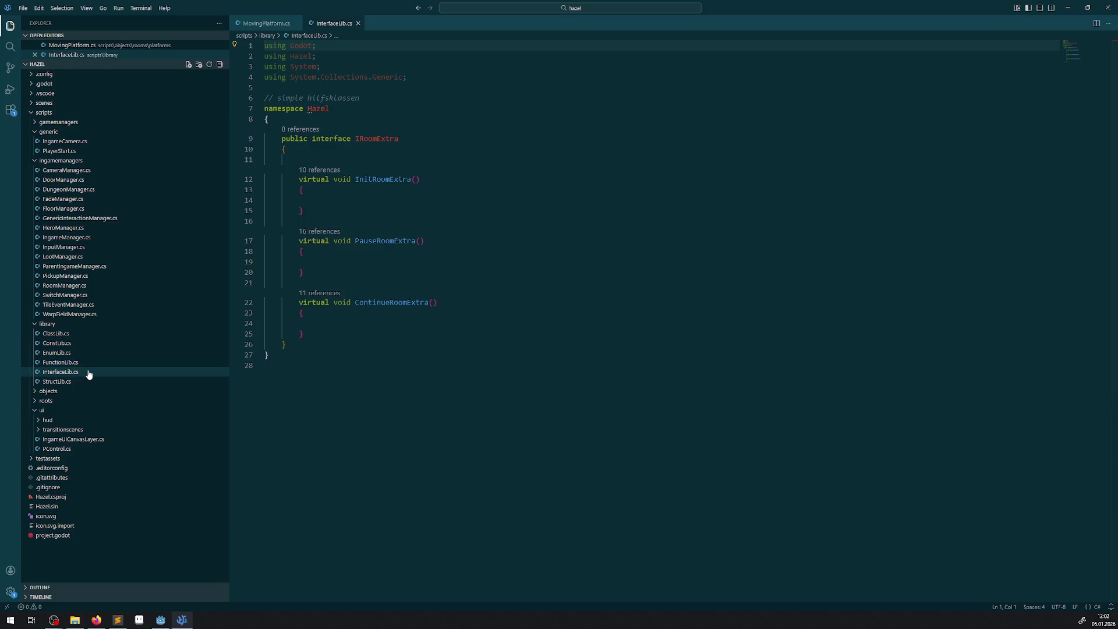
left_click(65, 346)
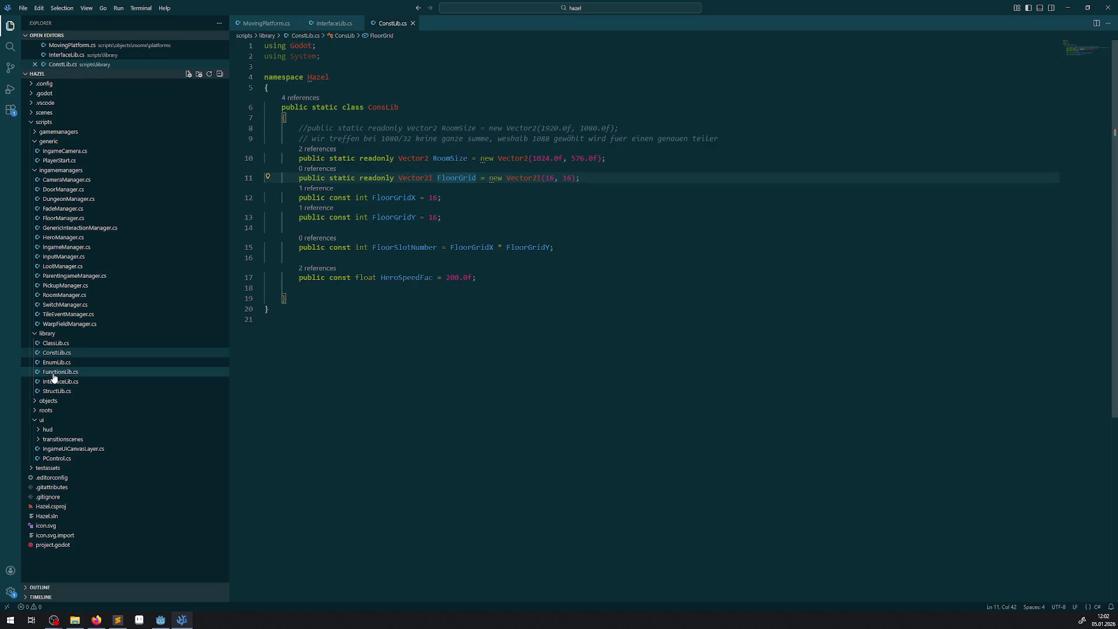
left_click(60, 371)
left_click(59, 371)
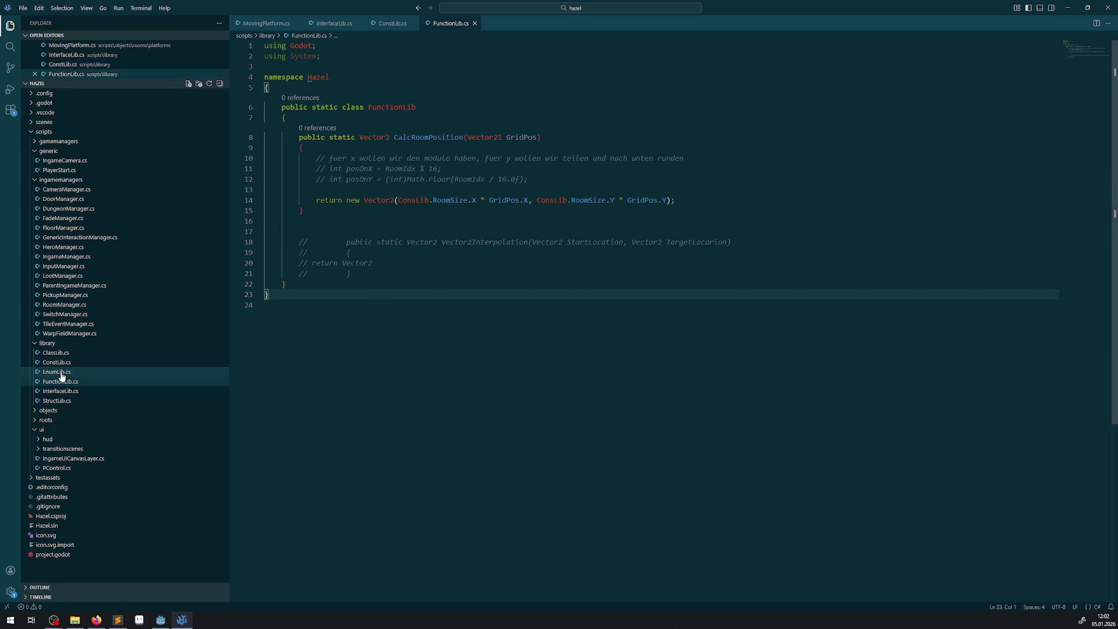
left_click(66, 363)
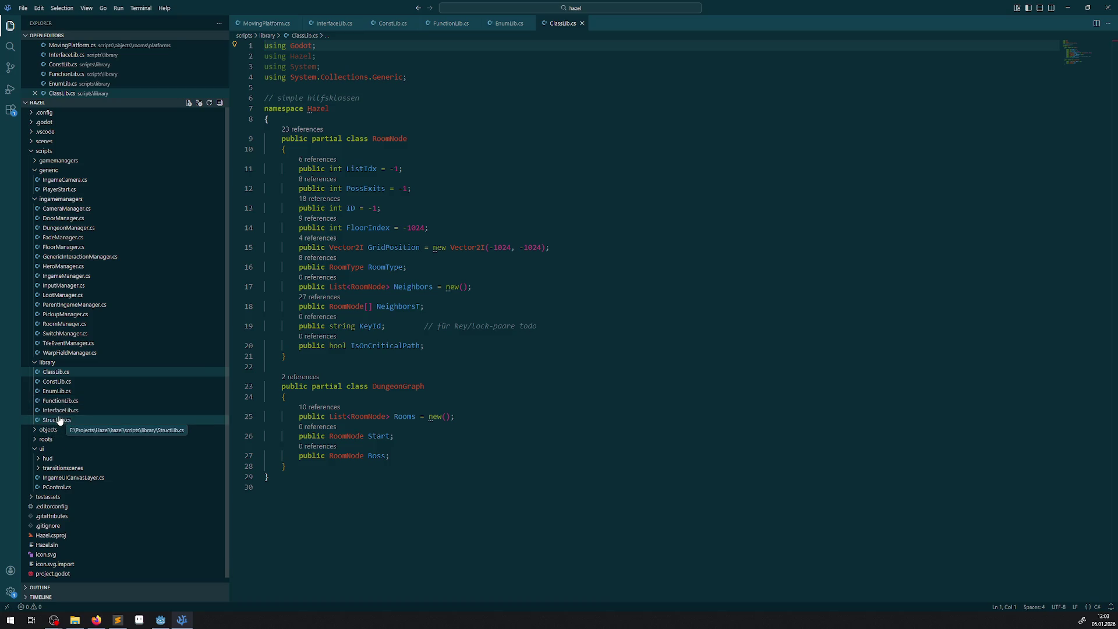
left_click(58, 420)
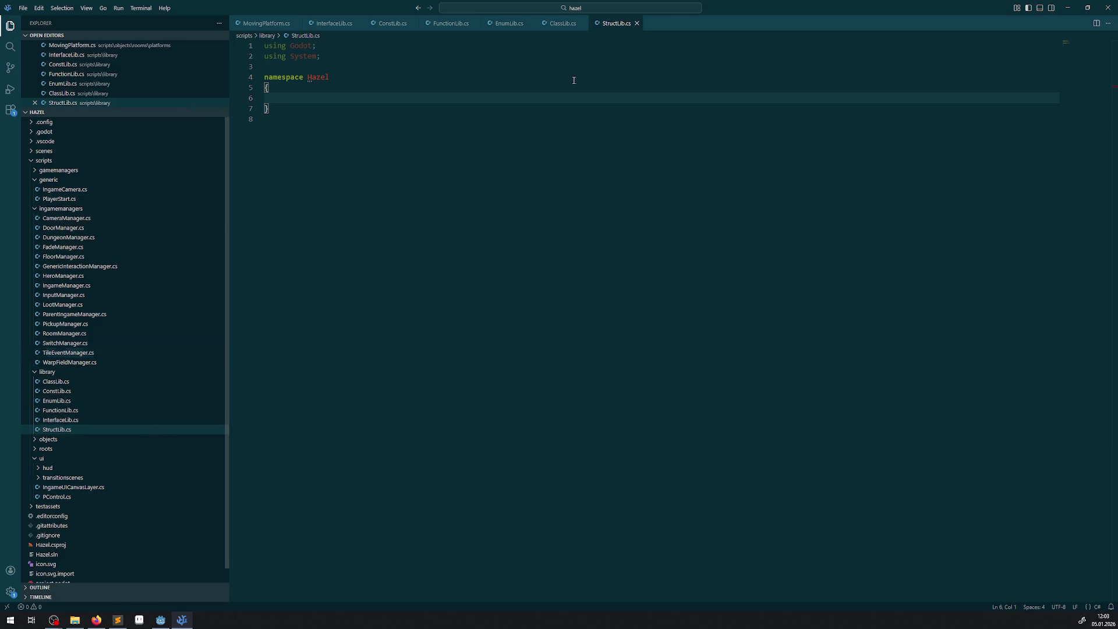
left_click(637, 25)
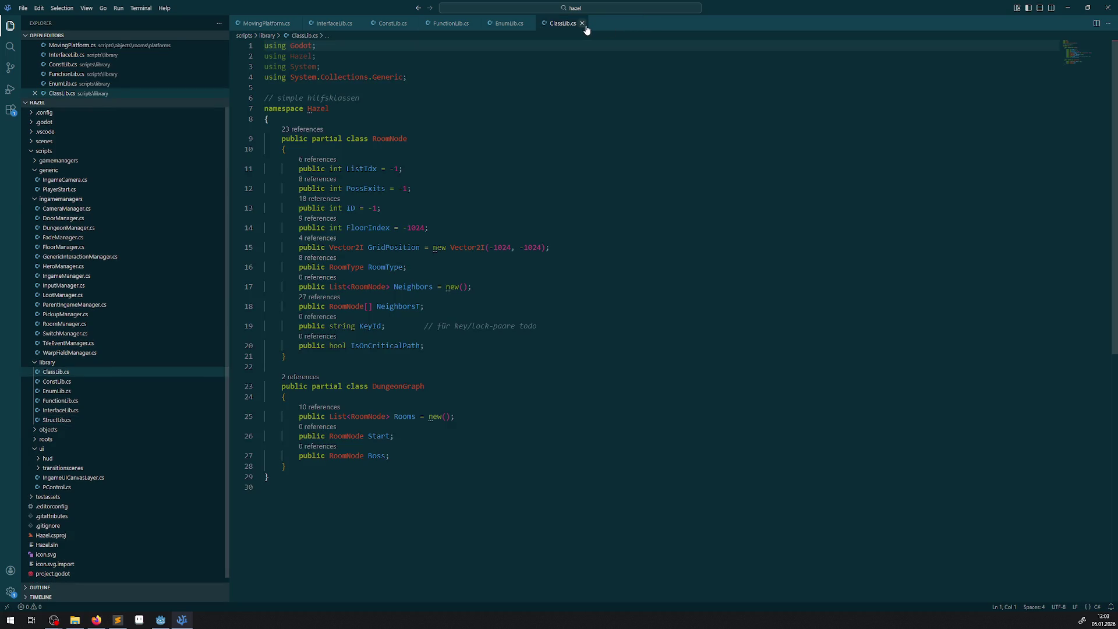
left_click(581, 23)
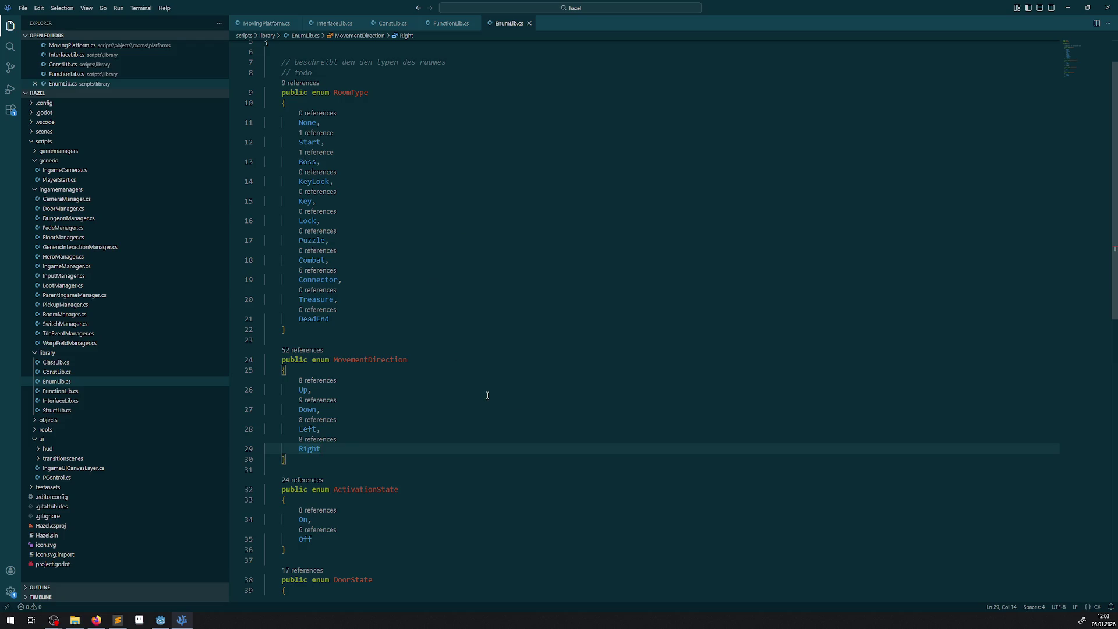
- Open HUD.cs, delete the template comments above _Ready and _Process, and save
left_click(39, 451)
left_click(40, 448)
double_click(54, 458)
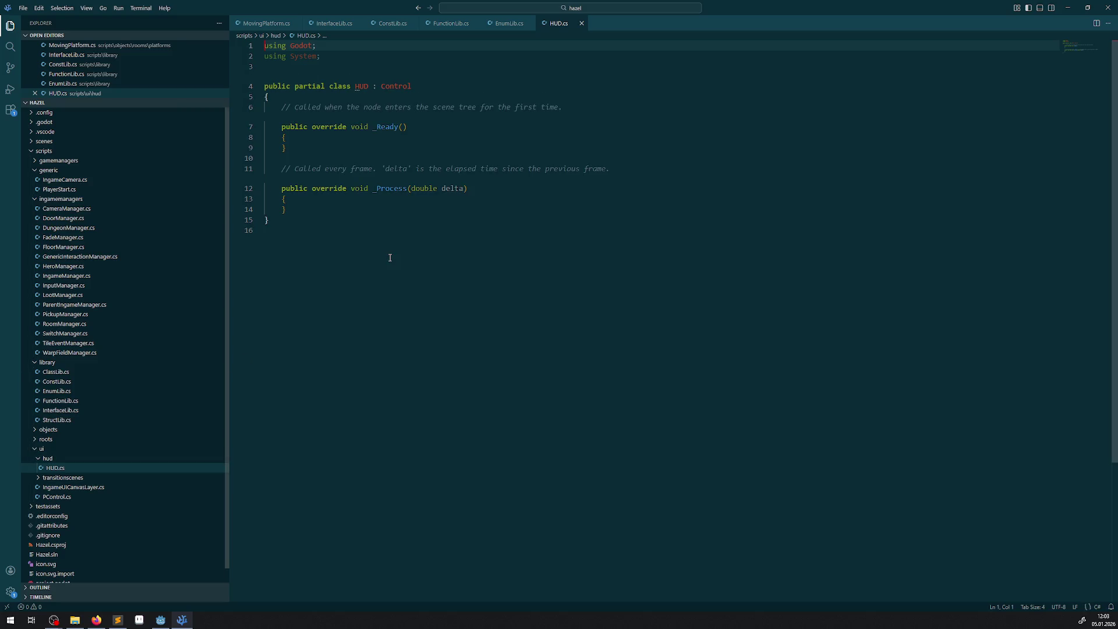
left_click_drag(644, 167, 265, 168)
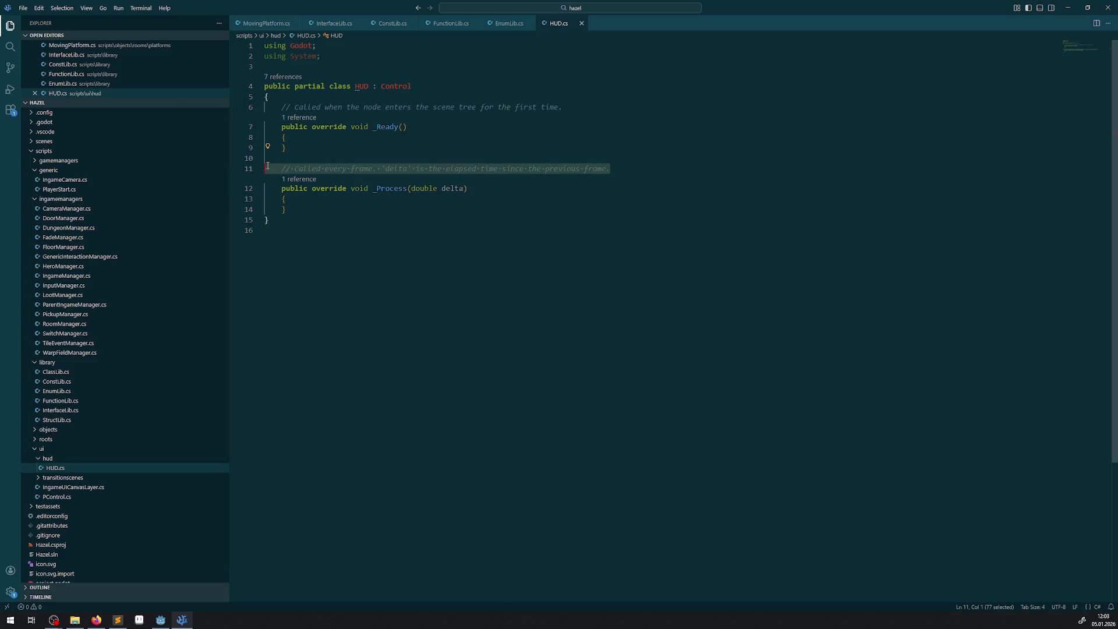
key("BackSpace")
left_click_drag(561, 108, 269, 97)
key("BackSpace")
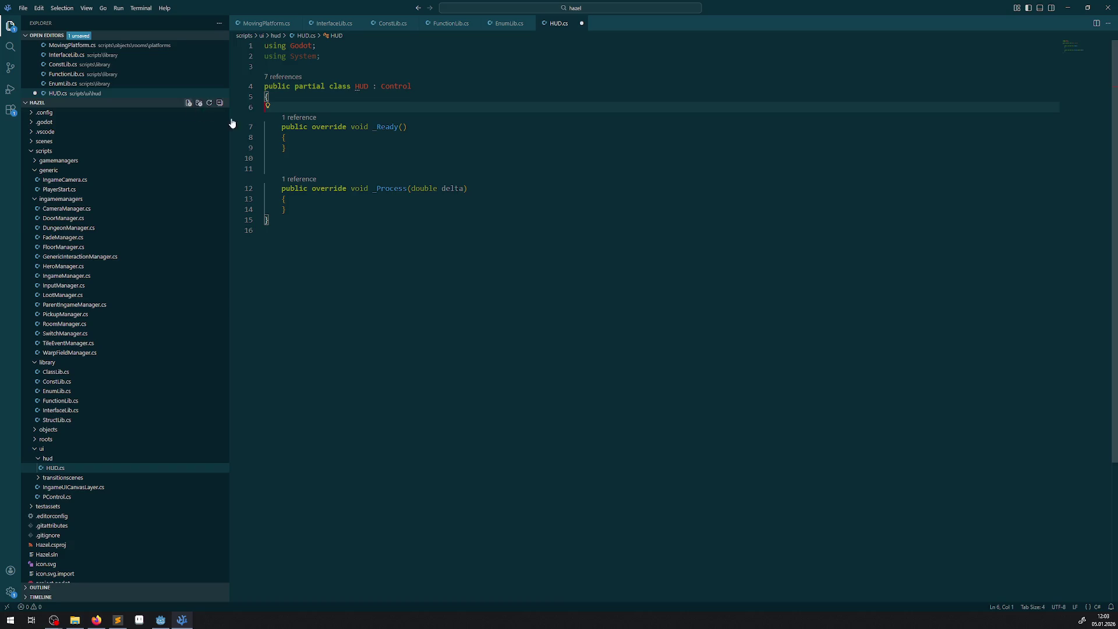
left_click(295, 153)
key("BackSpace")
left_click(361, 217)
key("ctrl+s")
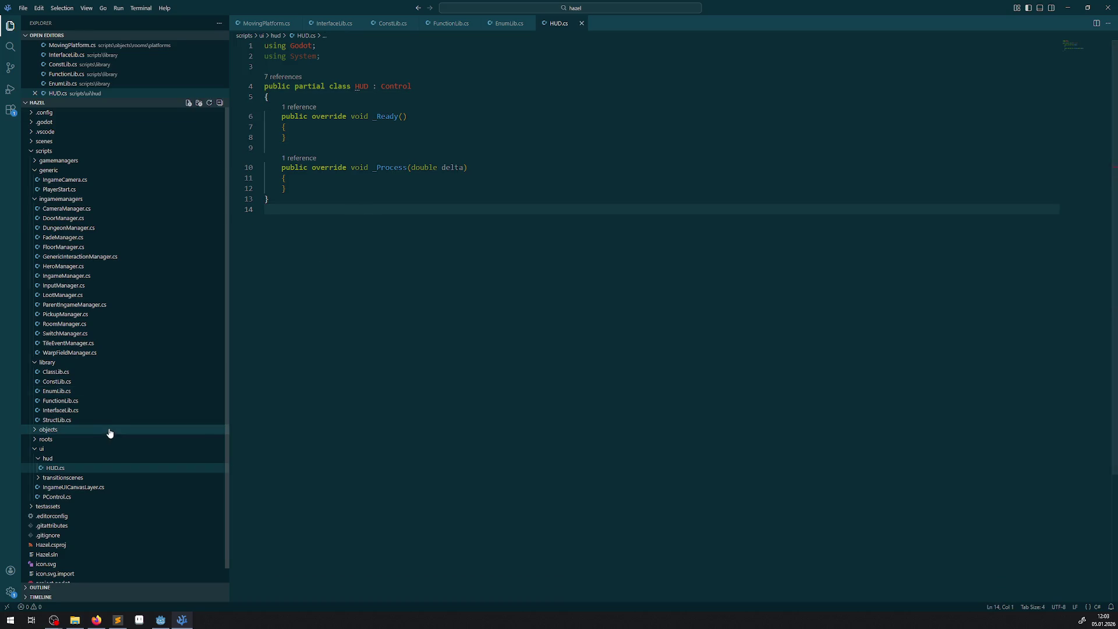
- Copy the PControl class name from PControl.cs and make HUD inherit PControl instead of Control
left_click(70, 496)
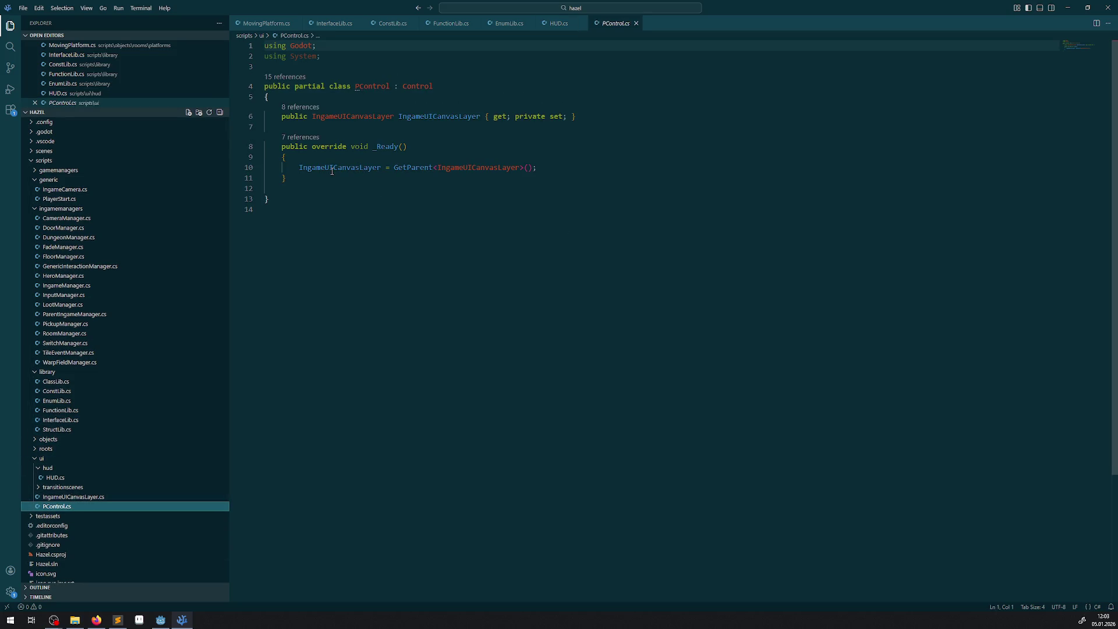
double_click(372, 88)
key("ctrl+c")
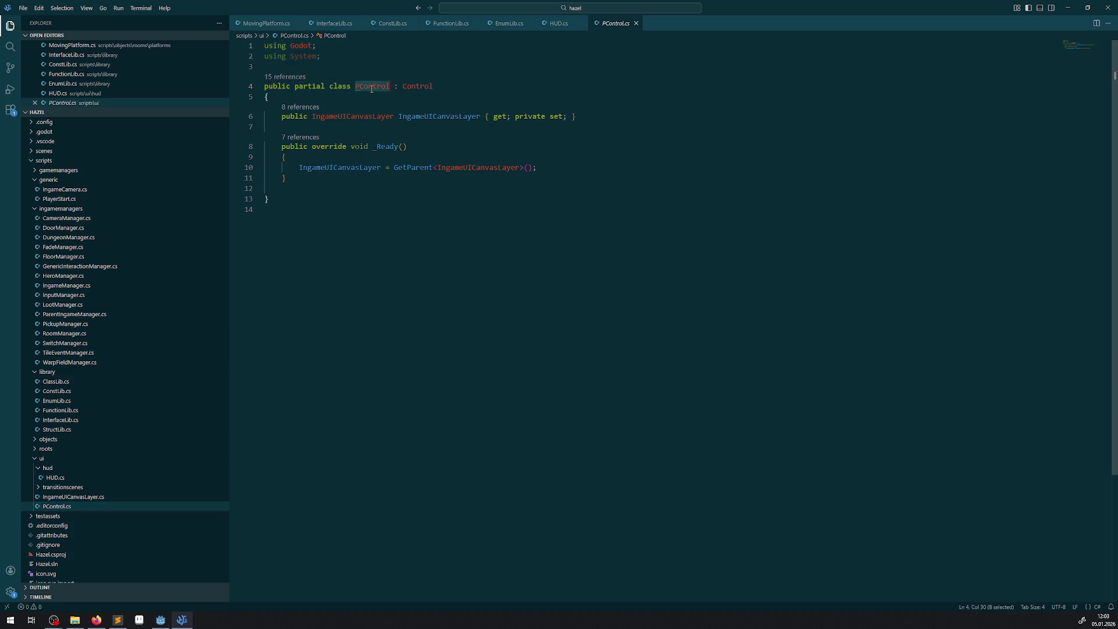
left_click(88, 497)
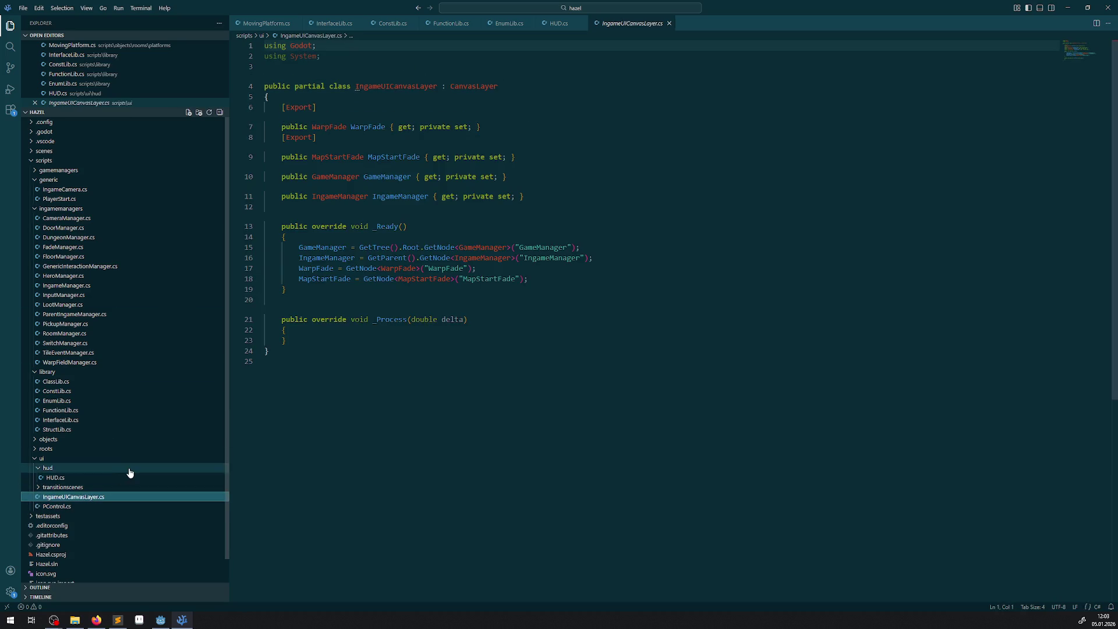
left_click(55, 477)
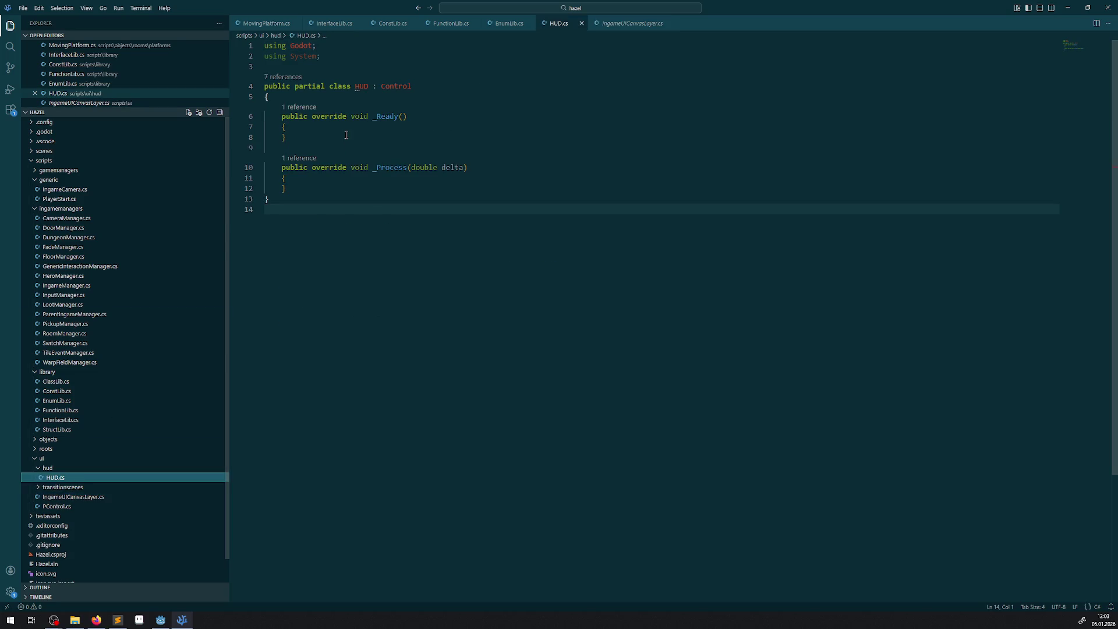
double_click(391, 86)
key("ctrl+v")
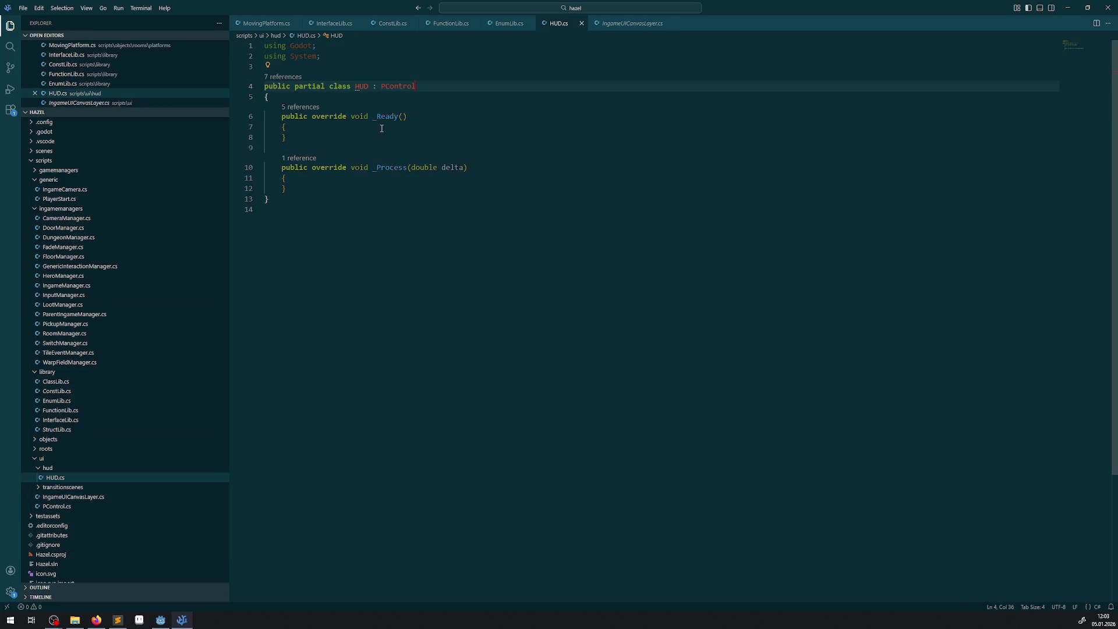
- Copy base._Ready(); from MapStartFade.cs into HUD's _Ready method
left_click(38, 487)
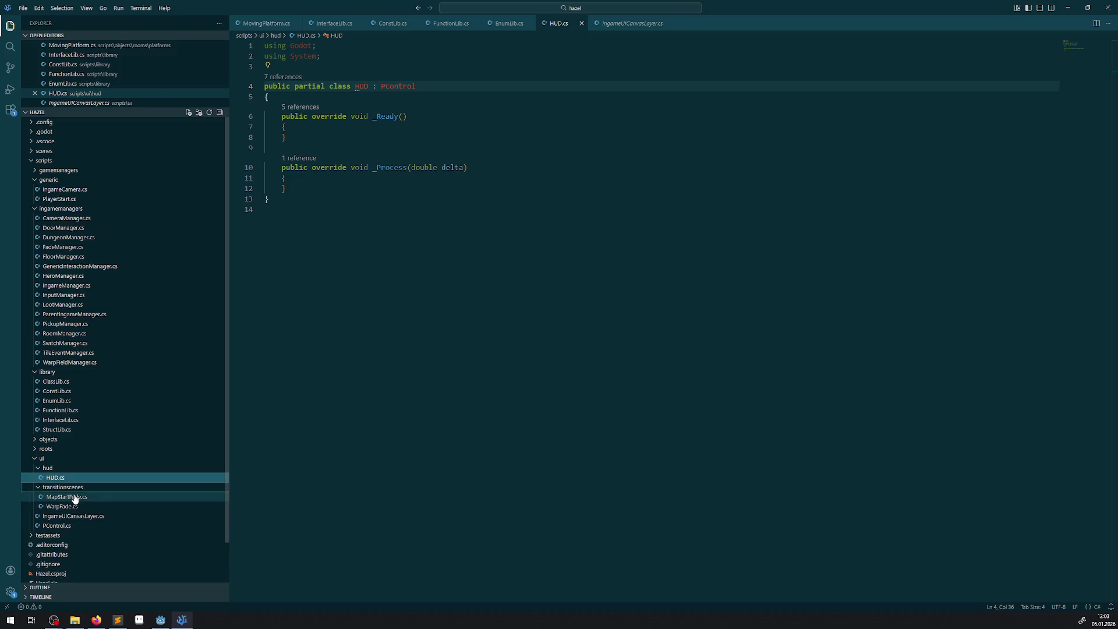
double_click(75, 497)
left_click_drag(360, 169, 279, 170)
key("ctrl+c")
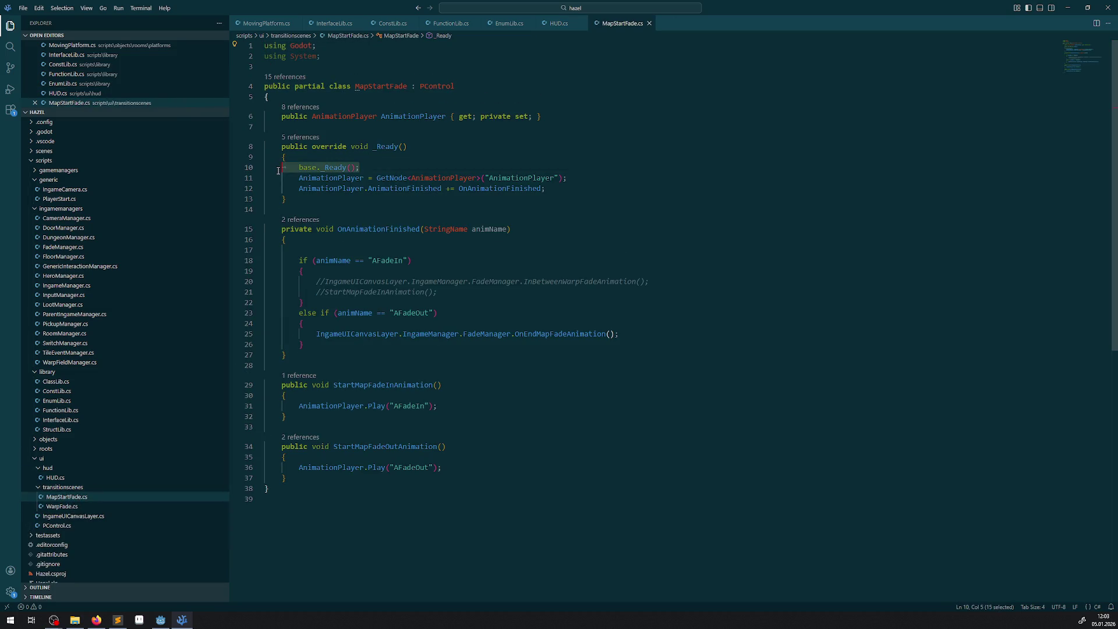
left_click(561, 25)
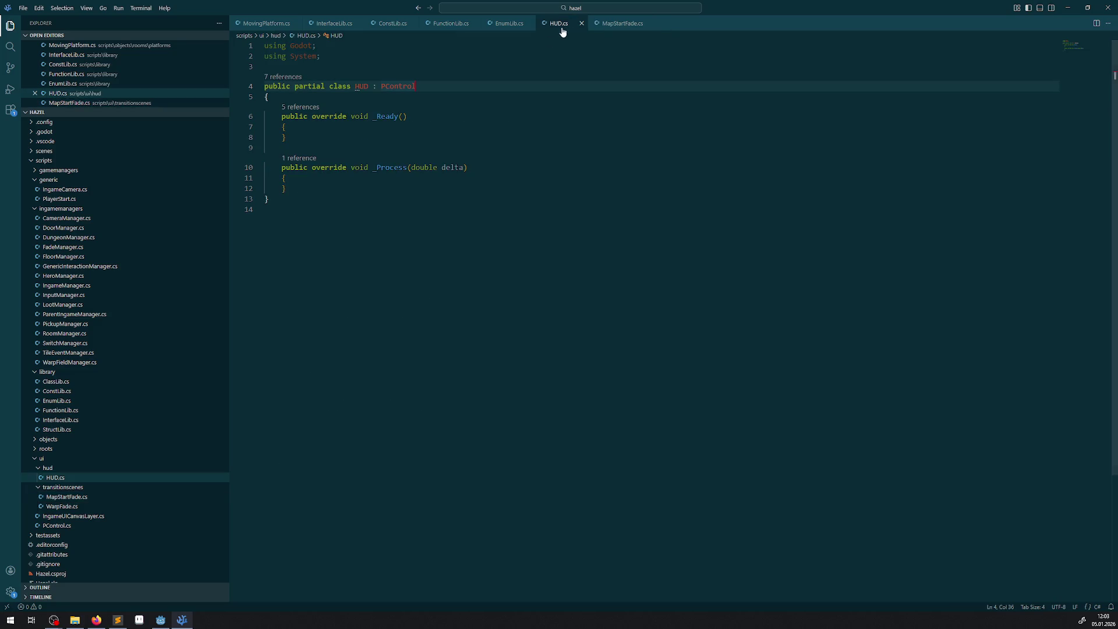
left_click(311, 128)
key("Return")
key("ctrl+v")
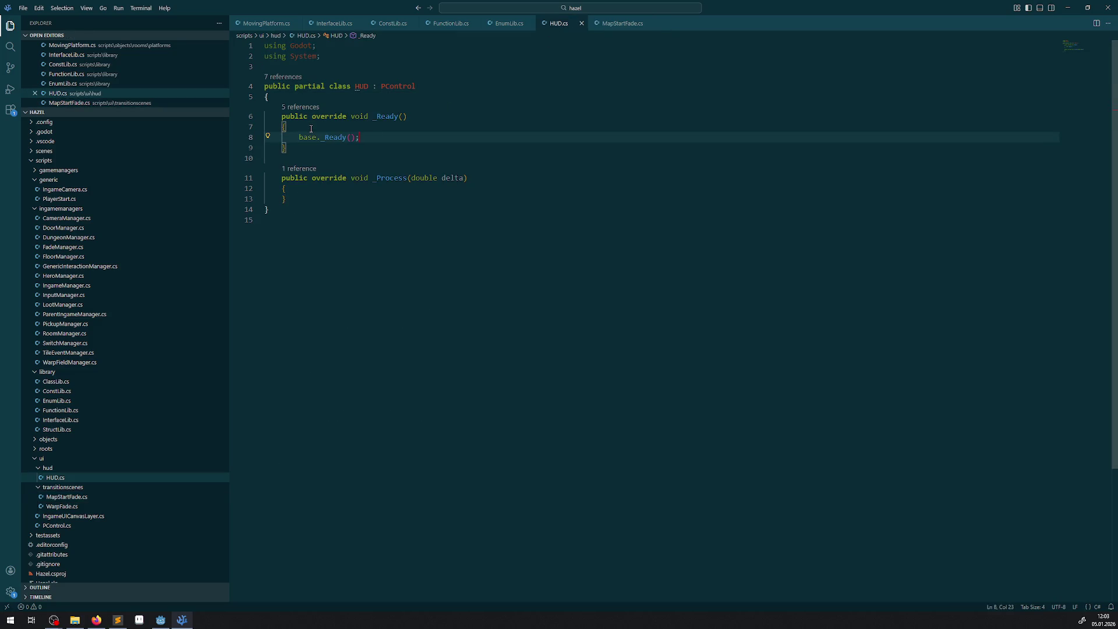
- Copy the HUD class name and bring up IngameUICanvasLayer.cs
left_click(358, 86)
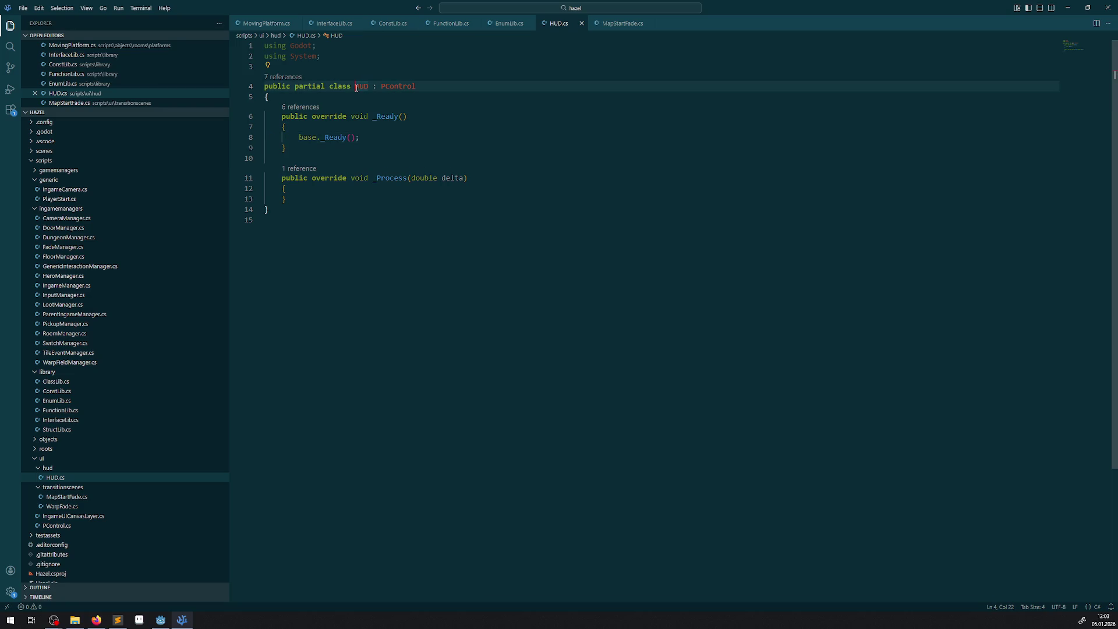
double_click(364, 86)
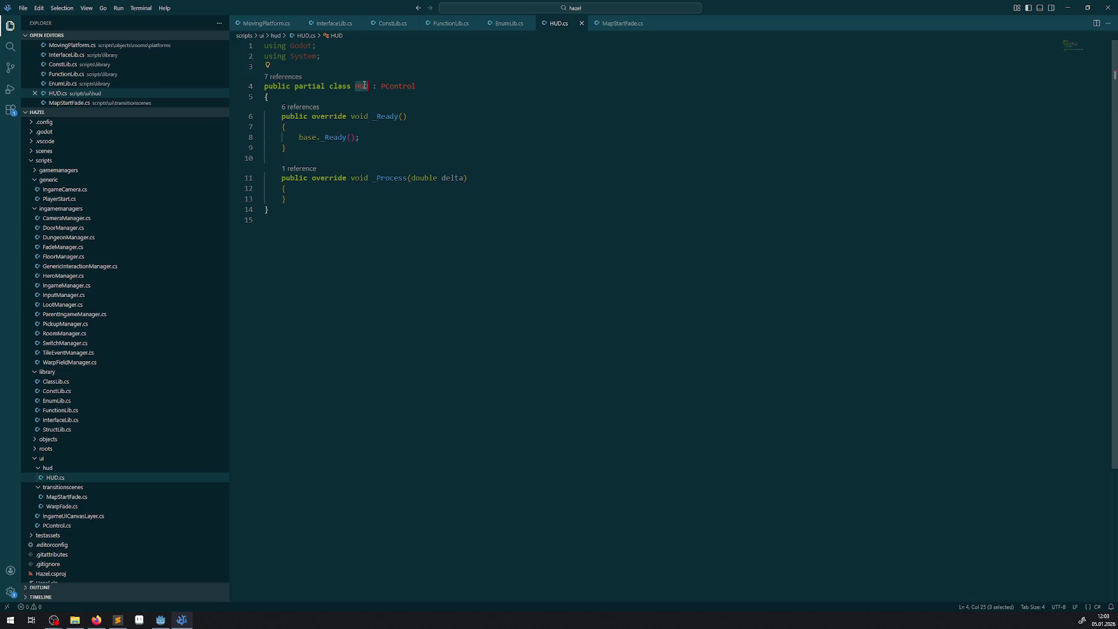
left_click(606, 25)
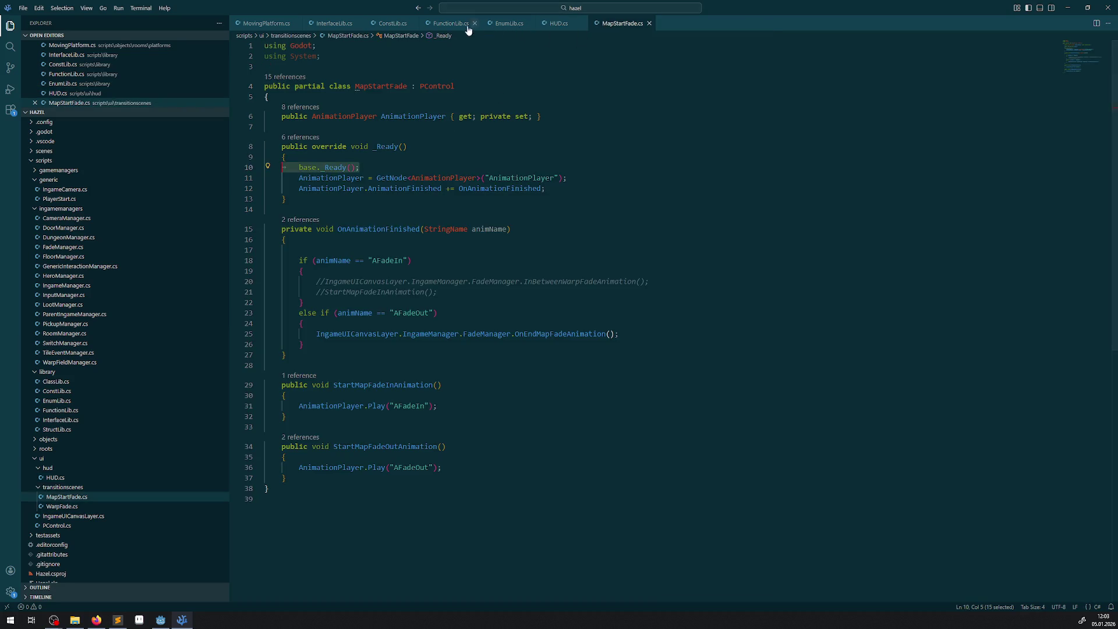
left_click(75, 516)
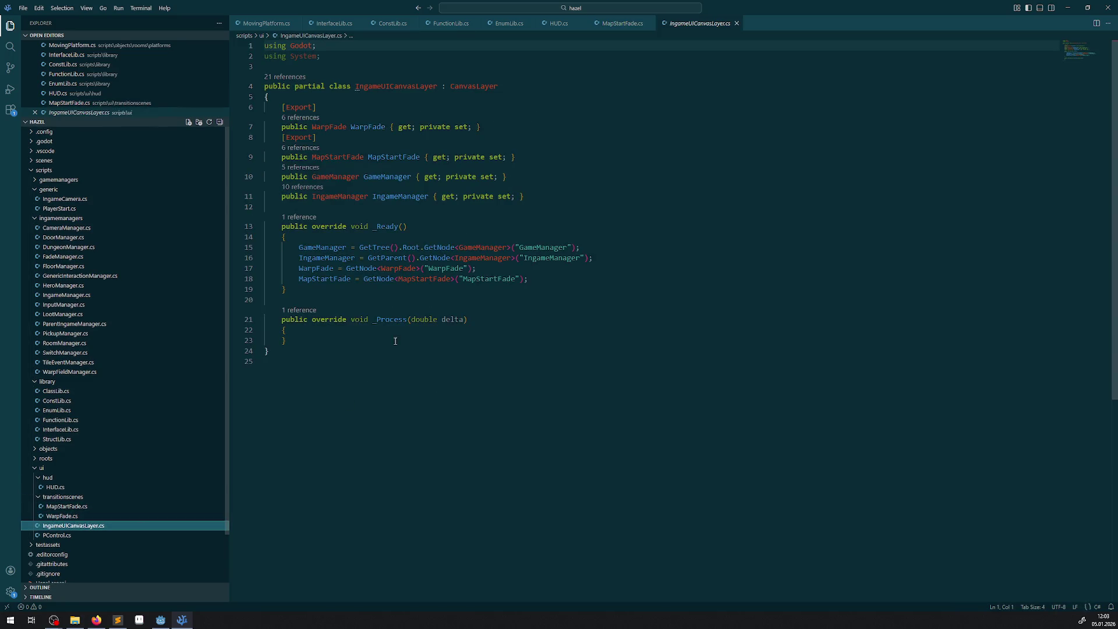
- Add a new [Export] attribute line below the MapStartFade property
left_click(543, 196)
key("Return")
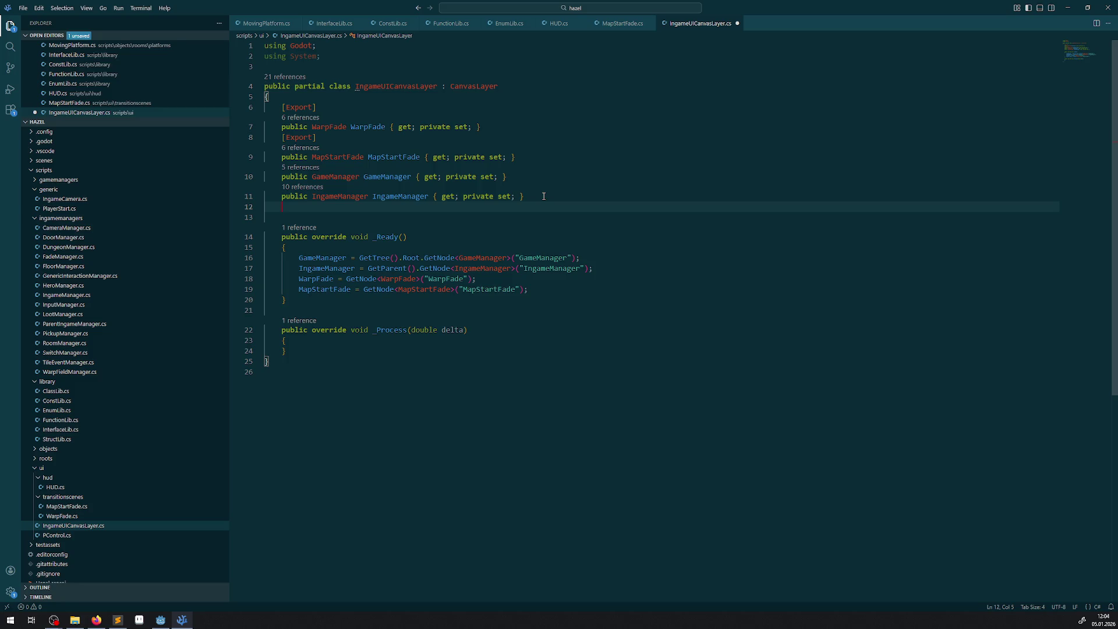
left_click(530, 158)
key("Return")
key("Return")
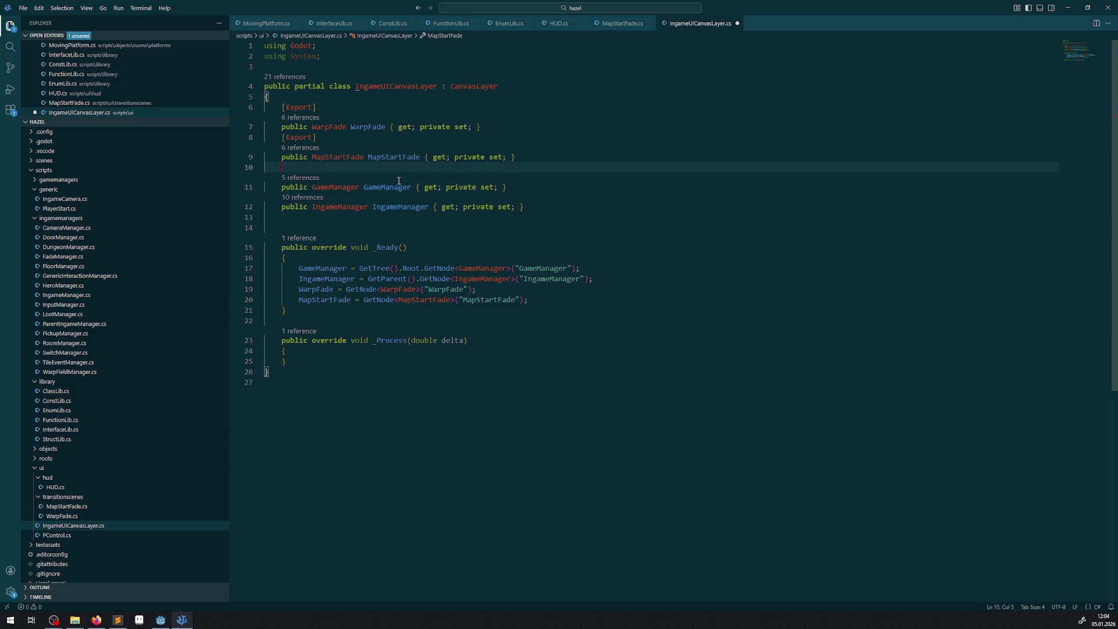
left_click(311, 168)
type("}")
key("BackSpace")
type("[Export")
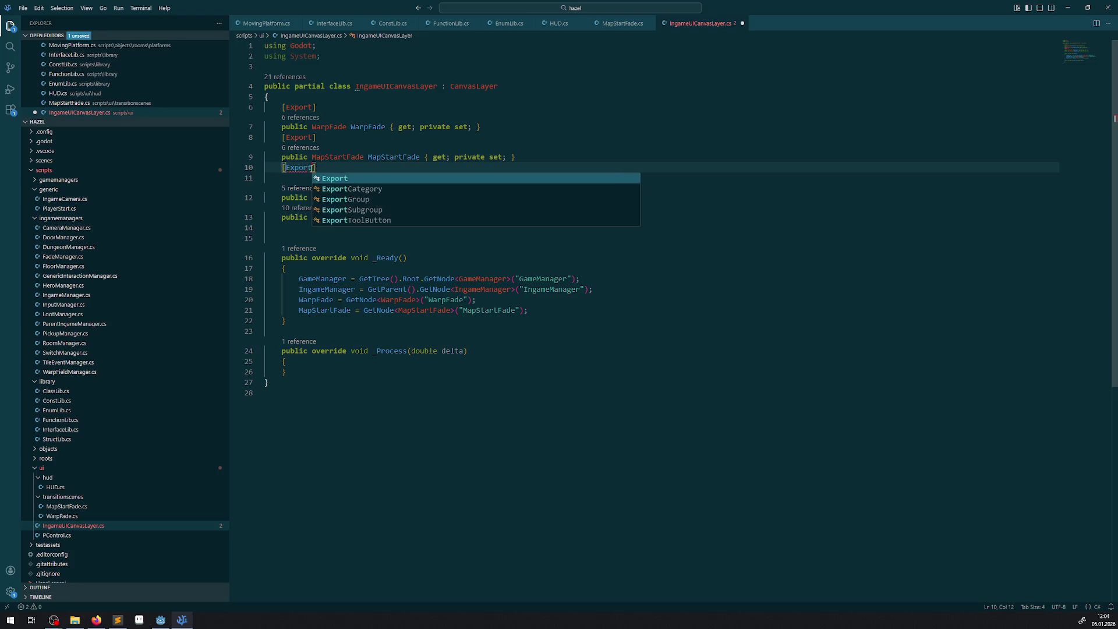
key("Tab")
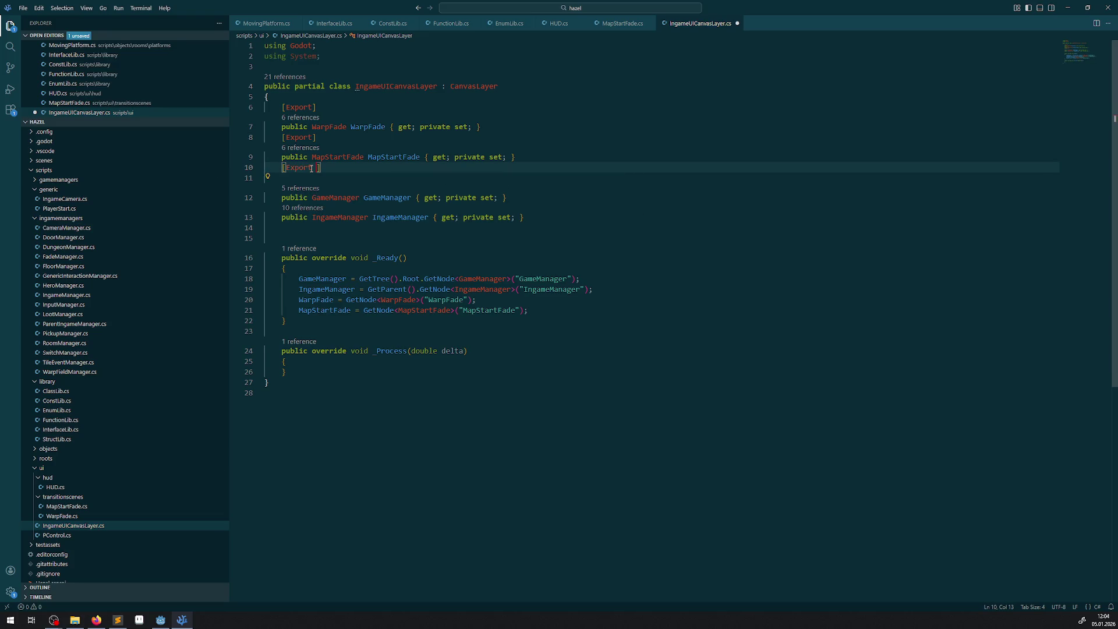
key("BackSpace")
- Declare public HUD HUD with MapStartFade's private-setter accessor block and save the script
key("End")
key("Return")
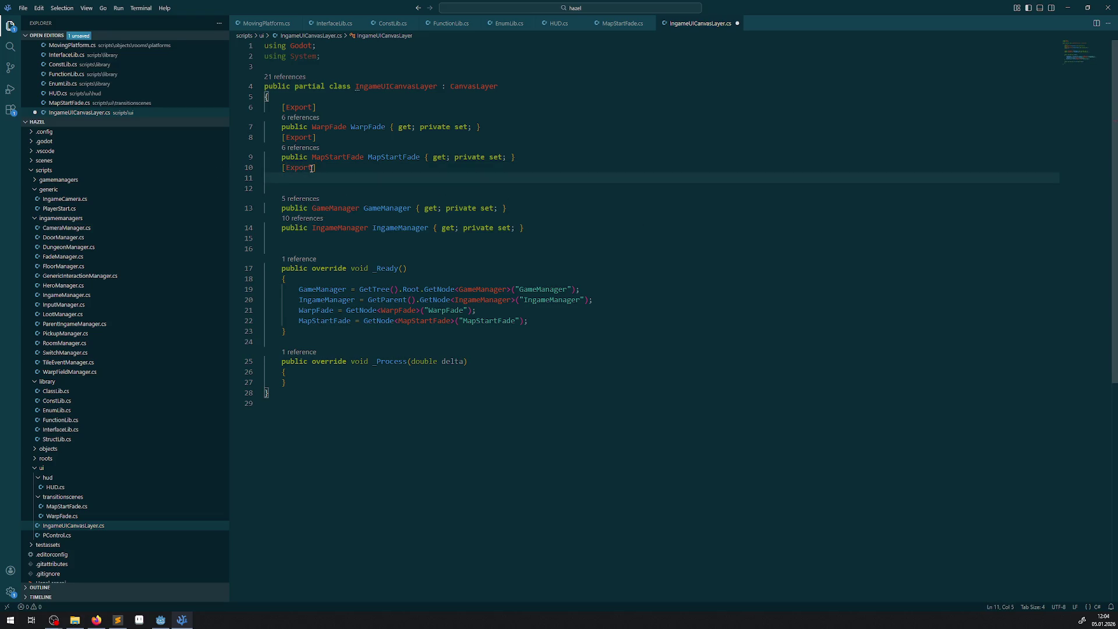
type("public HUD")
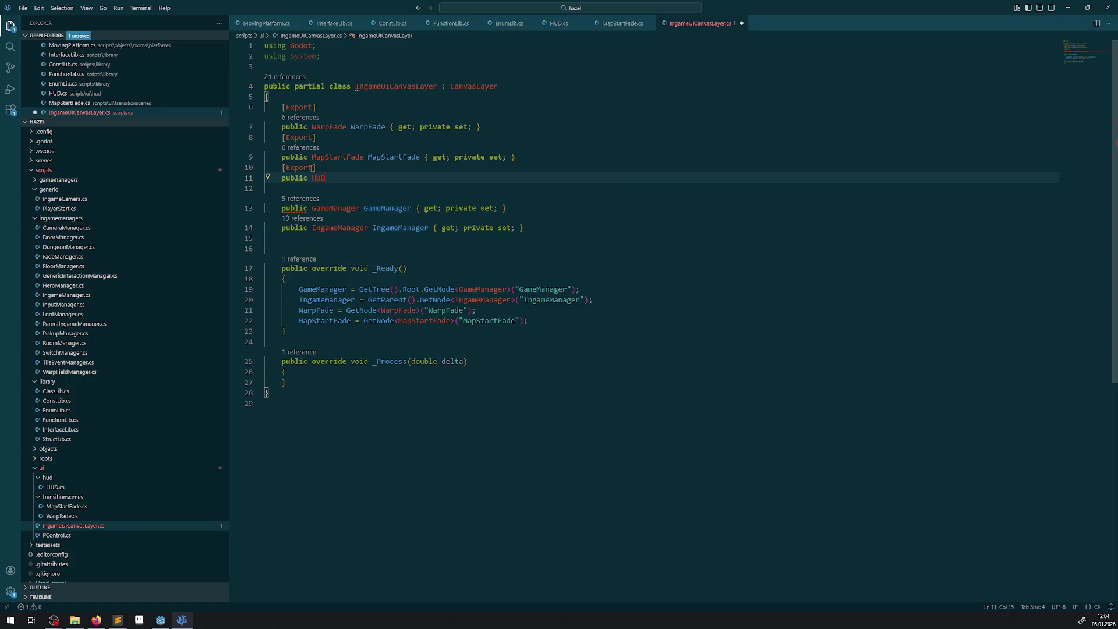
type(" HUD")
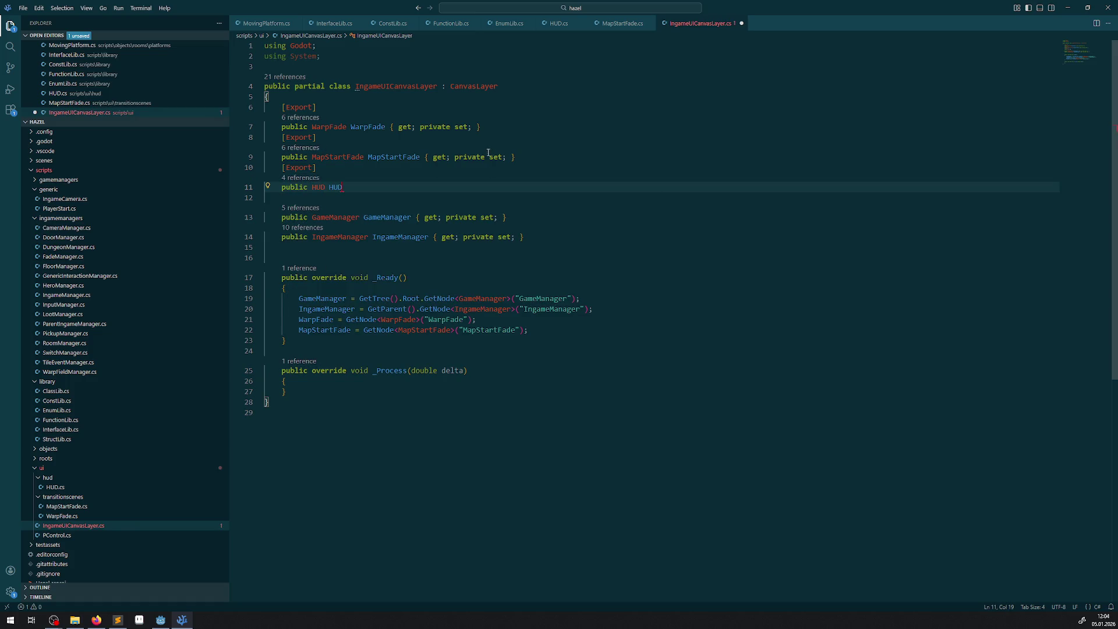
left_click_drag(420, 157, 543, 156)
key("ctrl+c")
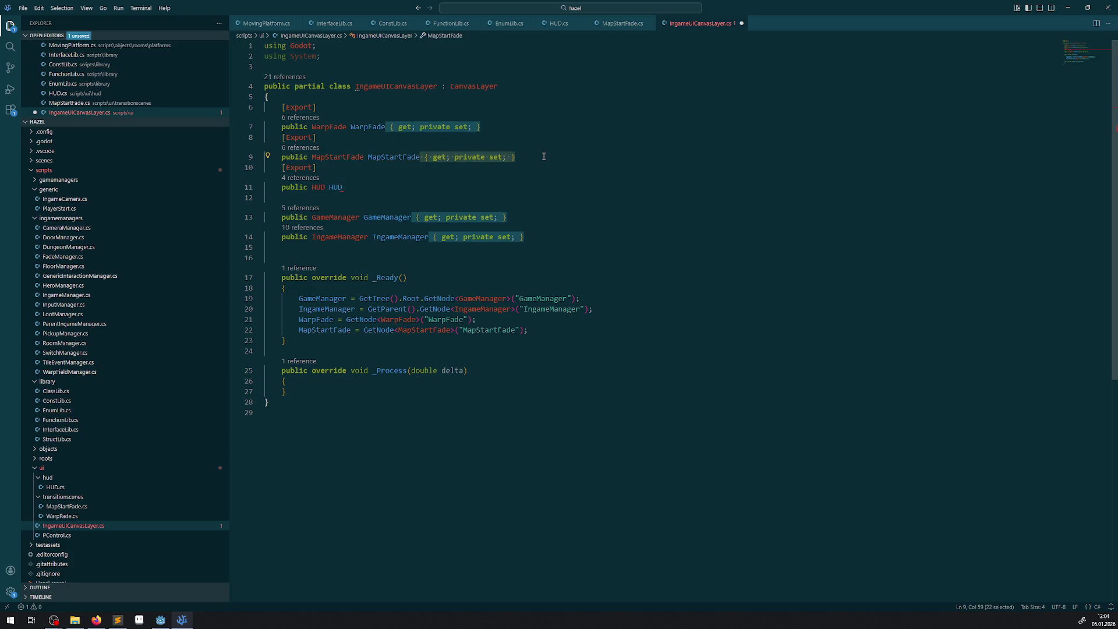
left_click(397, 184)
key("ctrl+v")
key("ctrl+s")
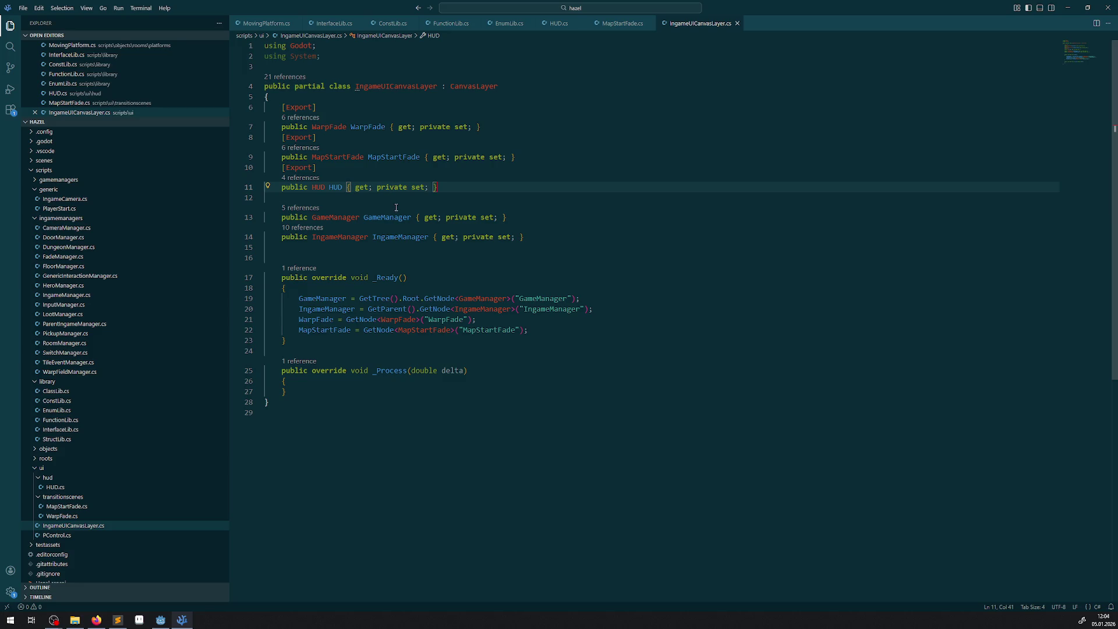
left_click(533, 330)
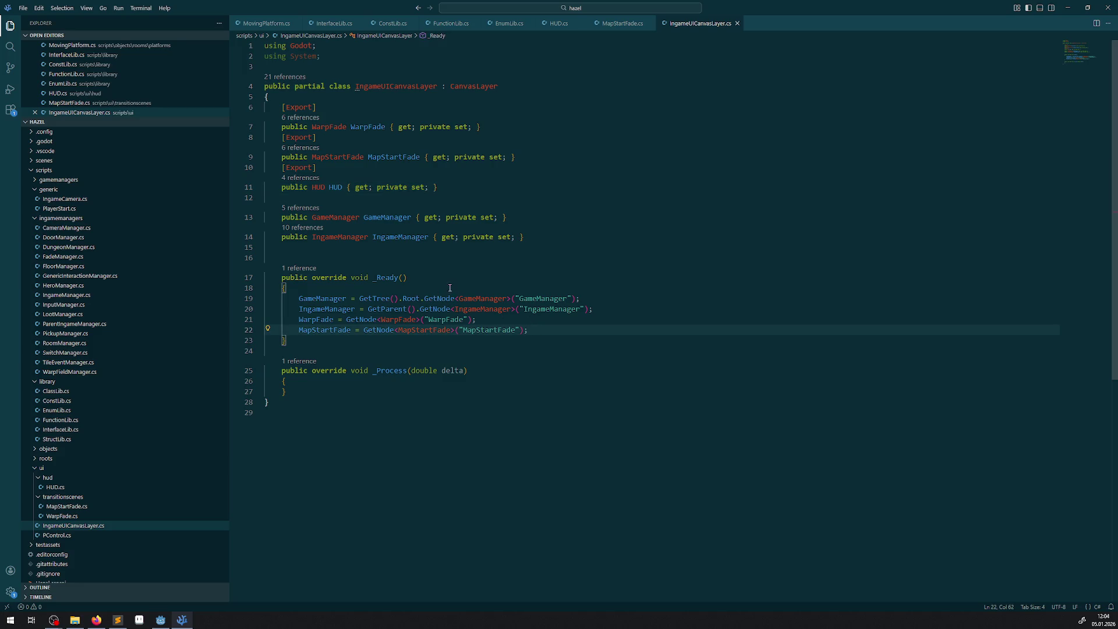
left_click(521, 330)
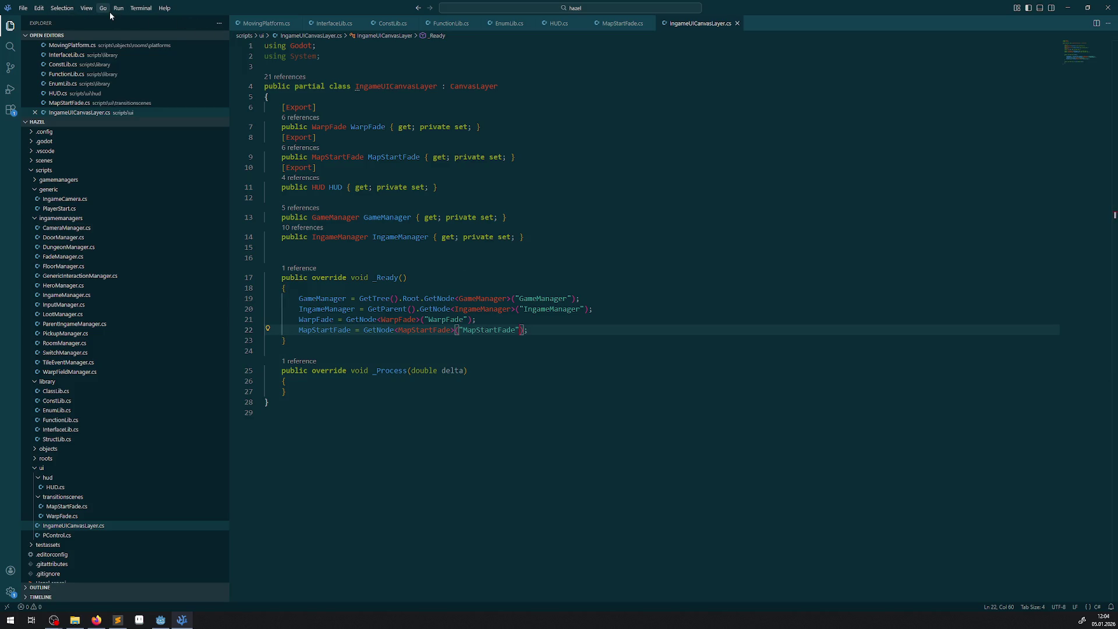
left_click(62, 8)
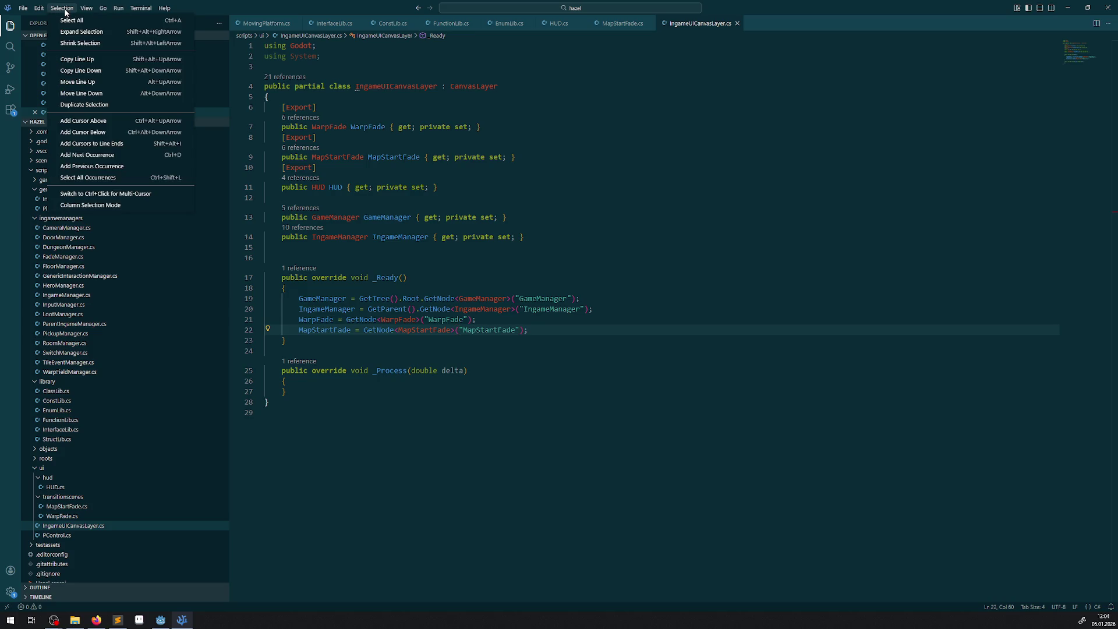
- Look through the Extensions, Run and Debug, Source Control and Search views, and the C# extension's details
left_click(14, 112)
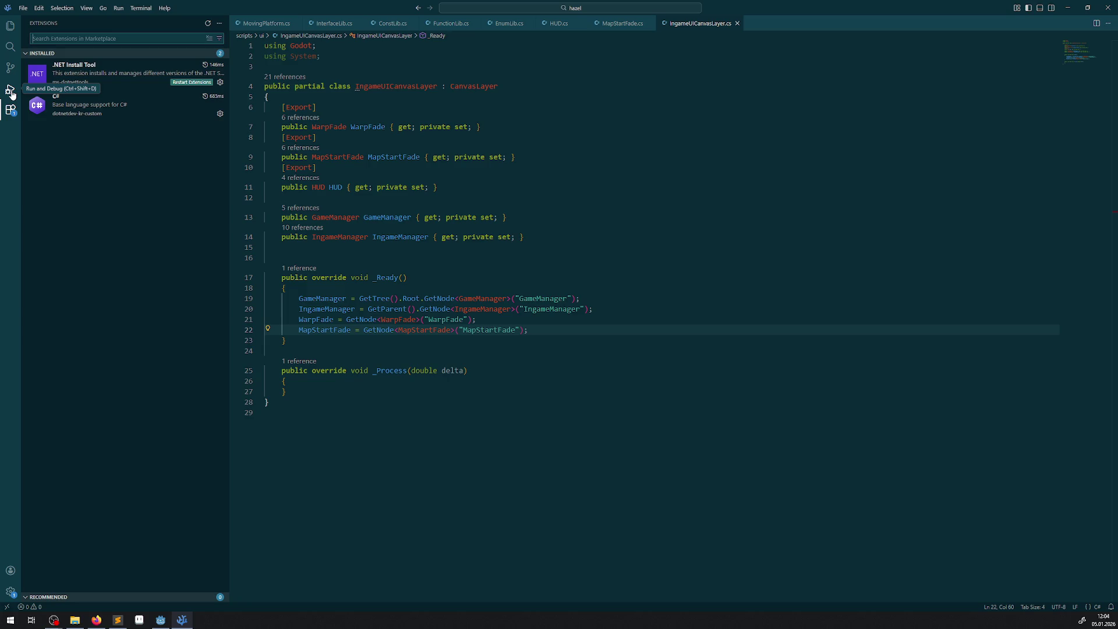
left_click(12, 92)
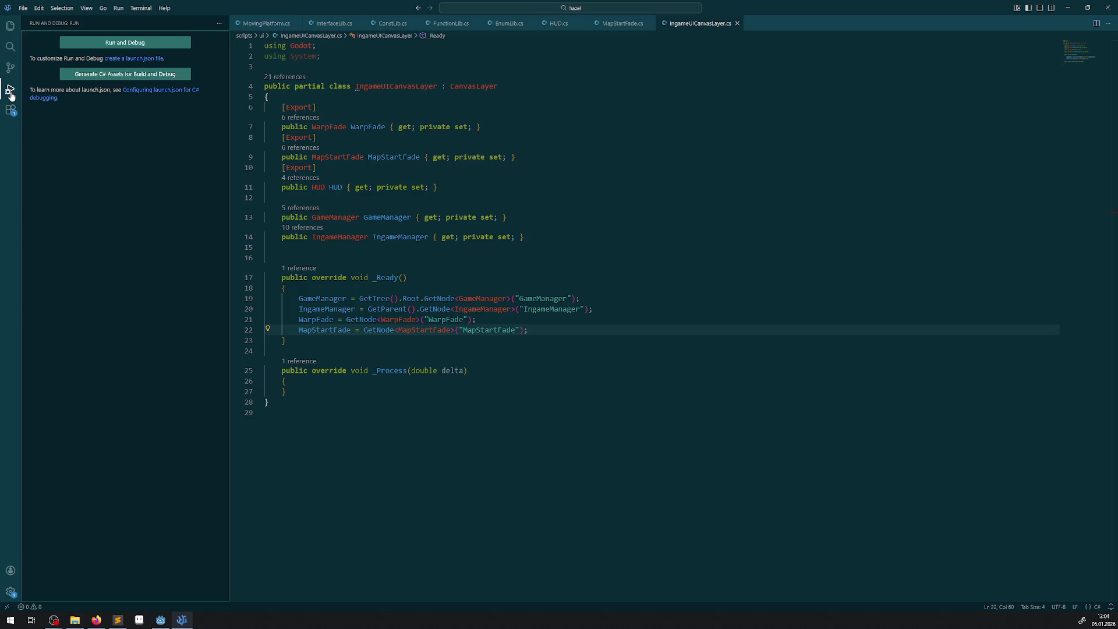
left_click(10, 69)
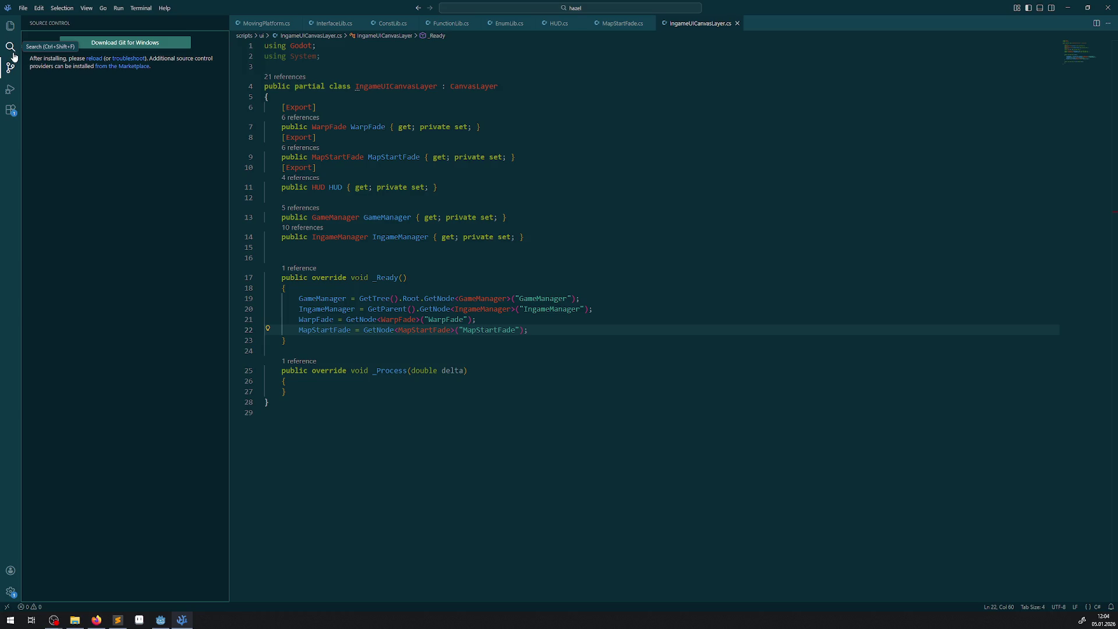
left_click(14, 55)
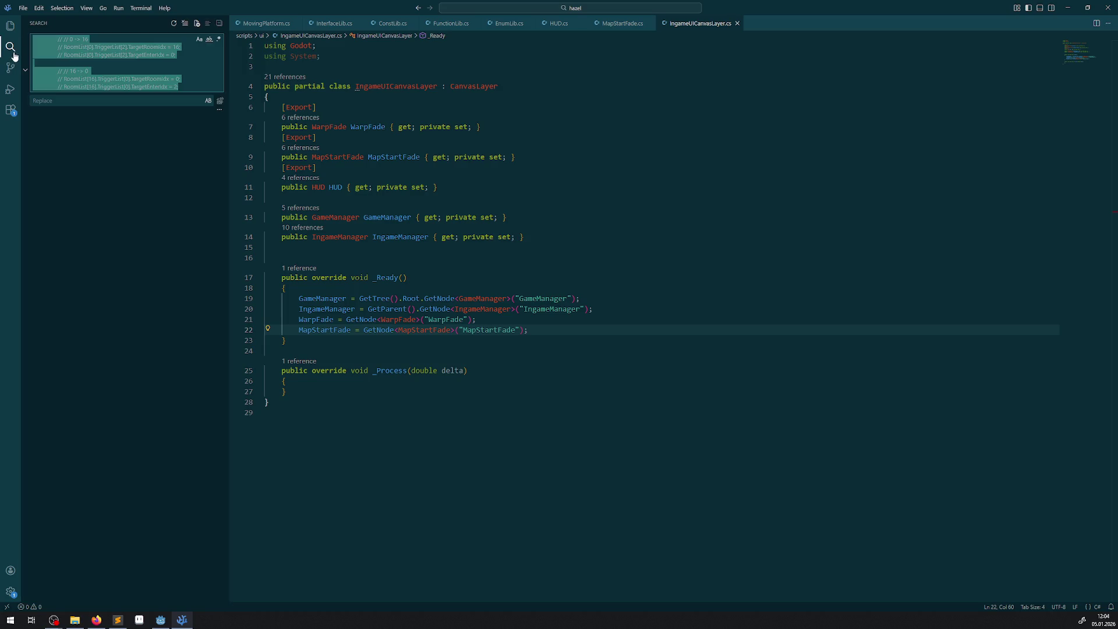
left_click(11, 109)
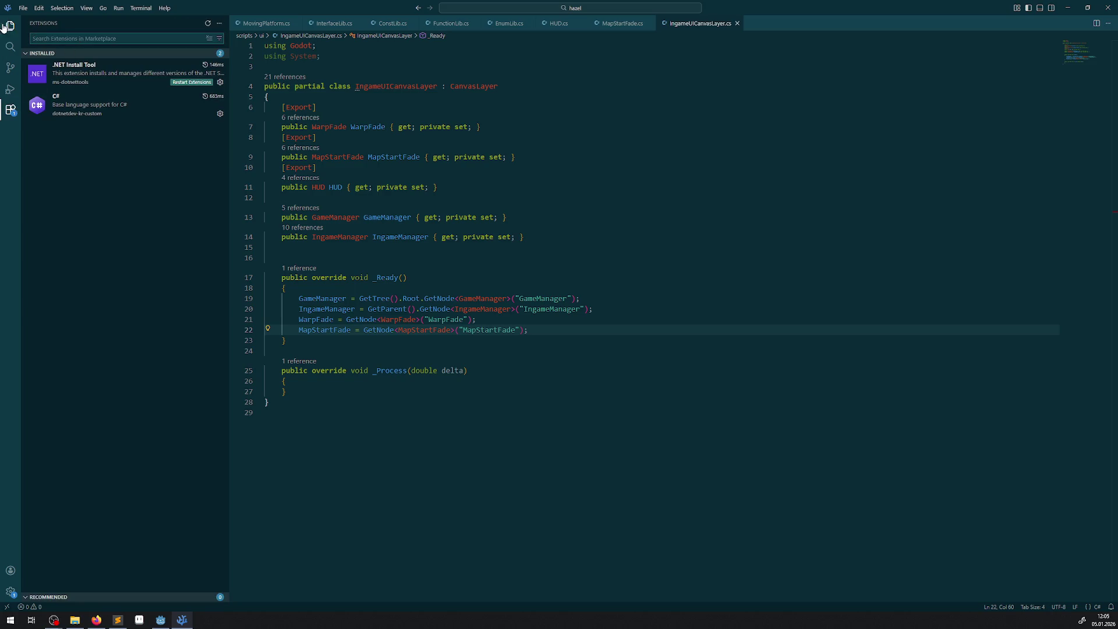
left_click(88, 72)
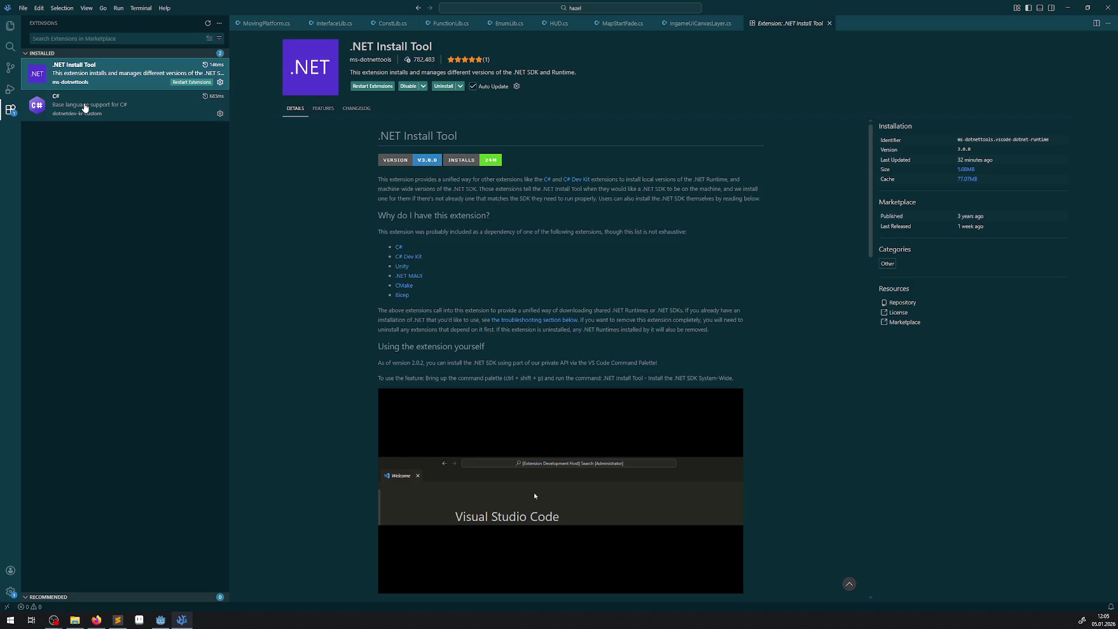
left_click(88, 104)
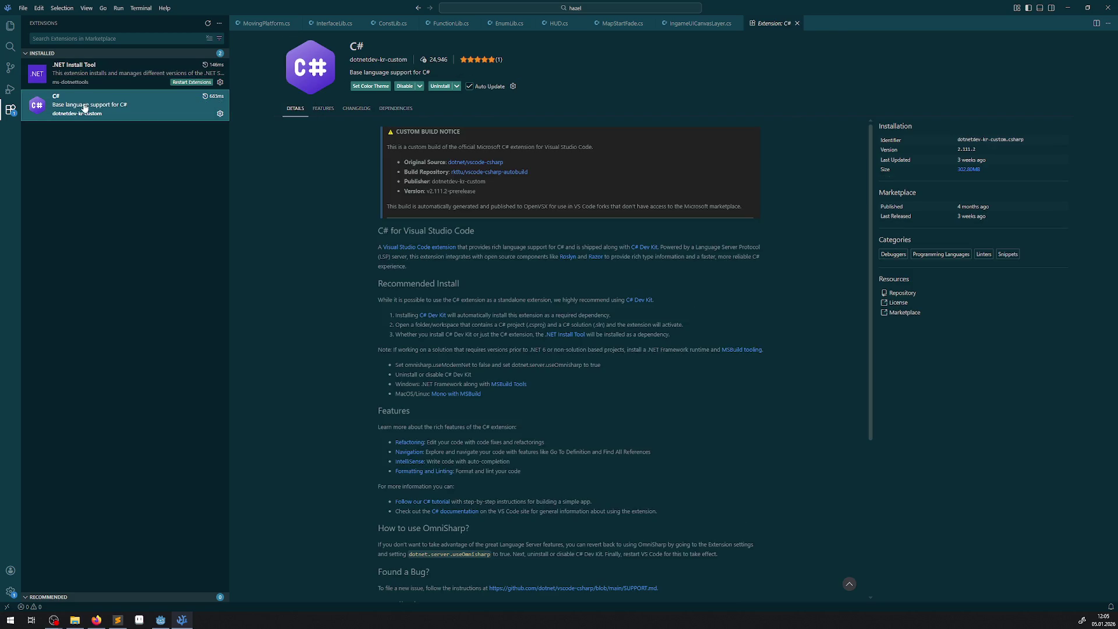
- Browse the Edit and Selection menus, then open File > Preferences > Keyboard Shortcuts
left_click(33, 10)
mouse_move(53, 14)
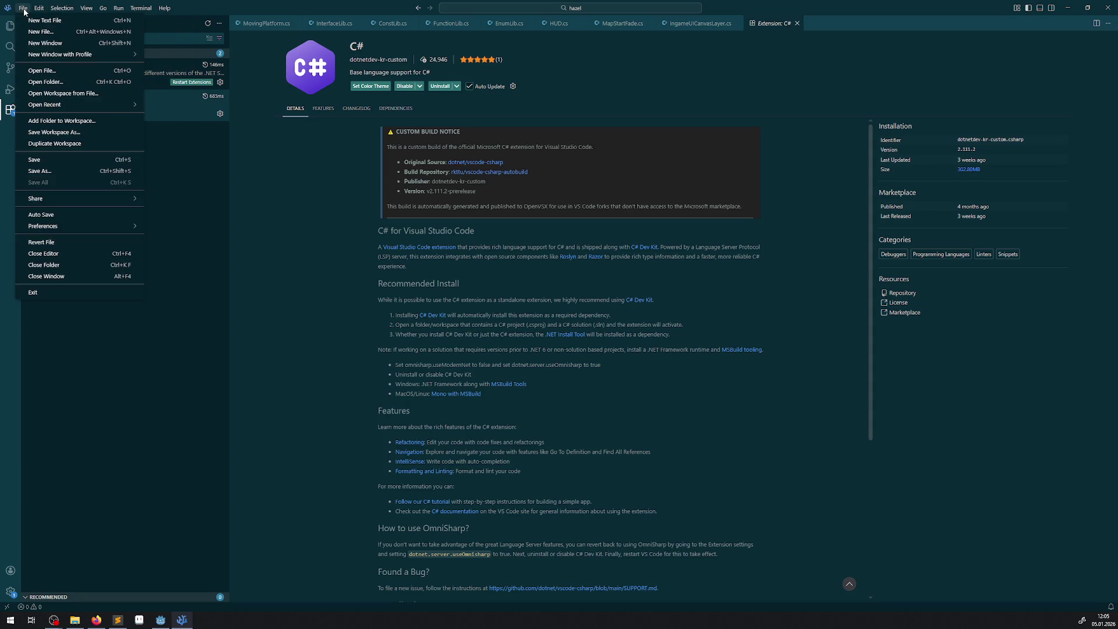
mouse_move(98, 11)
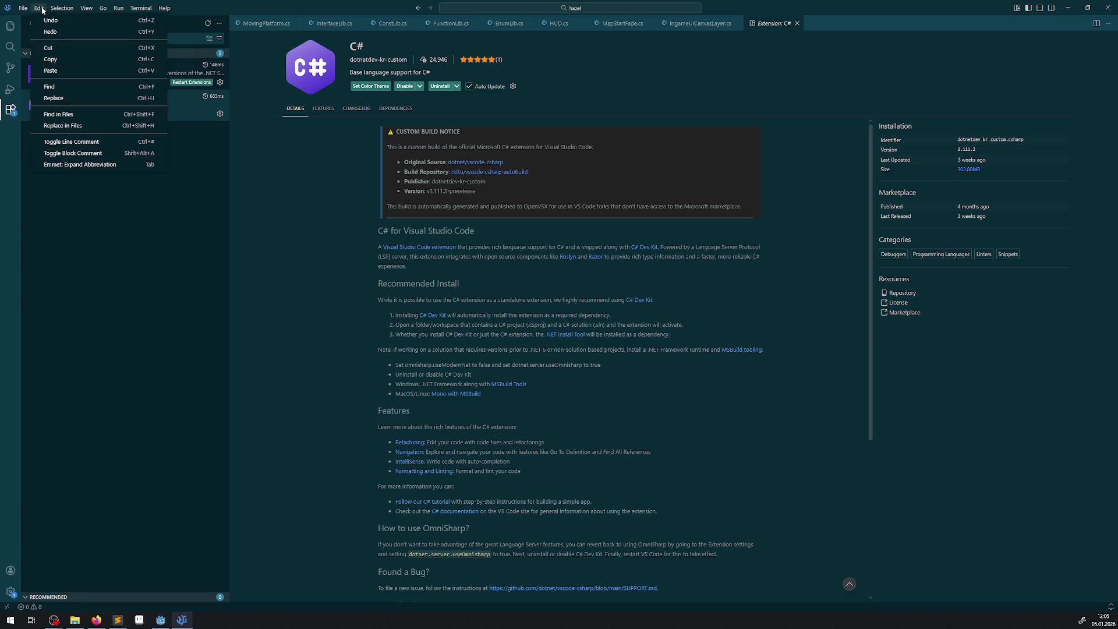
mouse_move(16, 8)
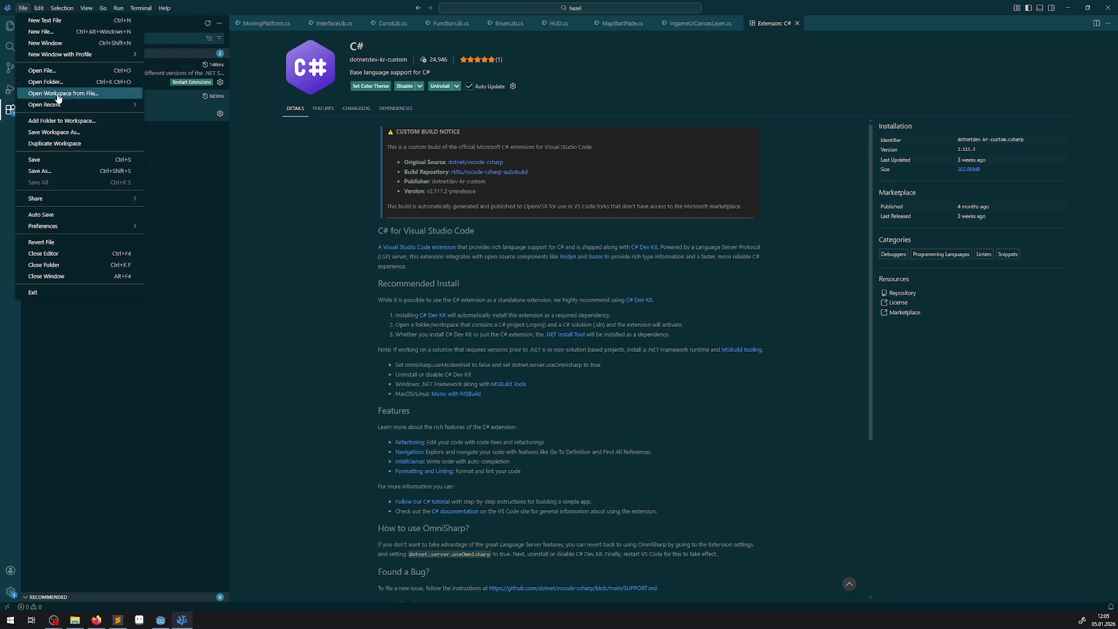
mouse_move(86, 231)
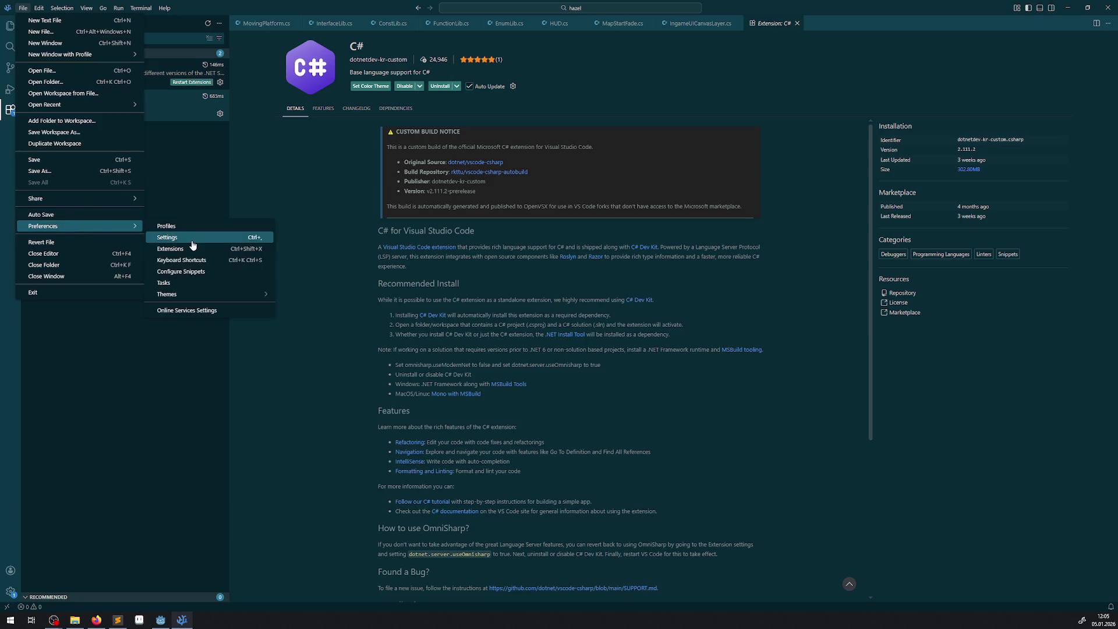
left_click(192, 260)
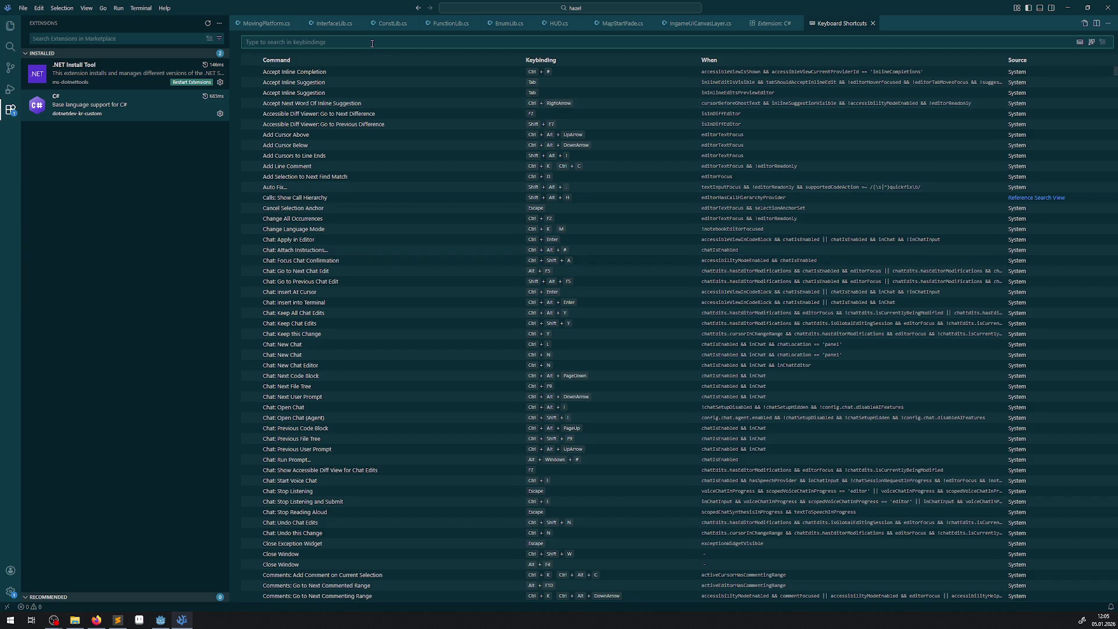
- Search shortcuts for 'dupl' then 'copy', and try recording Ctrl+D on Copy Line Down
type("dupl")
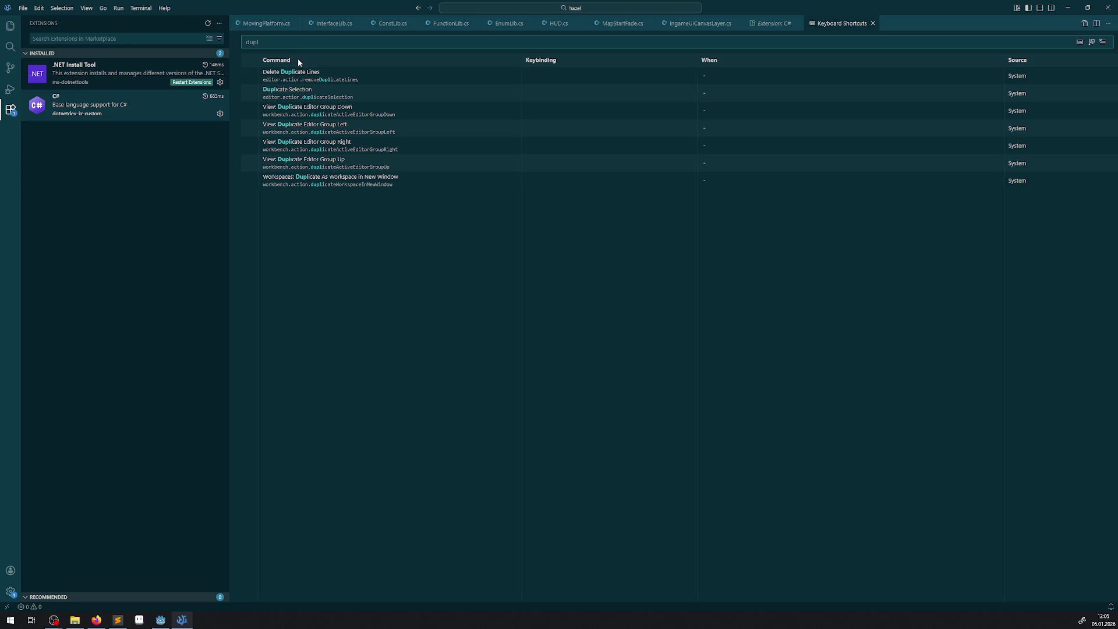
key("BackSpace")
key("BackSpace")
key("BackSpace")
type("copy")
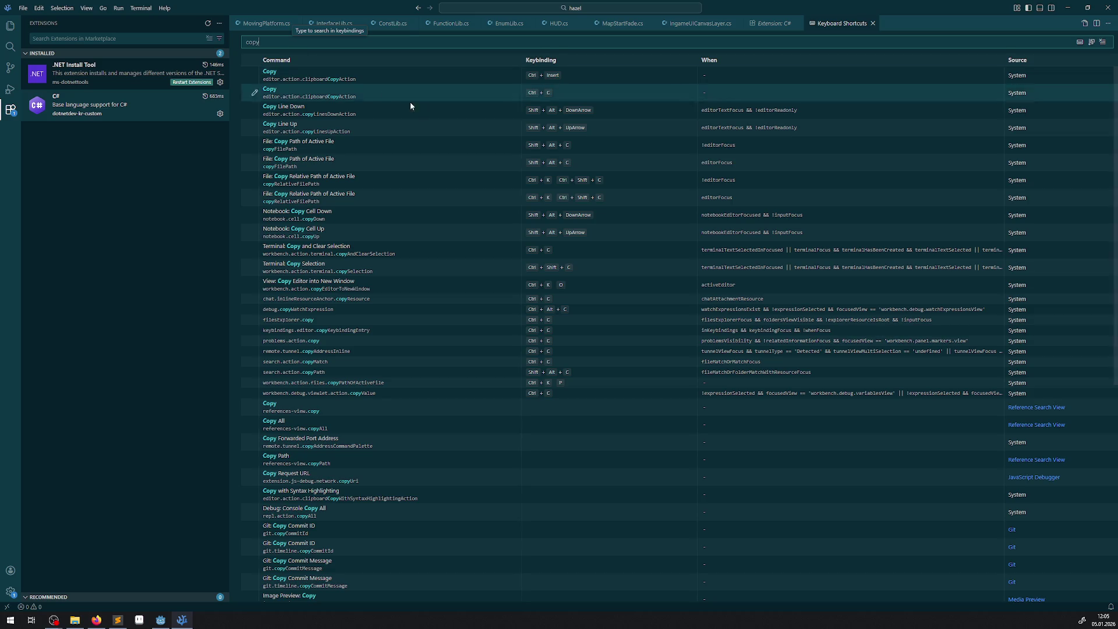
left_click(598, 113)
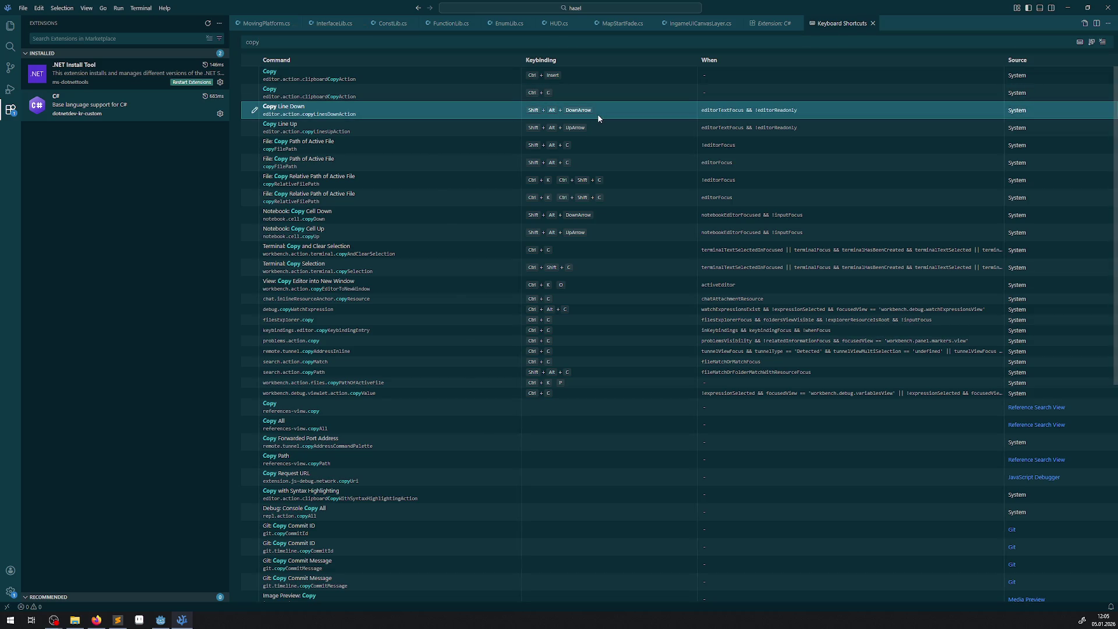
double_click(583, 117)
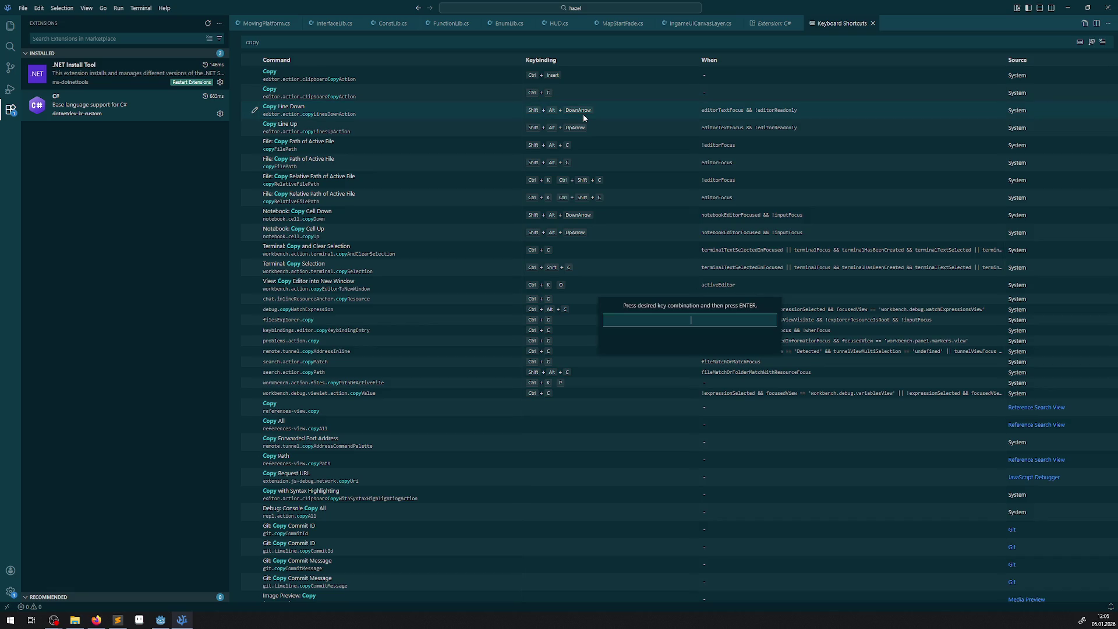
key("ctrl+d")
- Remove Ctrl+D from both Add Selection to Next Find Match bindings, including the notebook one
left_click(687, 349)
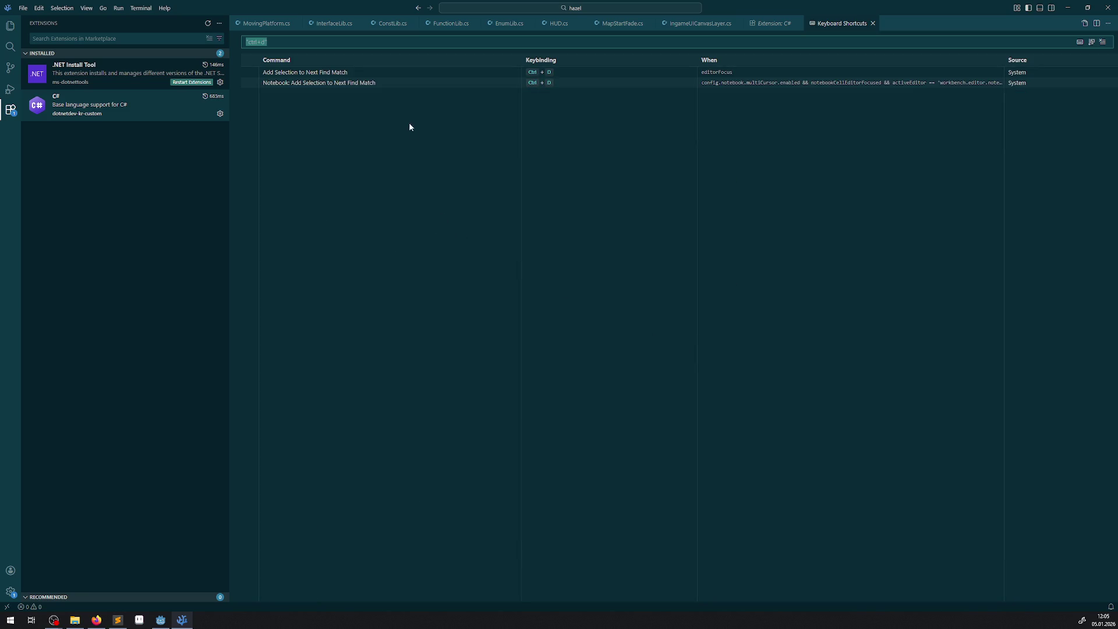
left_click(451, 77)
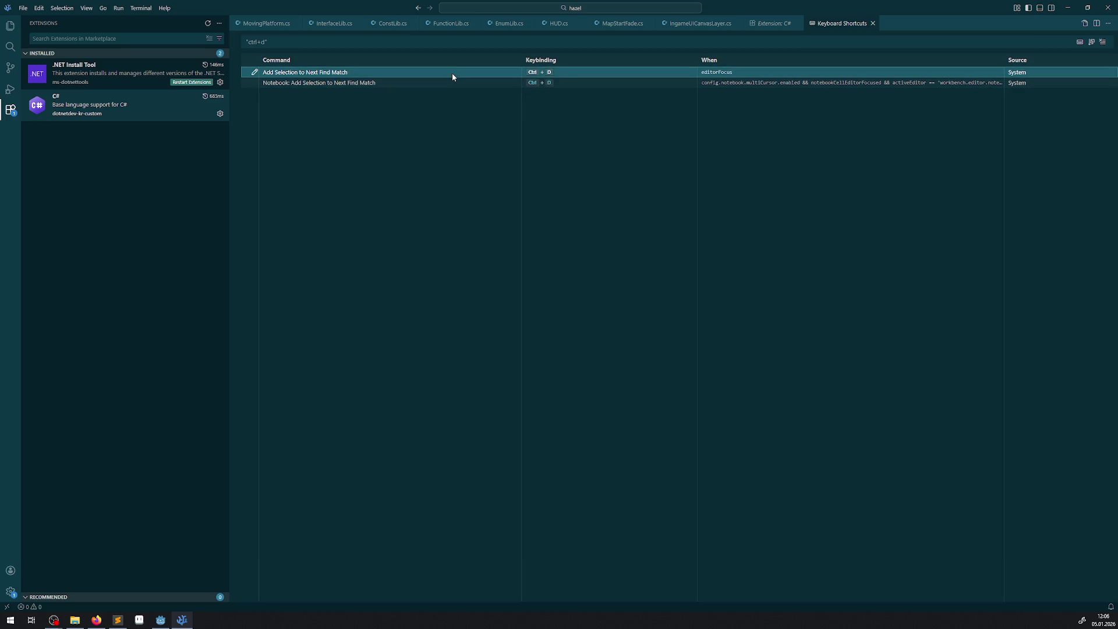
double_click(561, 76)
key("Escape")
right_click(557, 73)
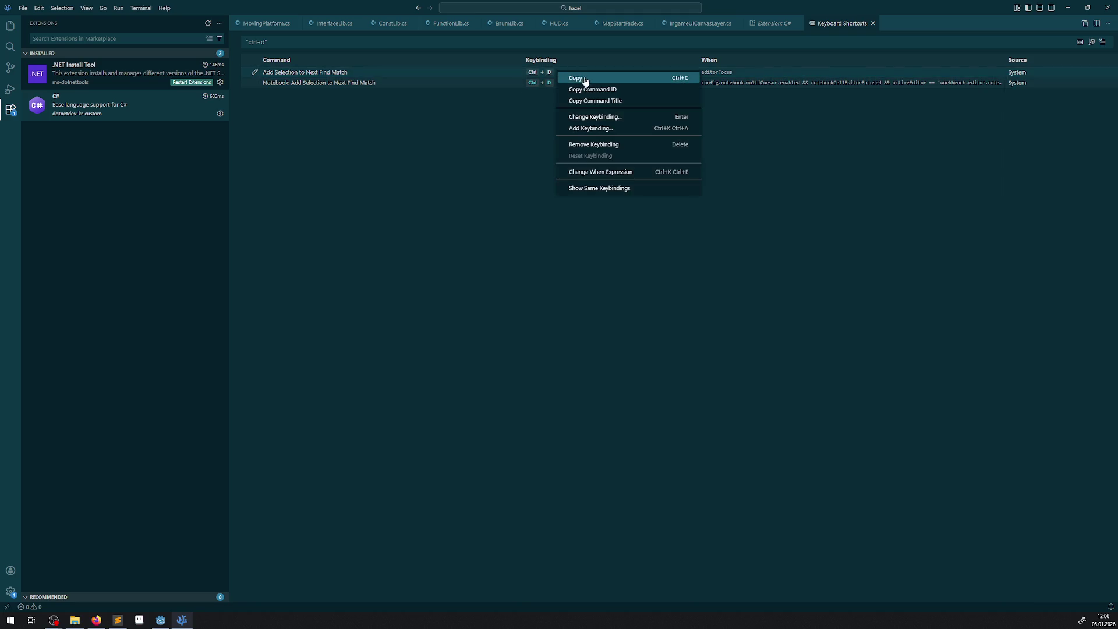
left_click(609, 144)
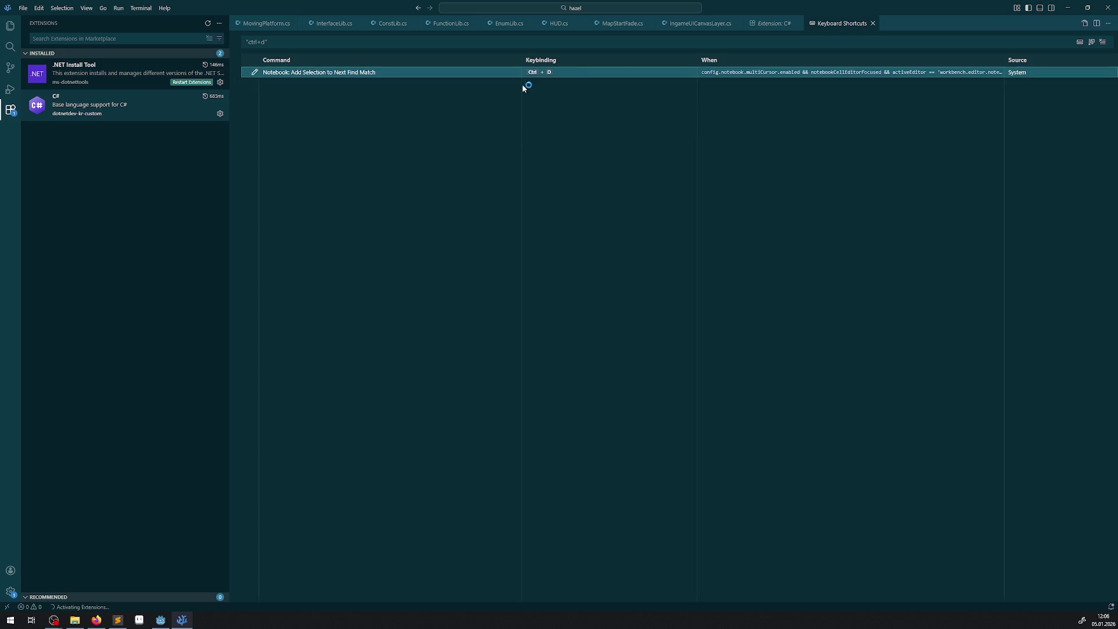
right_click(554, 76)
key("Escape")
left_click(556, 72)
right_click(550, 72)
left_click(605, 151)
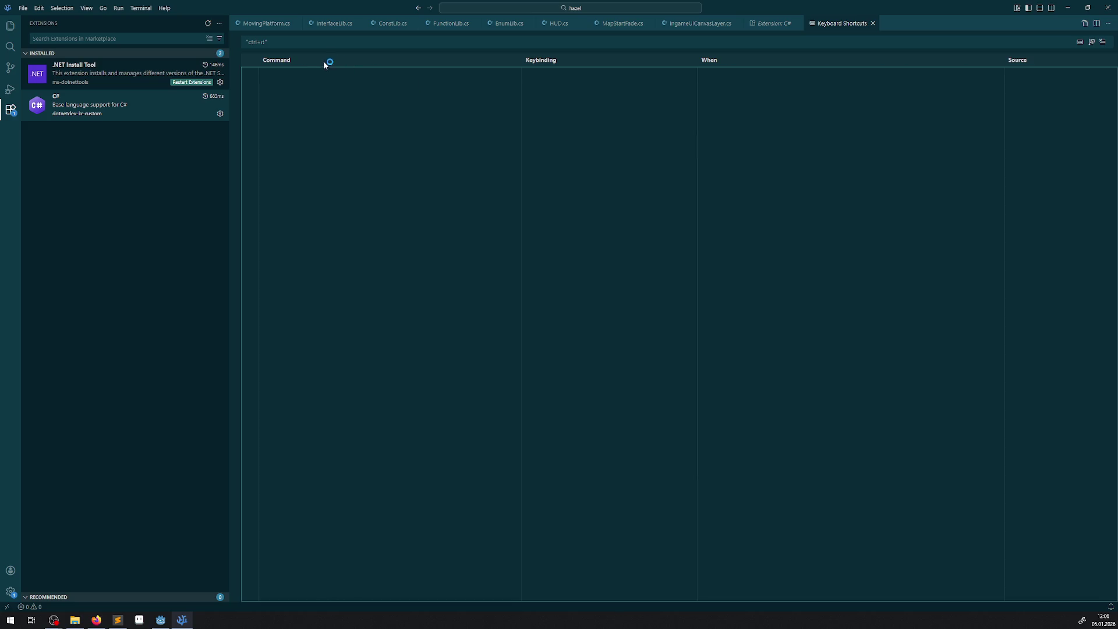
- Search 'copy' again and assign Ctrl+D to Copy Line Down, confirming the binding
left_click(298, 44)
key("ctrl+a")
type("copy")
left_click(356, 112)
double_click(590, 111)
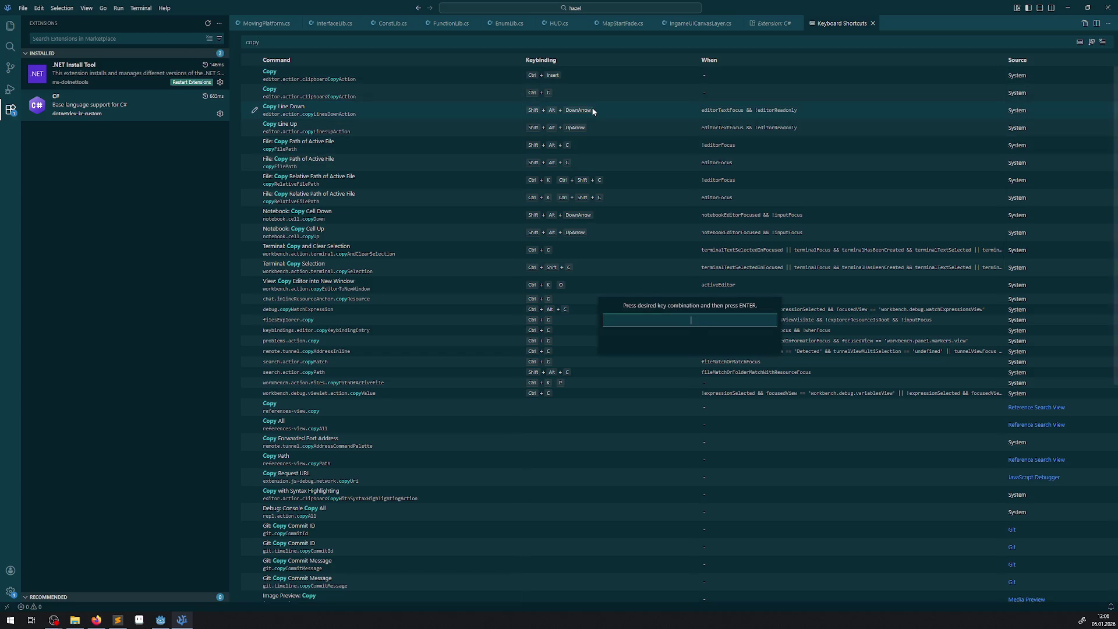
key("ctrl+d")
key("Return")
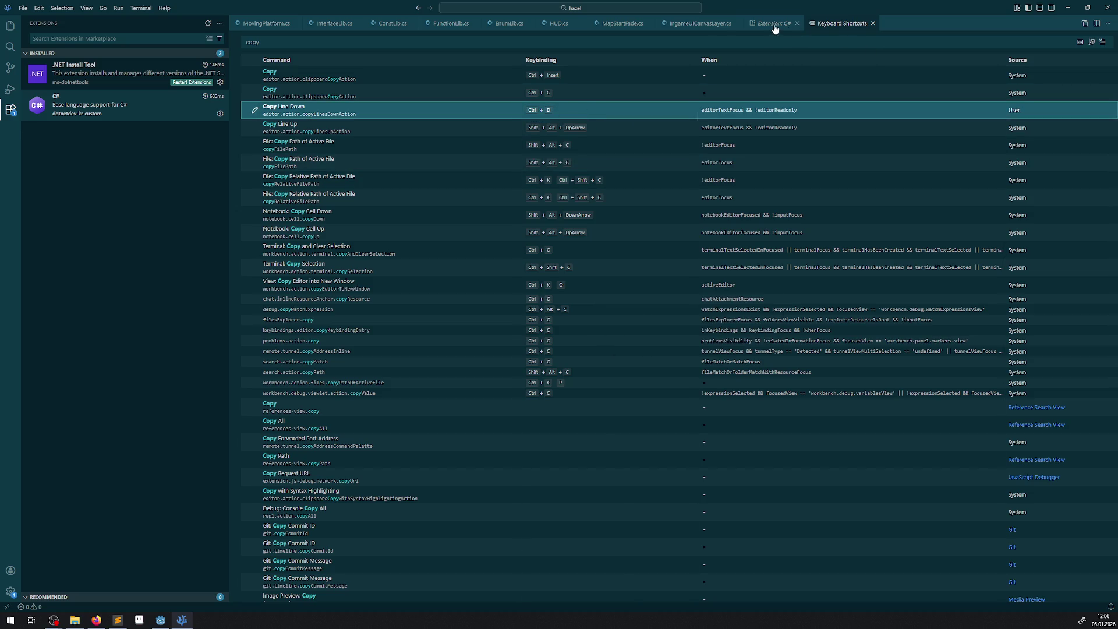
left_click(696, 23)
- Duplicate the MapStartFade GetNode line into HUD = GetNode<HUD>("HUD"); save, and switch to Godot
key("ctrl+d")
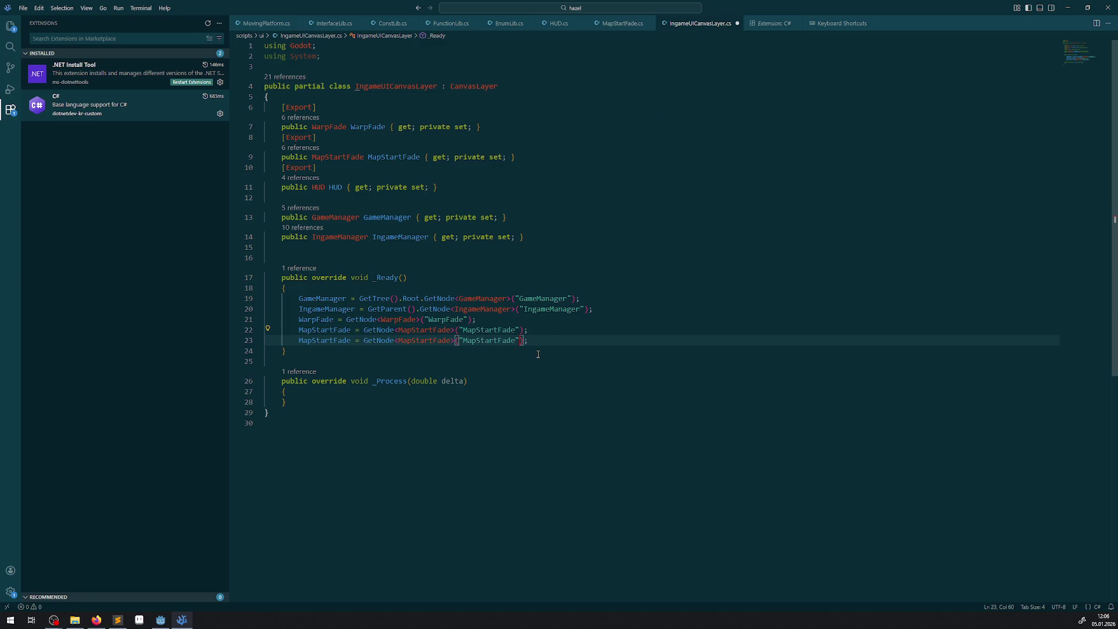
mouse_move(511, 302)
double_click(317, 187)
double_click(425, 341)
key("ctrl+v")
double_click(325, 340)
key("ctrl+v")
left_click(414, 340)
double_click(414, 340)
key("ctrl+v")
key("ctrl+s")
left_click(456, 279)
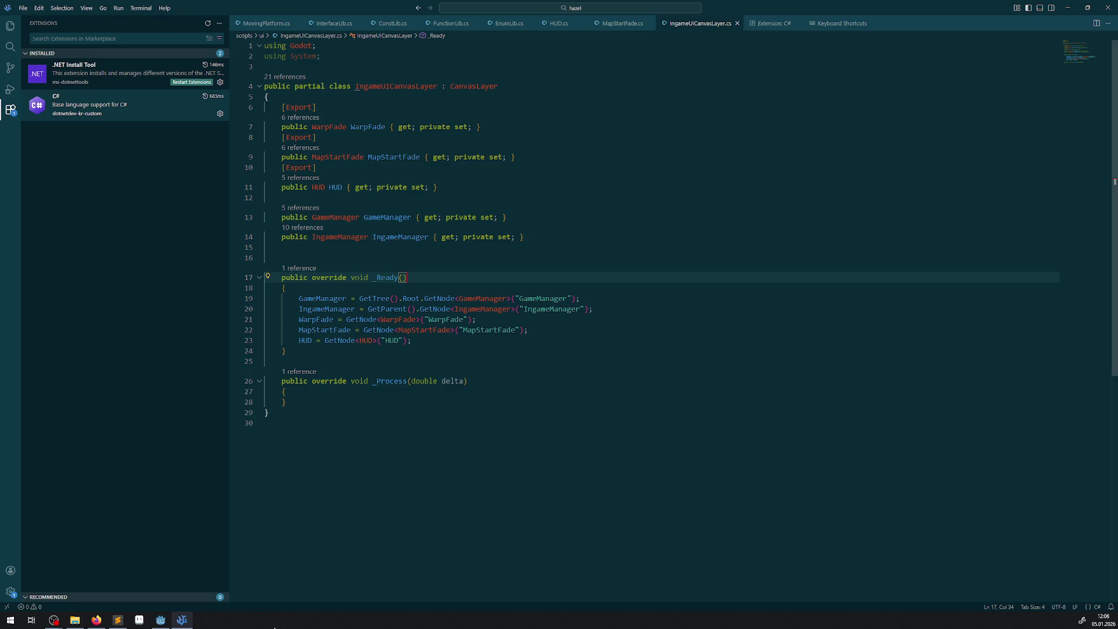
left_click(161, 620)
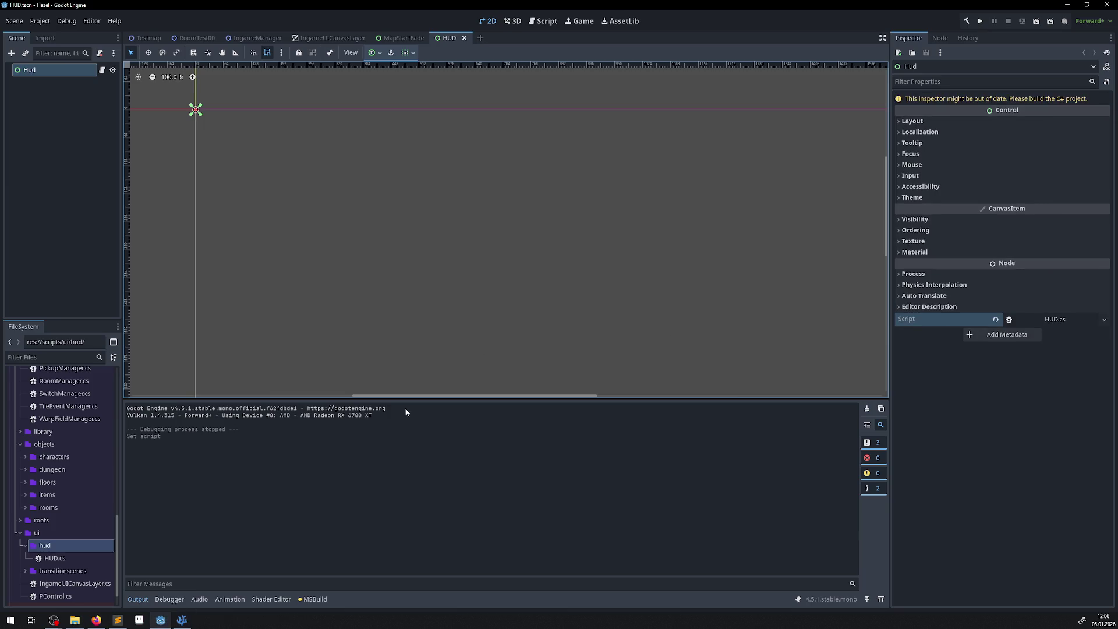
- Build the C# project and select the IngameUICanvasLayer root, cancelling the Add Child Node dialog
left_click(964, 21)
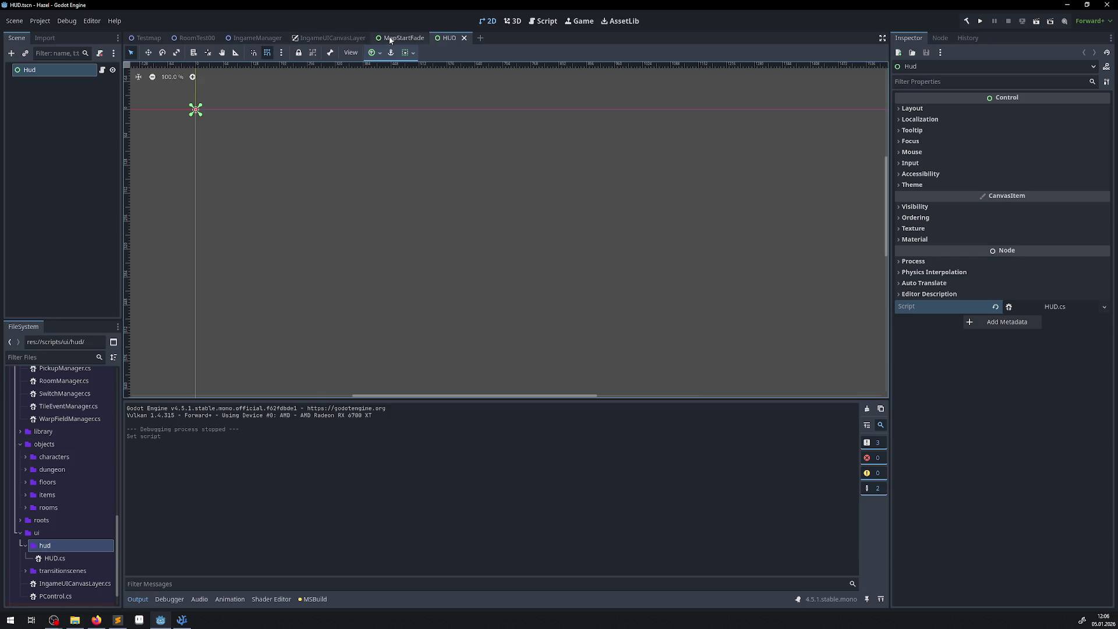
left_click(331, 37)
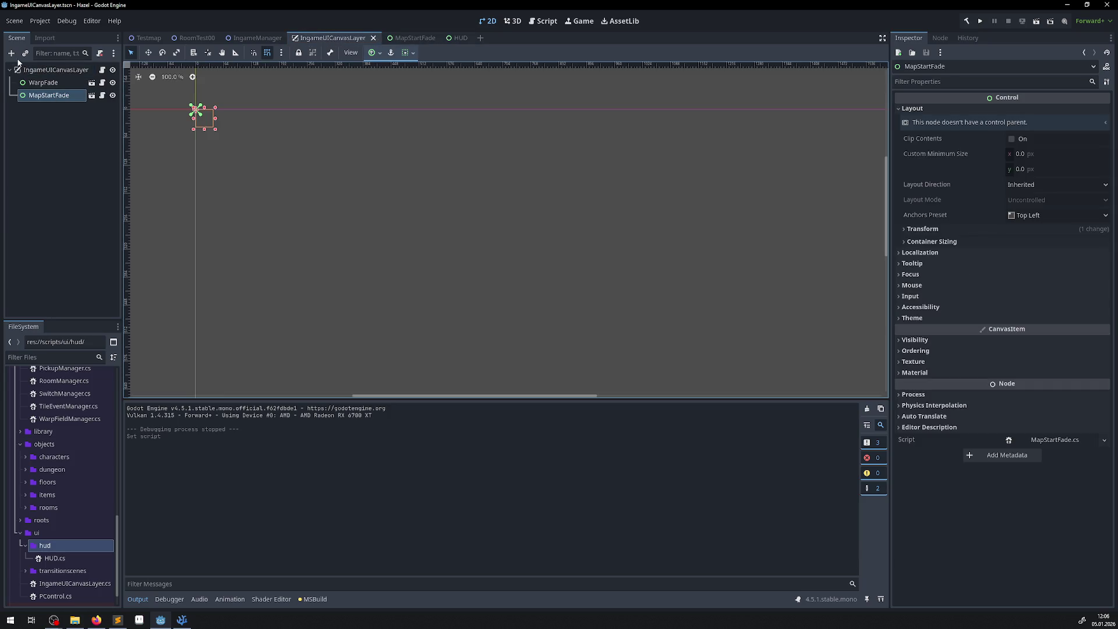
left_click(35, 70)
left_click(11, 53)
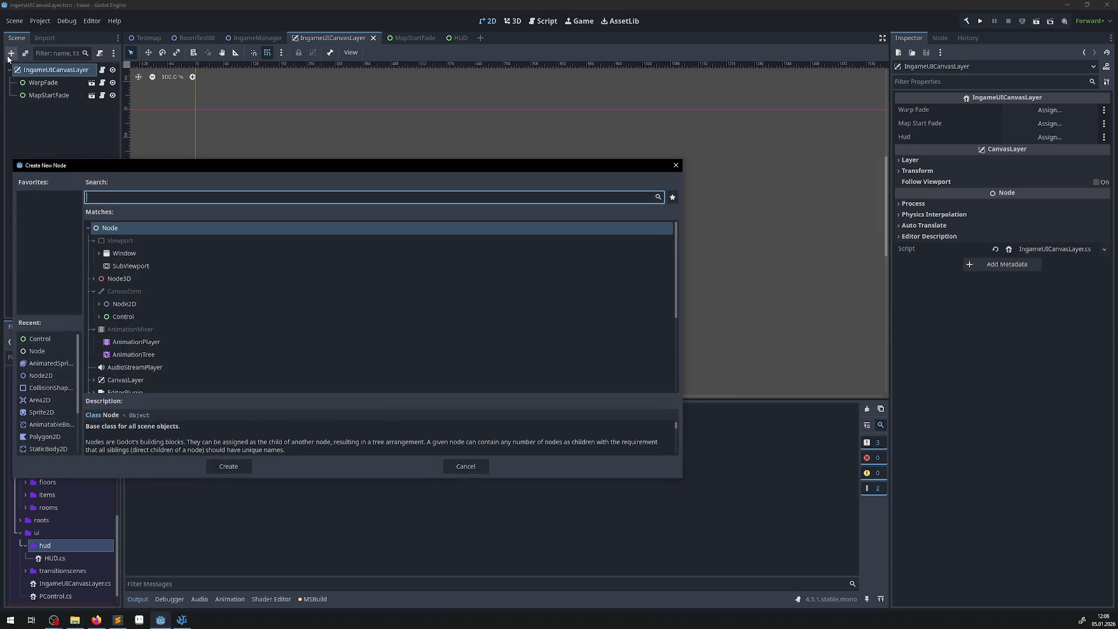
left_click(676, 166)
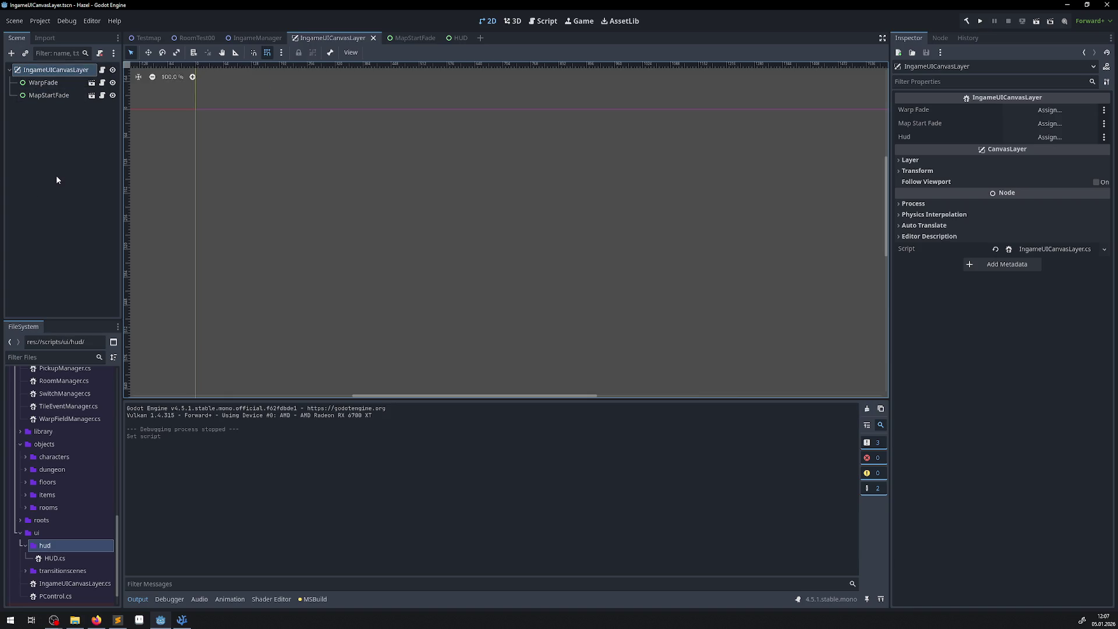
- Inspect the MovableBlock nodes in RoomTest00, then return to the IngameUICanvasLayer scene
left_click(192, 38)
scroll(37, 241, "down", 1)
left_click(36, 241)
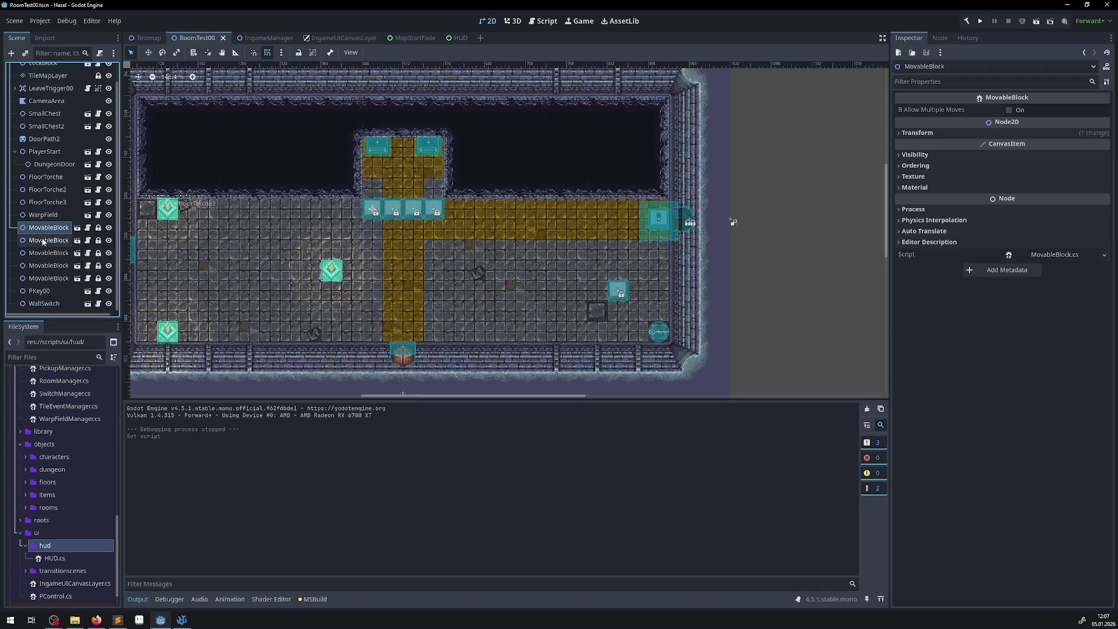
key("Down")
key("Down")
key("Down")
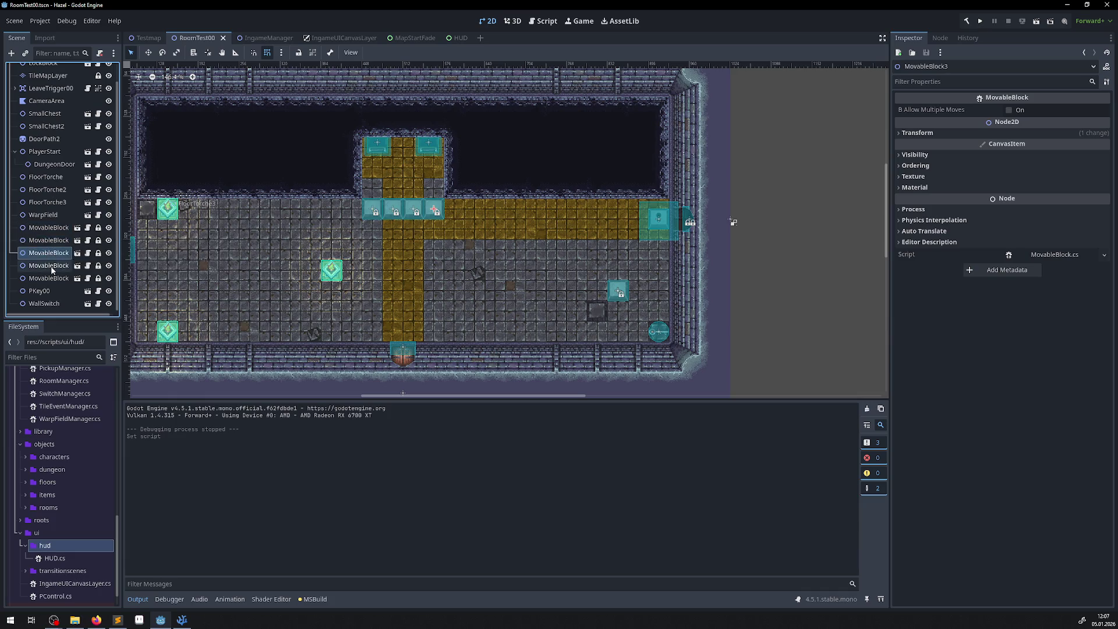
key("Up")
key("Up")
key("Up")
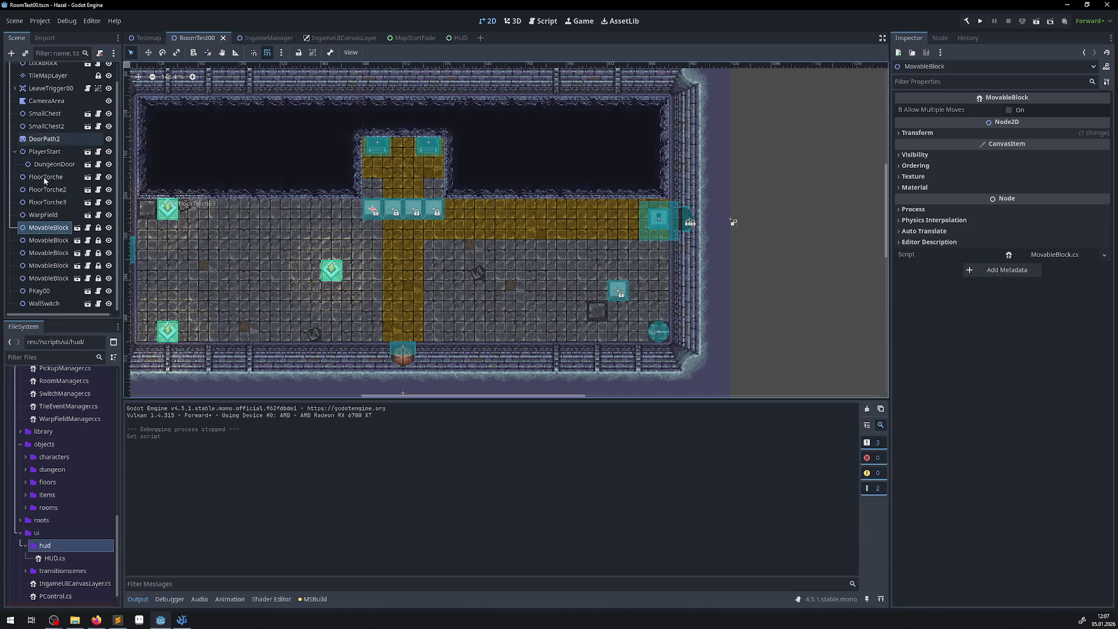
left_click(340, 38)
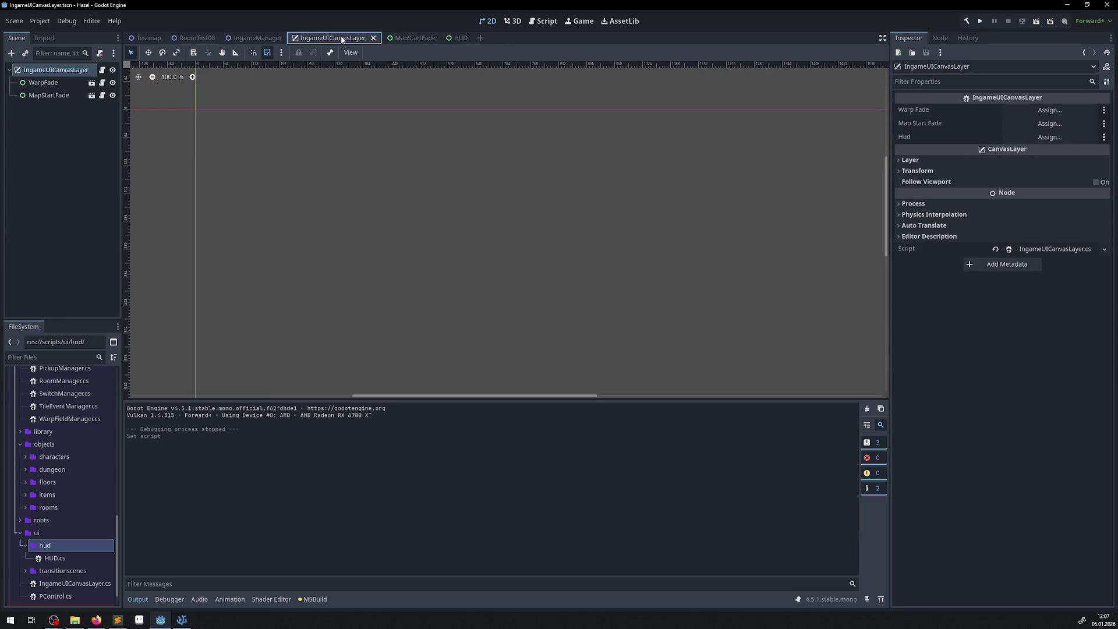
- Instantiate HUD.tscn under IngameUICanvasLayer via a 'hud' search, save, and reopen the HUD scene tab
left_click(25, 53)
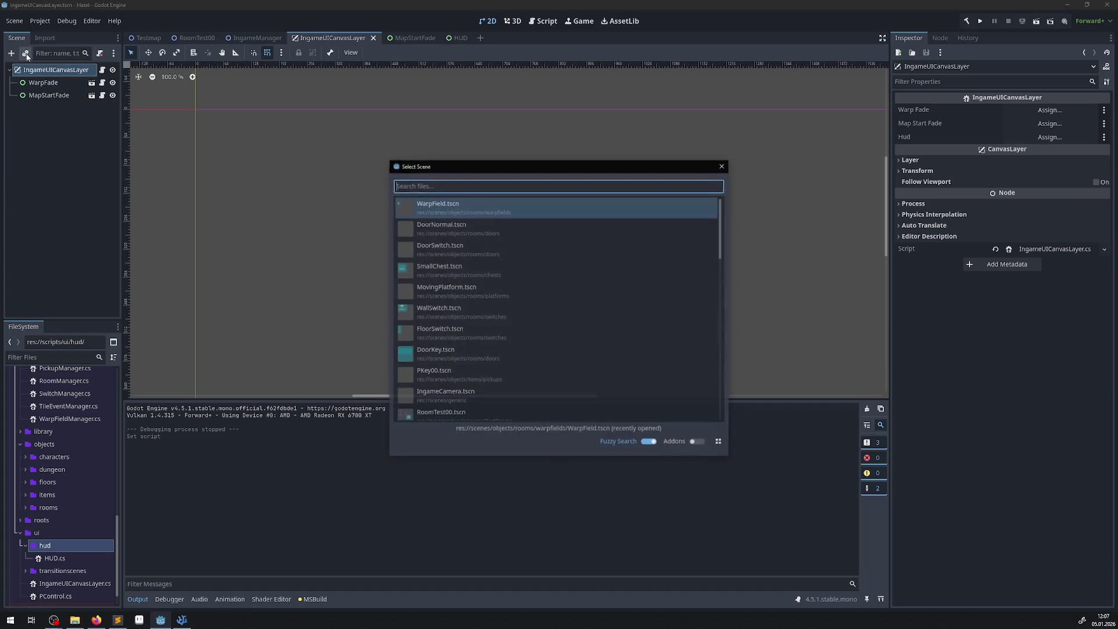
type("hud")
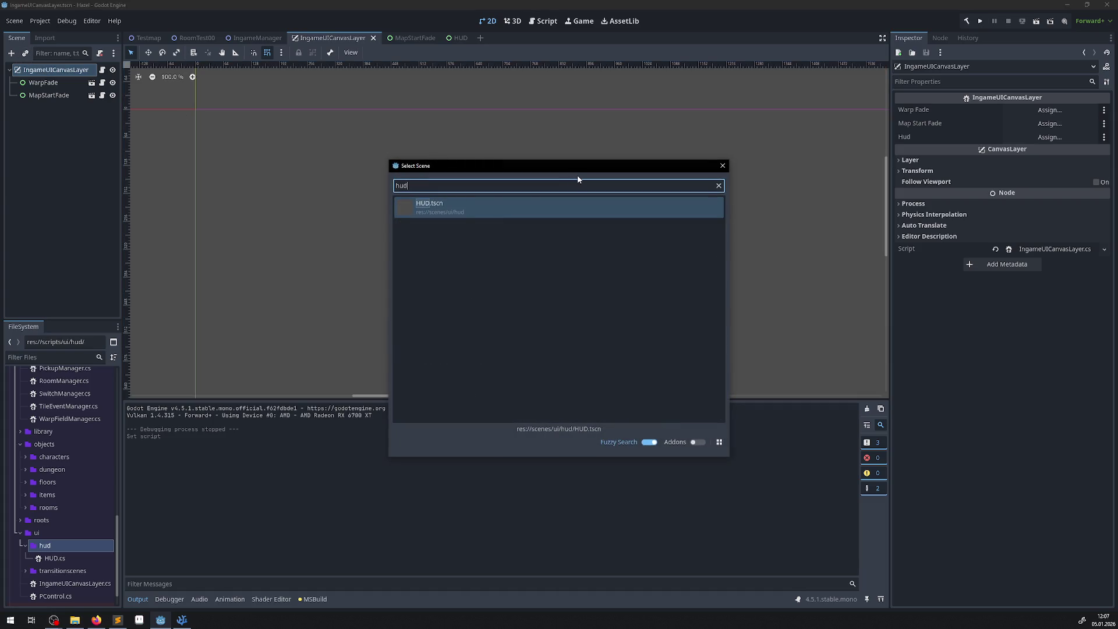
double_click(490, 208)
key("ctrl+s")
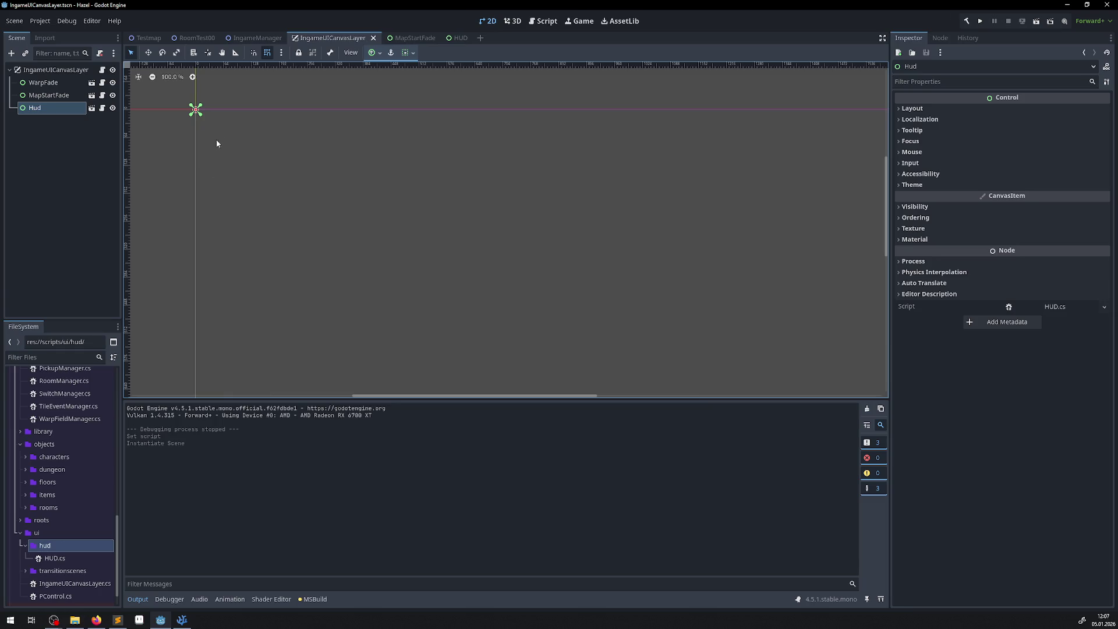
scroll(235, 150, "up", 6)
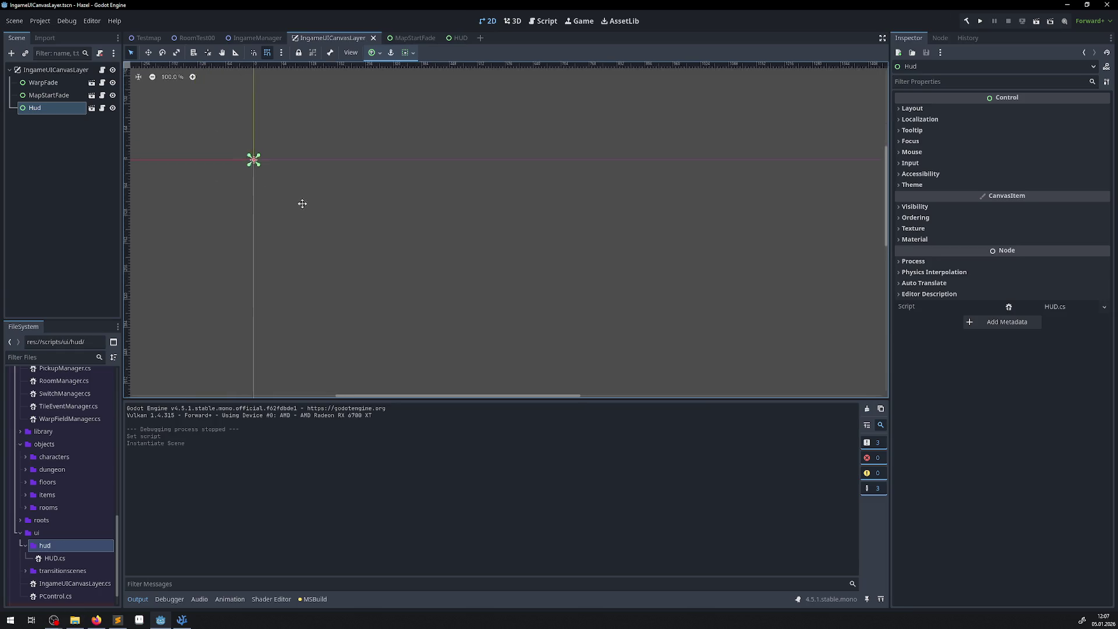
left_click_drag(260, 182, 282, 220)
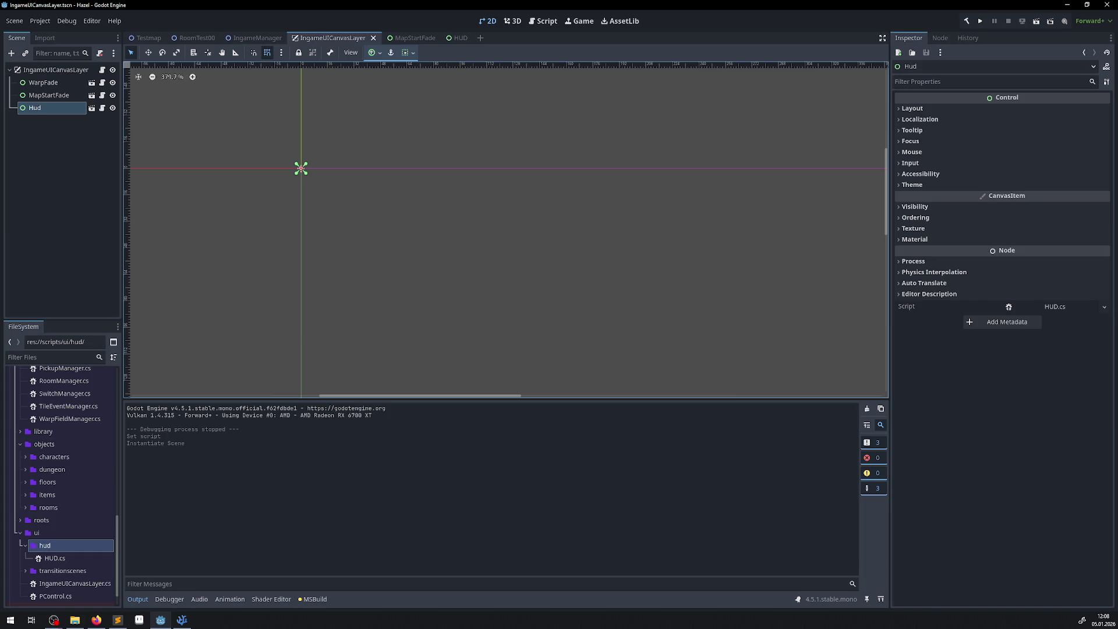
key("alt+Tab")
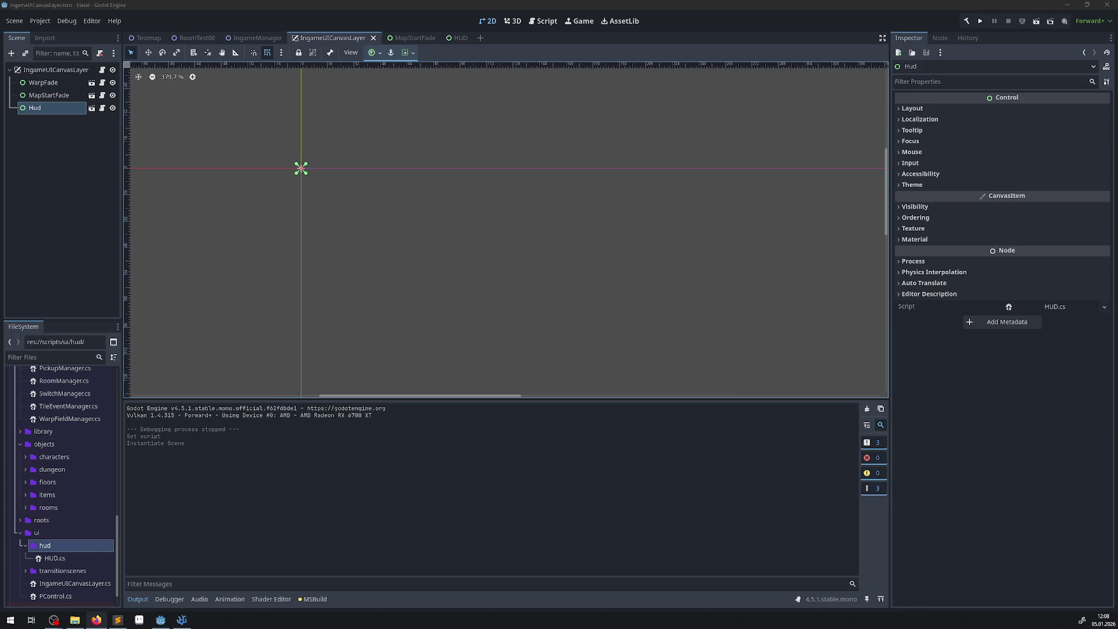
left_click(458, 37)
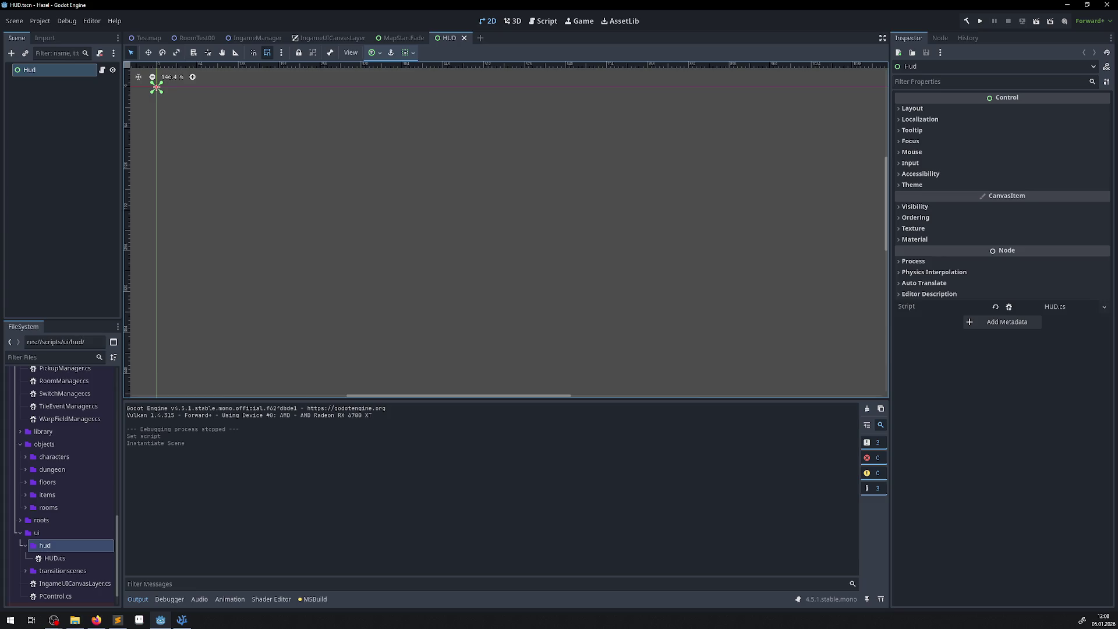
- Add a Label under Hud with the text "hier könnte ihre werbung sein!"
left_click(11, 53)
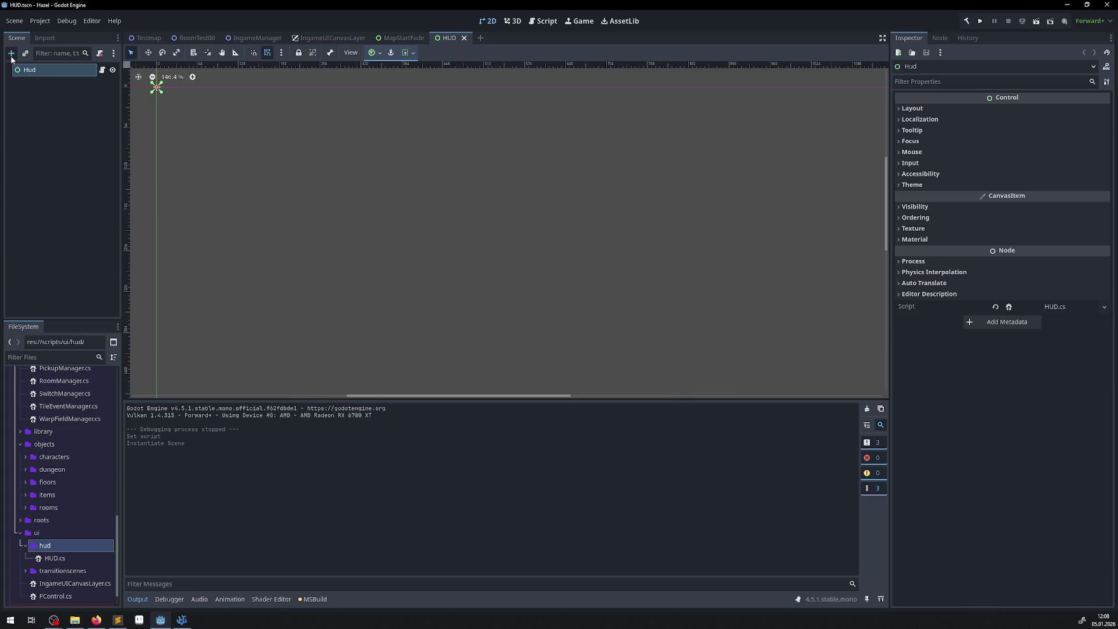
type("labe")
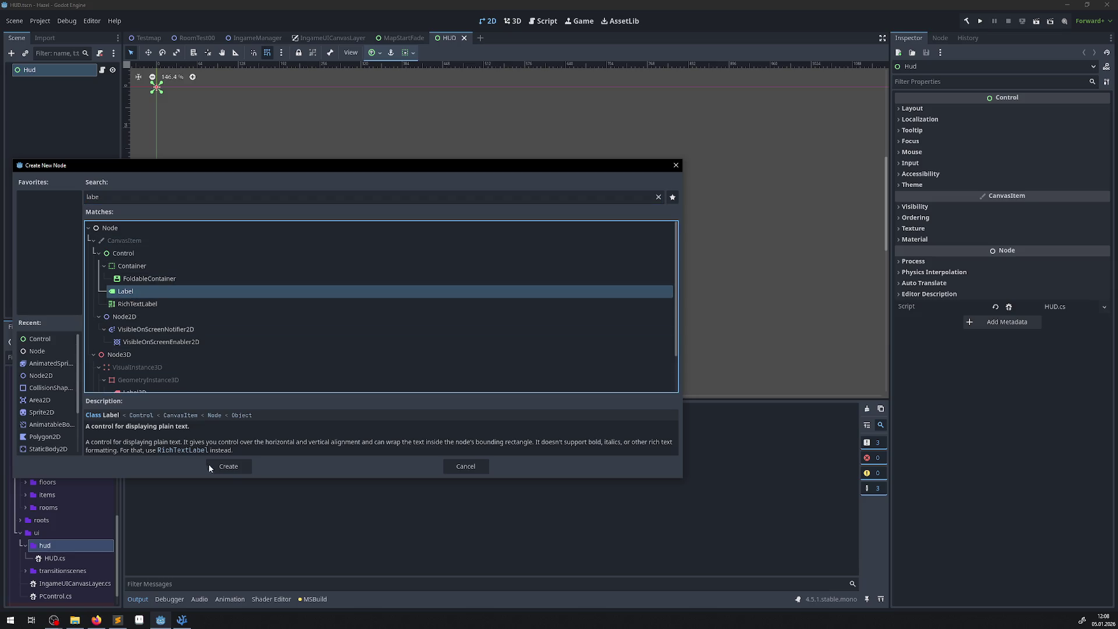
left_click(228, 468)
scroll(300, 234, "up", 5)
left_click_drag(293, 216, 426, 351)
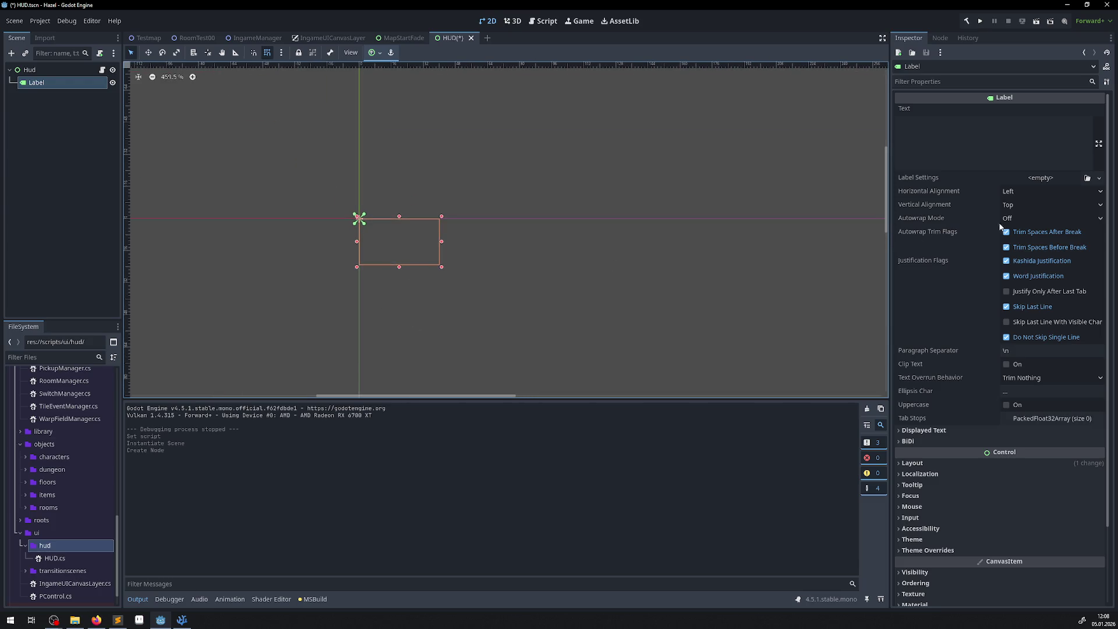
left_click(994, 137)
type("hi")
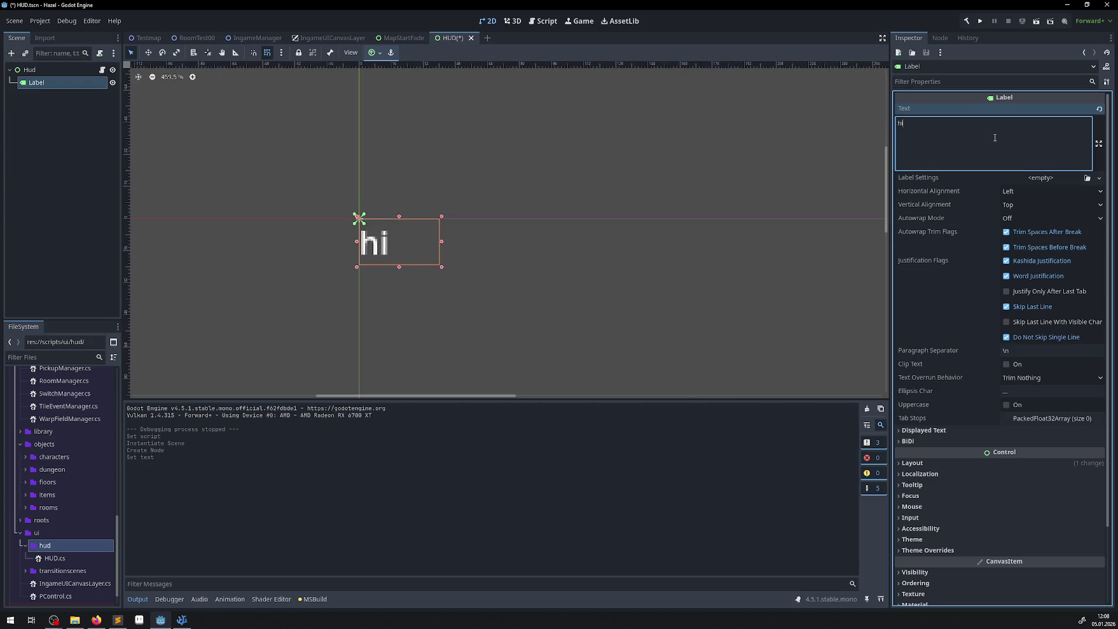
type("er könnte ihre ")
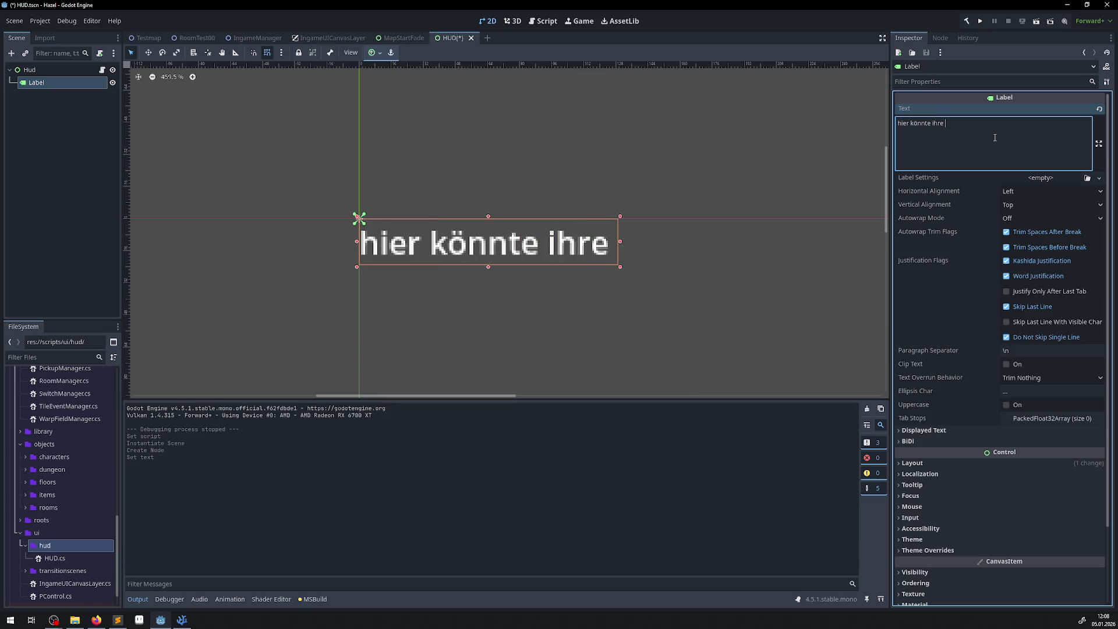
type("werbung sein!")
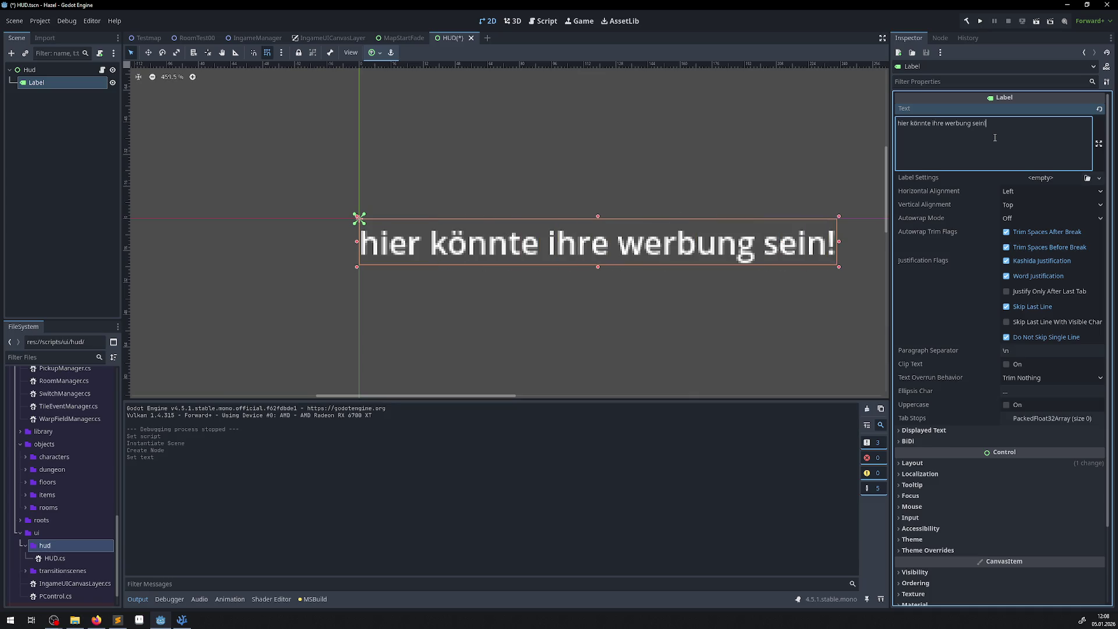
- Save the HUD scene and run the project to check the text
key("ctrl+s")
scroll(639, 183, "down", 5)
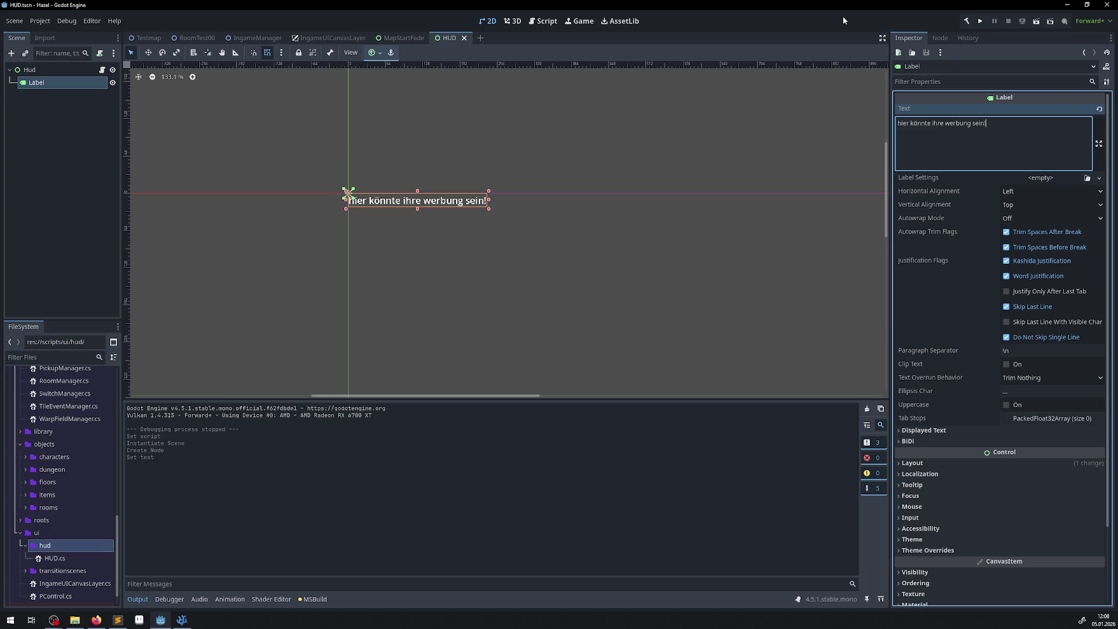
left_click(983, 23)
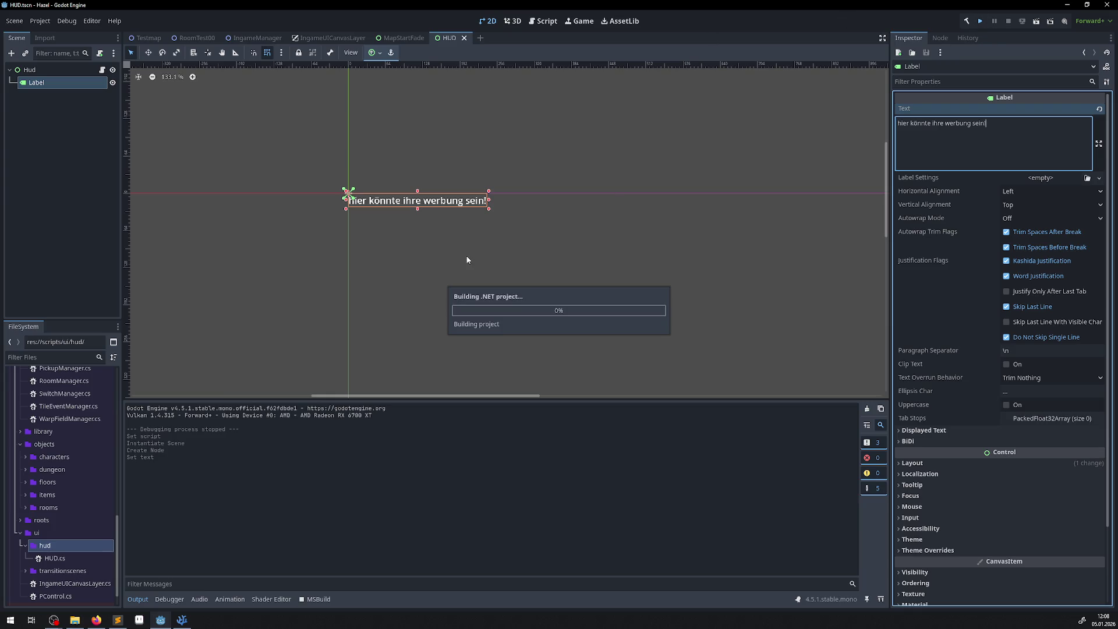
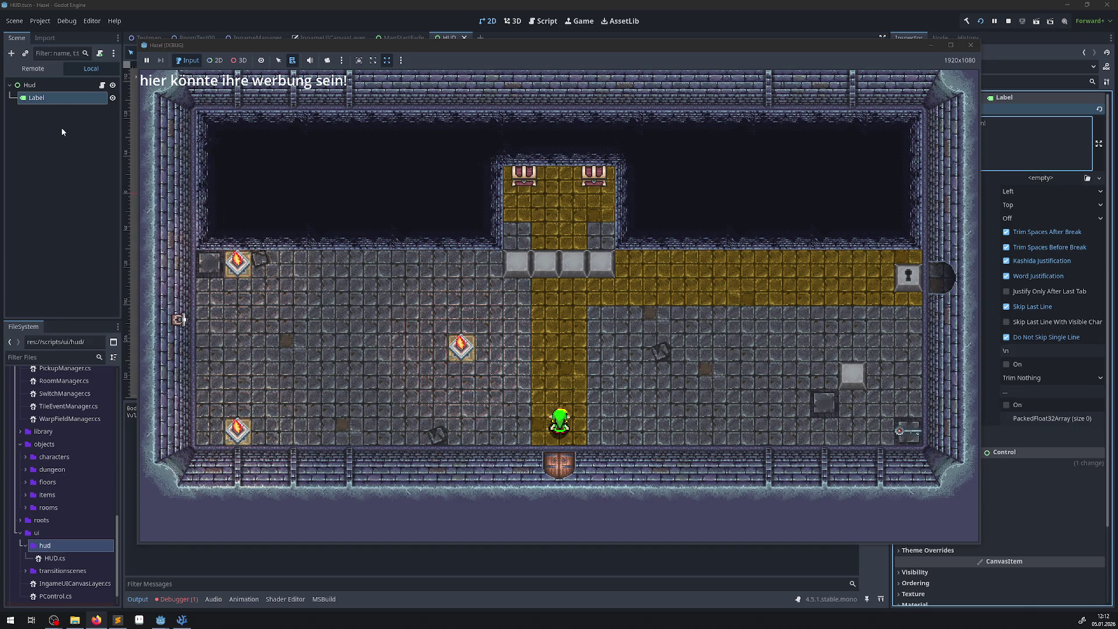
- Stop the running game, check the Label's Signals and Groups, then switch to IngameUICanvasLayer.cs in VS Code
left_click(964, 47)
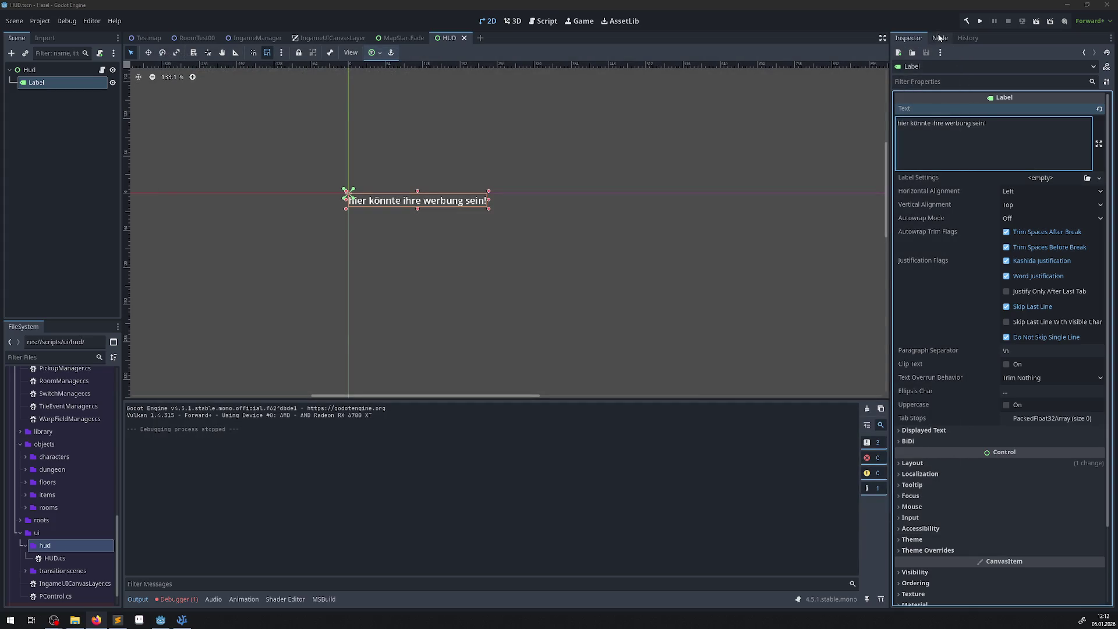
left_click(940, 39)
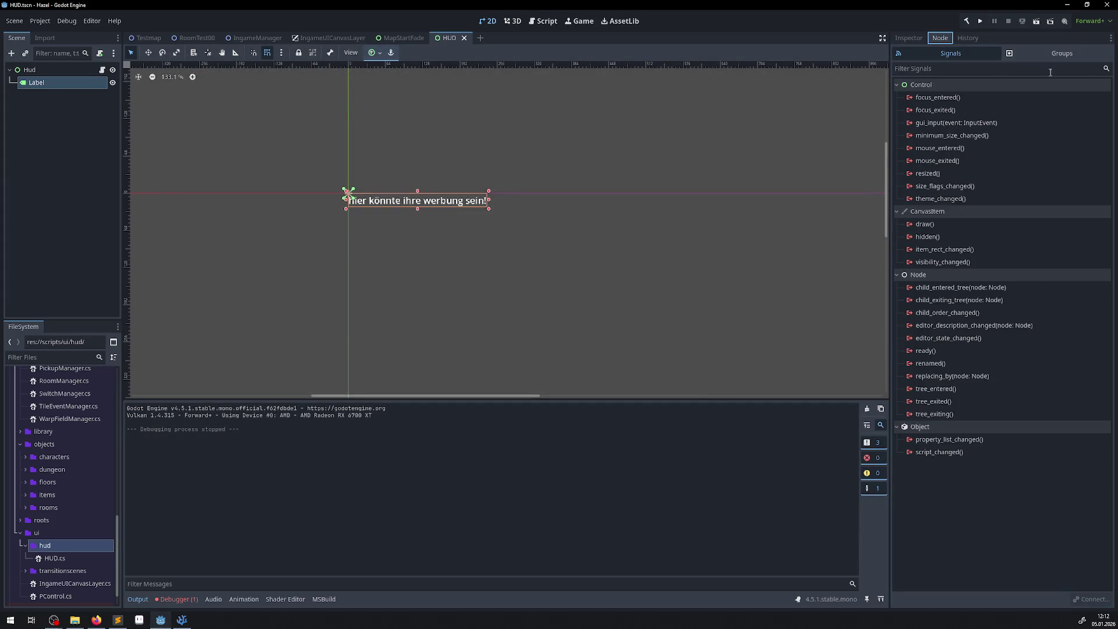
left_click(1082, 55)
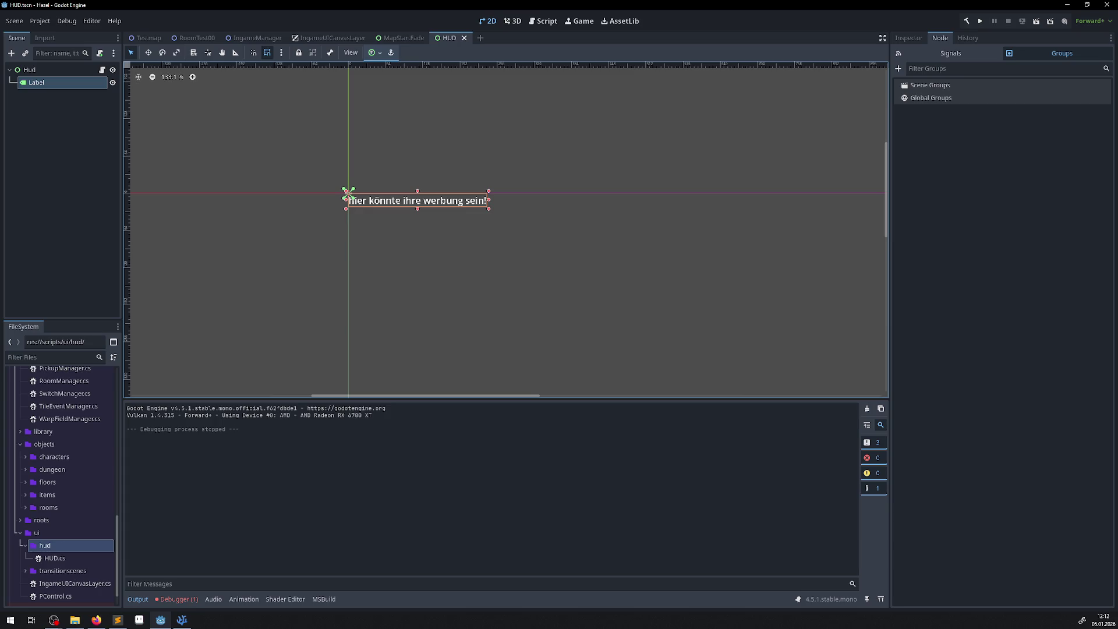
key("alt+Tab")
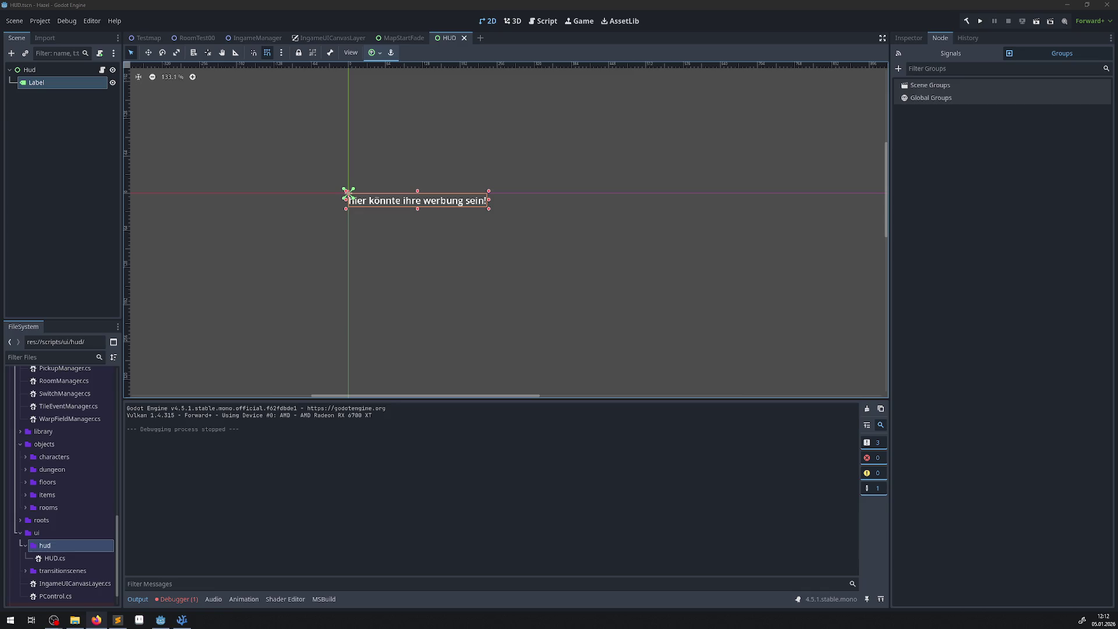
key("alt+Tab")
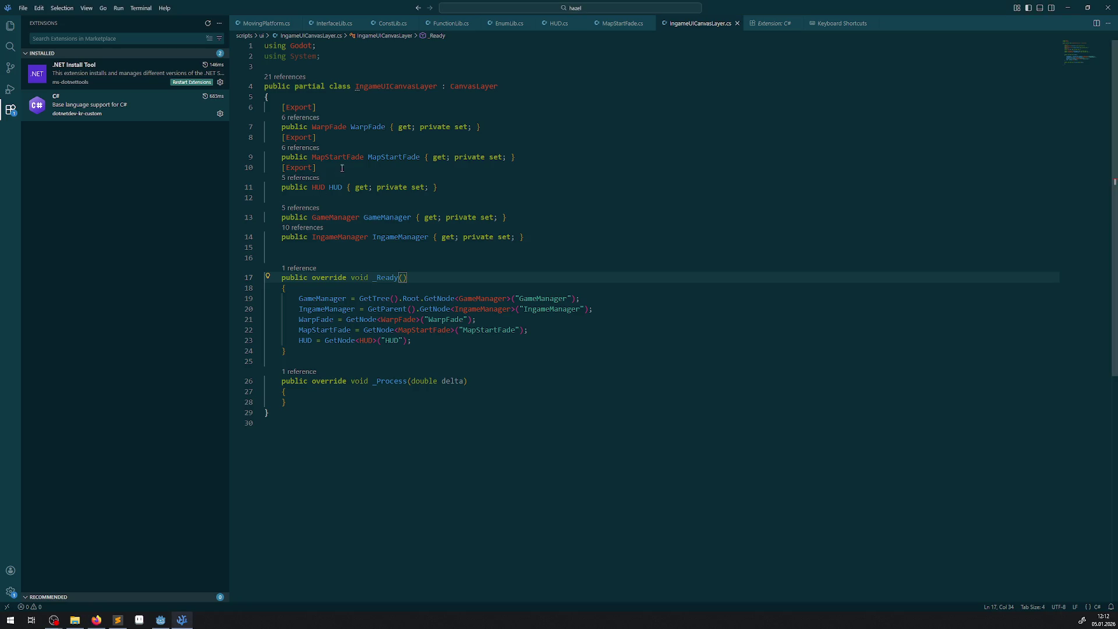
- Review ParentIngameManager.cs from the ingamemanagers folder, then return to Godot's HUD scene
left_click(10, 27)
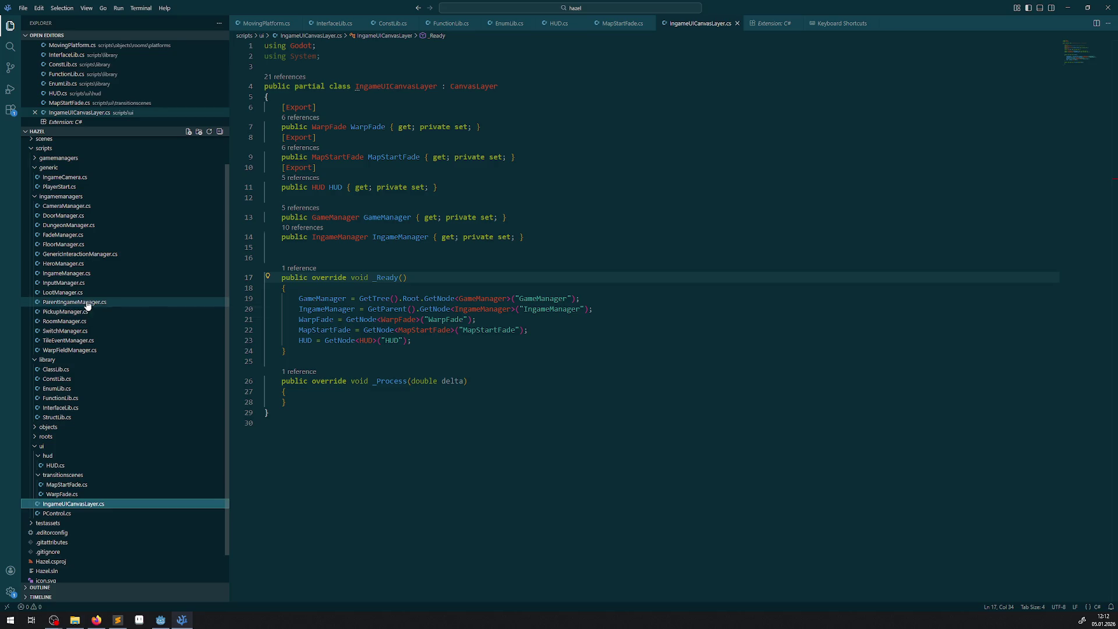
left_click(88, 303)
mouse_move(323, 169)
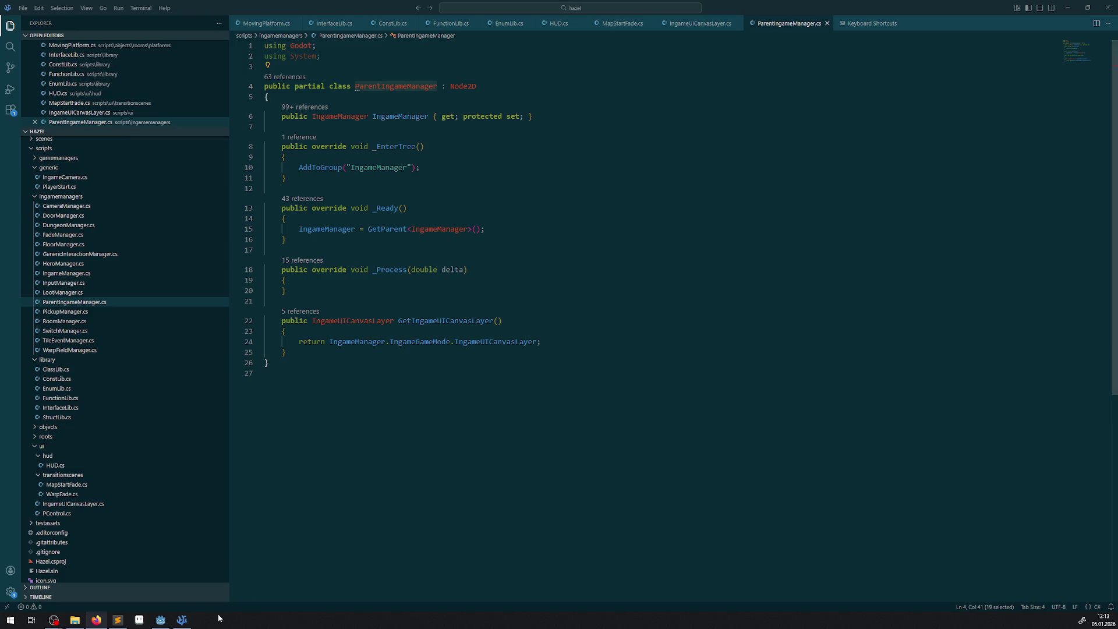
left_click(161, 620)
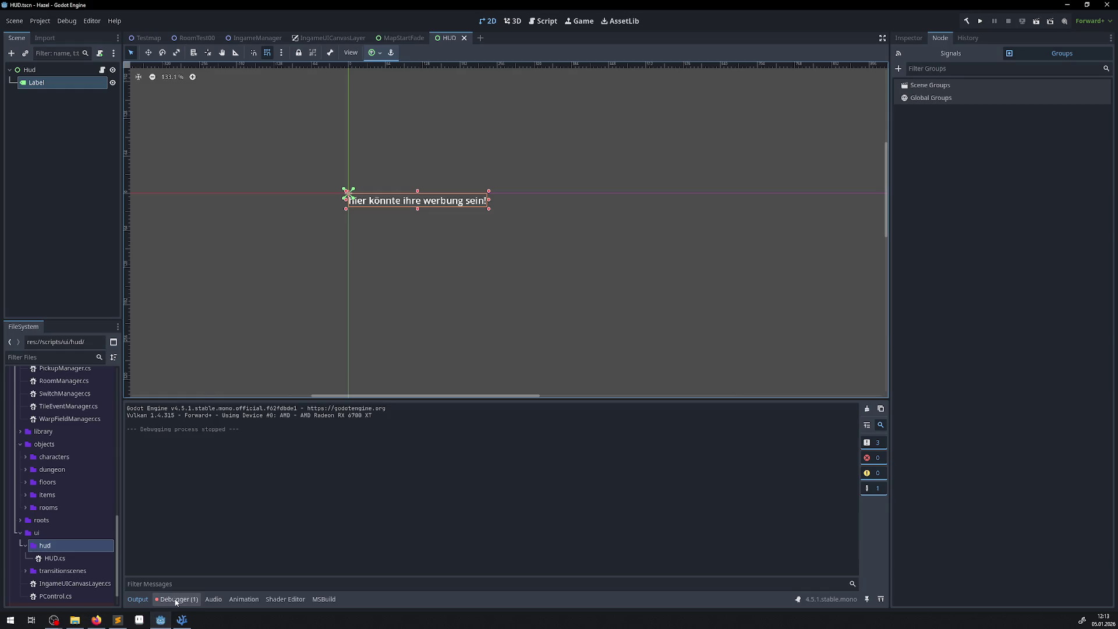
- Inspect the Node not found "HUD" error in the Debugger and select the Hud root node
left_click(175, 599)
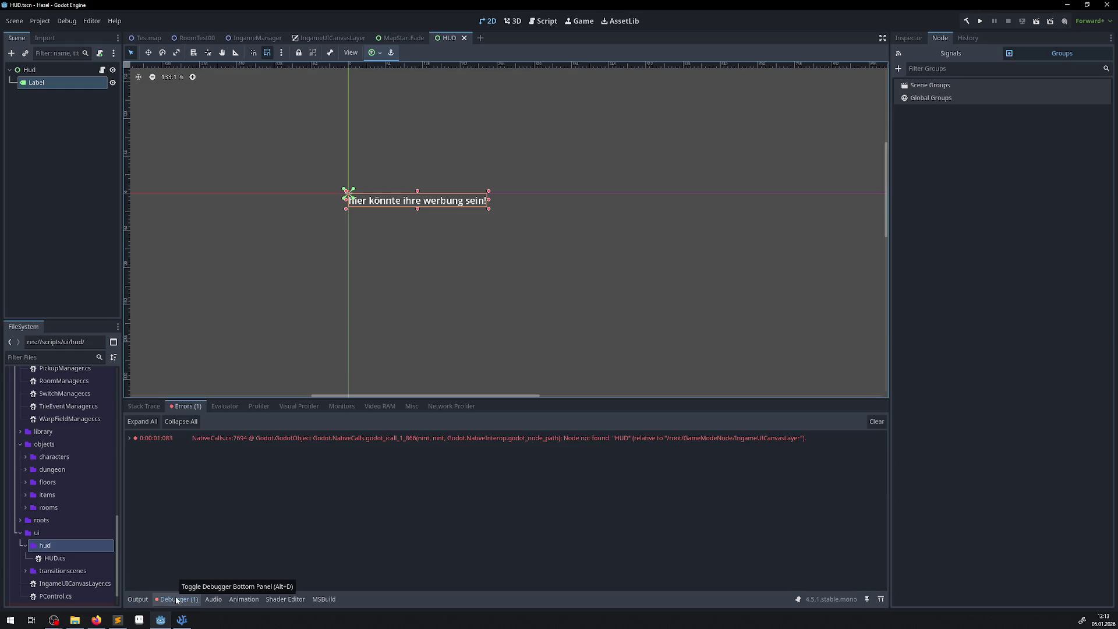
left_click(659, 443)
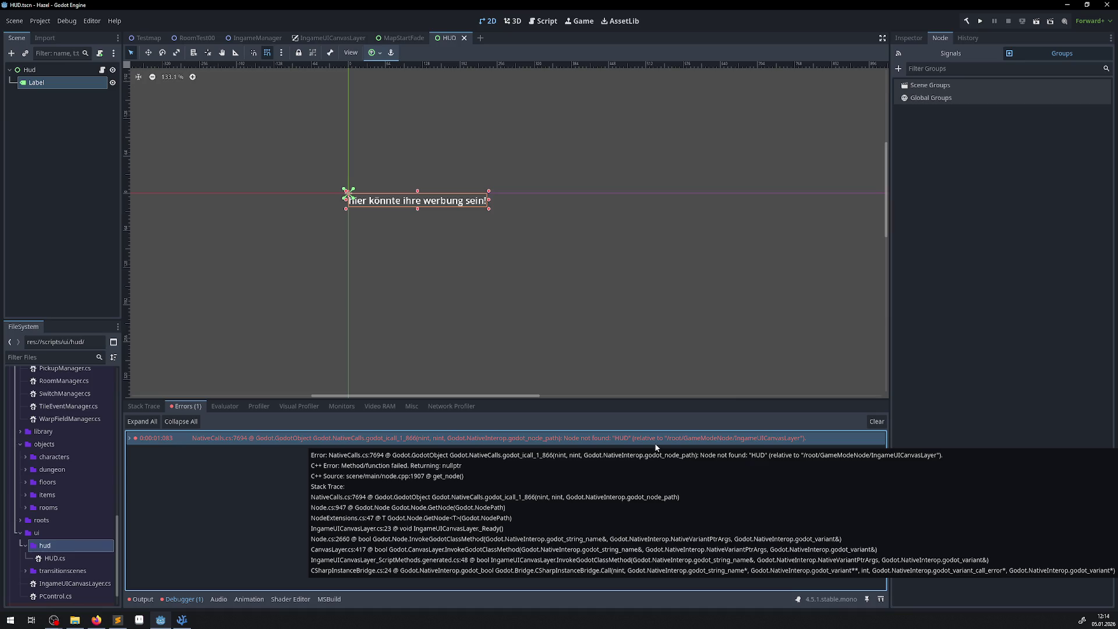
left_click(31, 70)
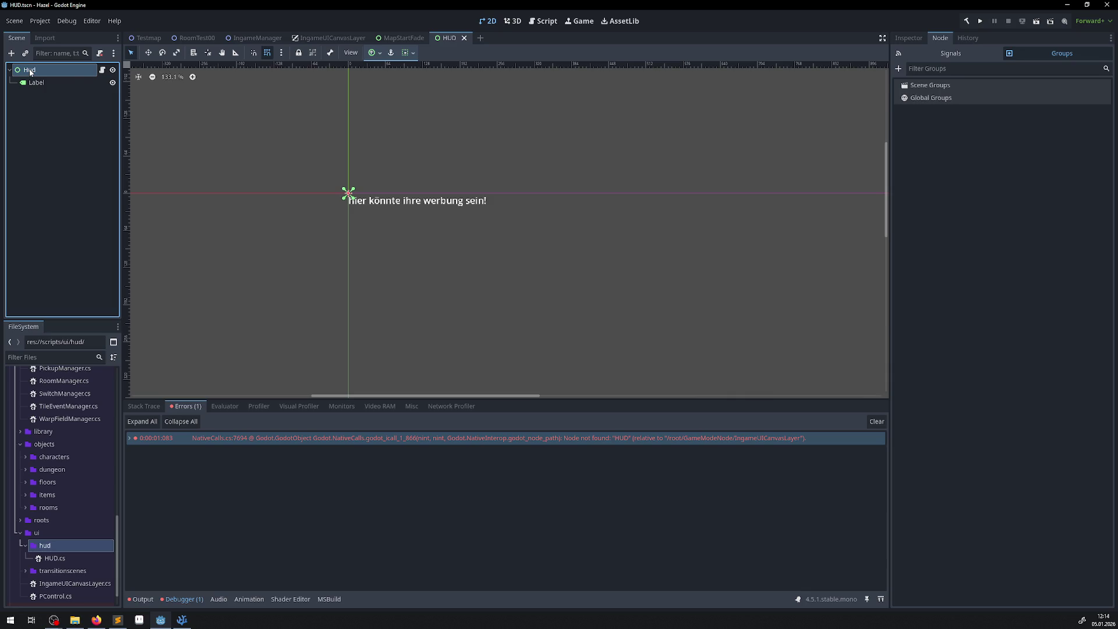
double_click(42, 71)
- Compare the Hud node across the IngameUICanvasLayer, HUD and MapStartFade scenes, then go to VS Code
left_click(327, 38)
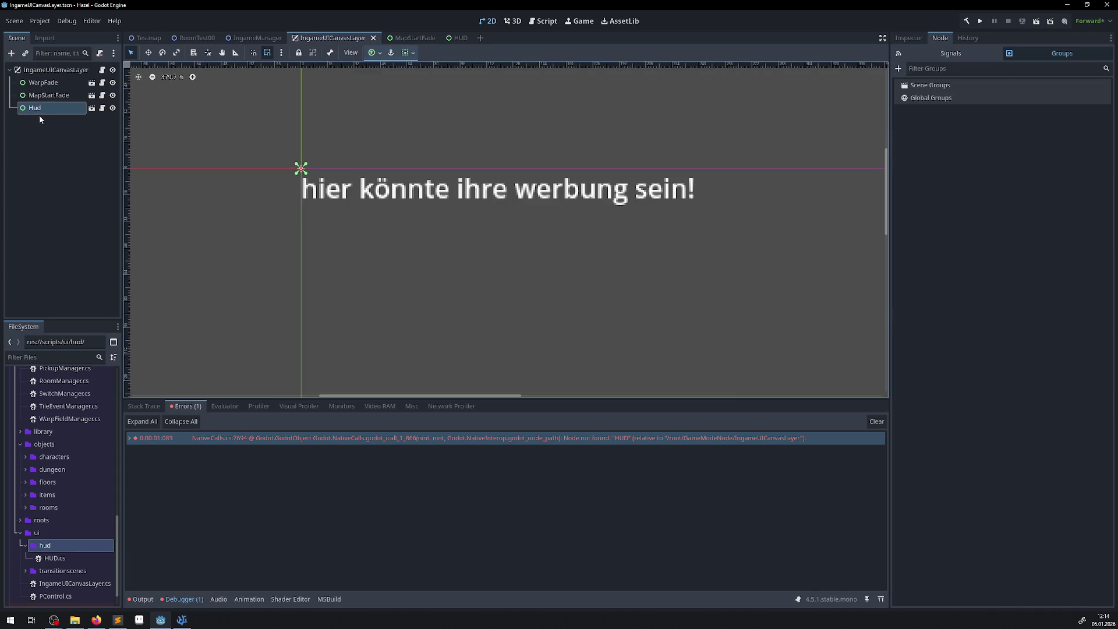
left_click(59, 158)
left_click(455, 37)
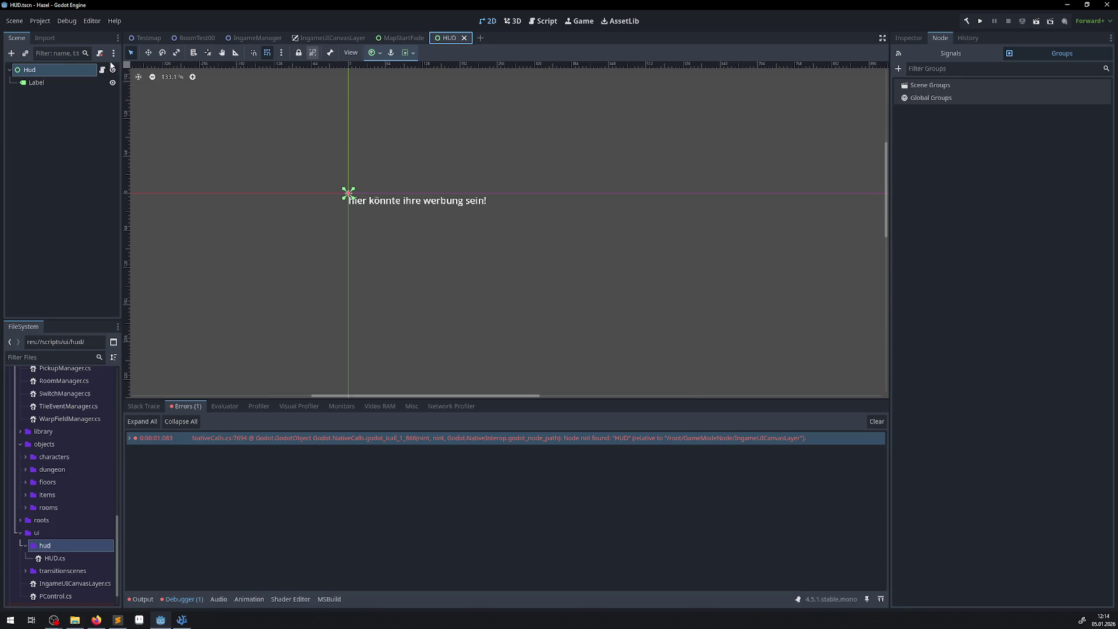
left_click(911, 43)
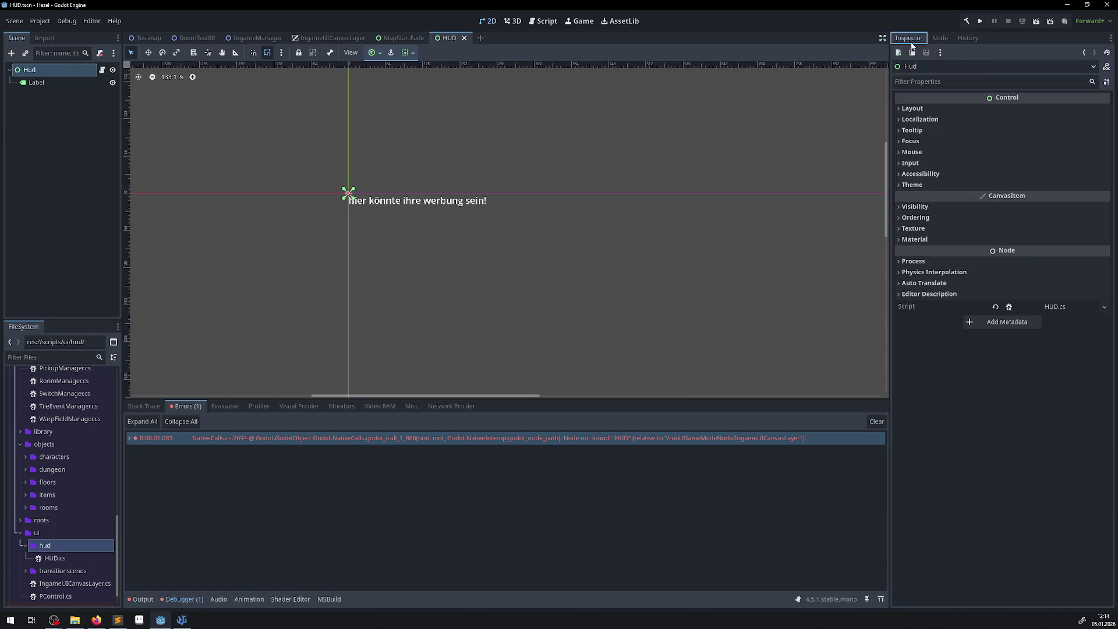
left_click(333, 38)
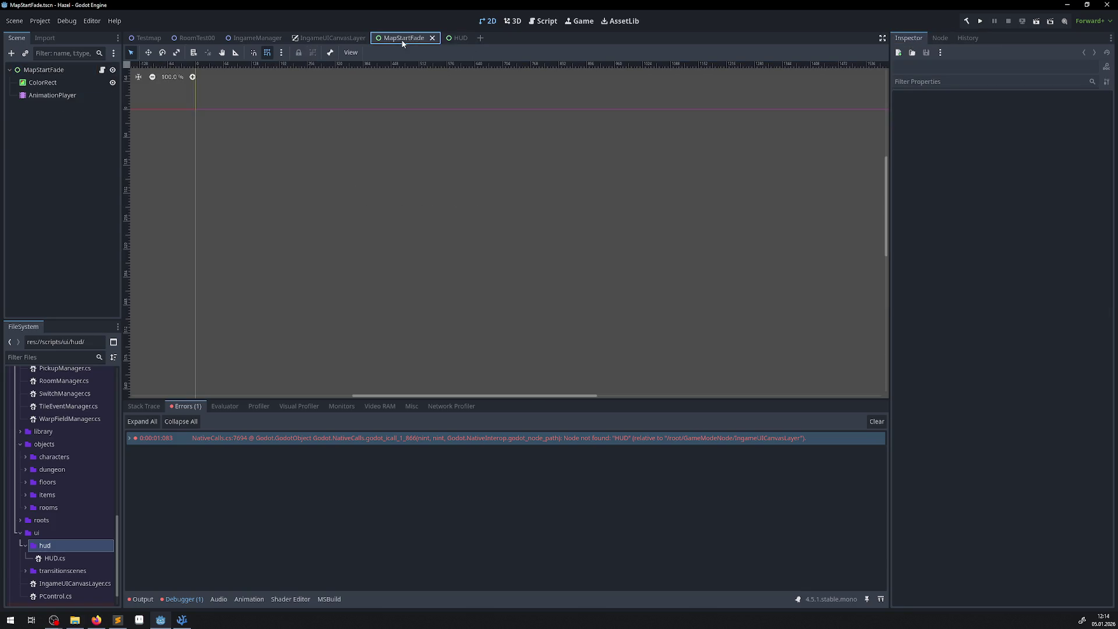
left_click(183, 620)
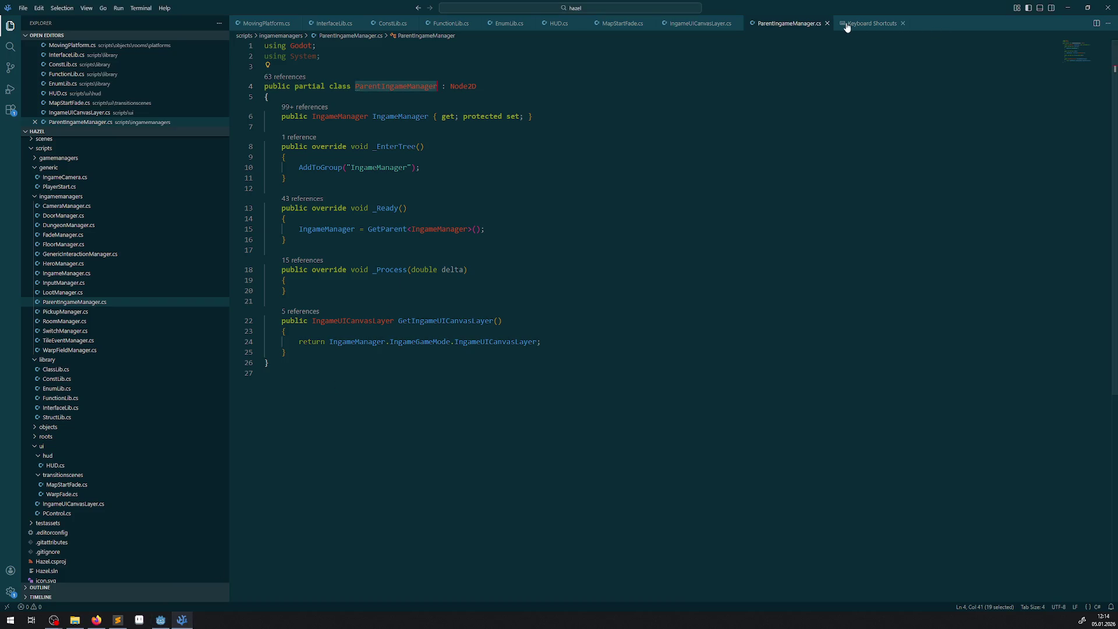
- Close the ParentIngameManager.cs and Keyboard Shortcuts tabs in VS Code
left_click(827, 24)
left_click(801, 27)
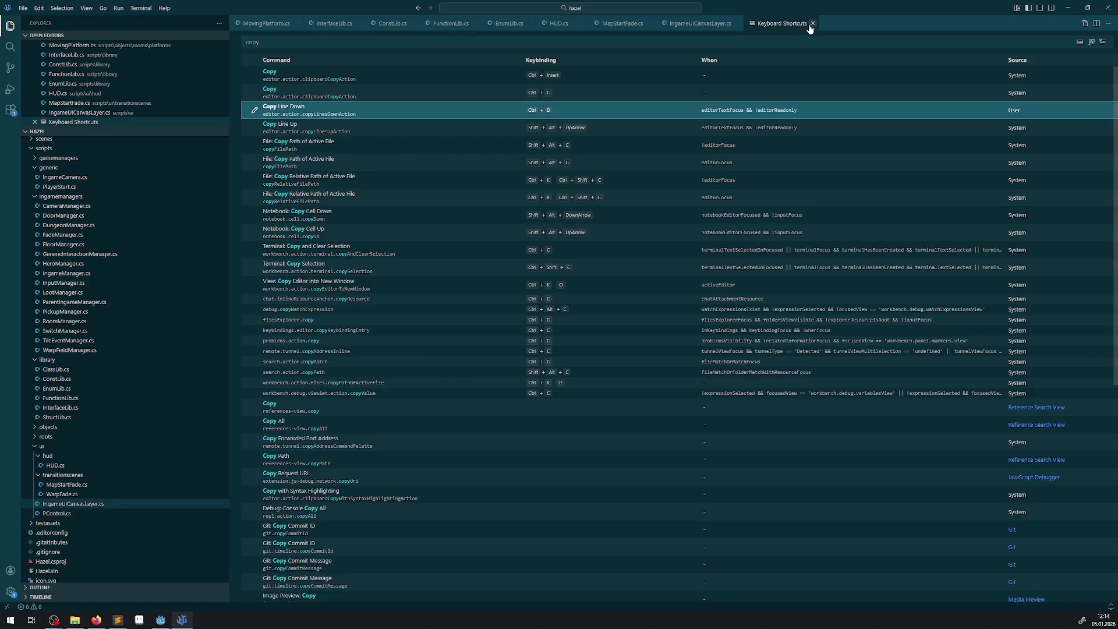
left_click(812, 24)
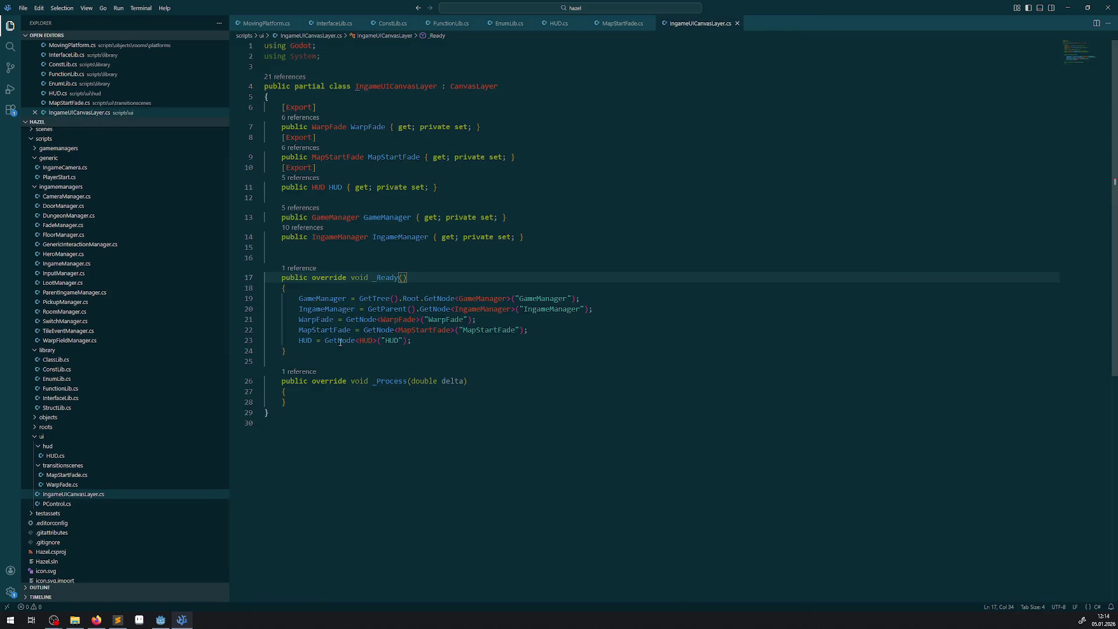
mouse_move(339, 341)
left_click(161, 620)
left_click(162, 621)
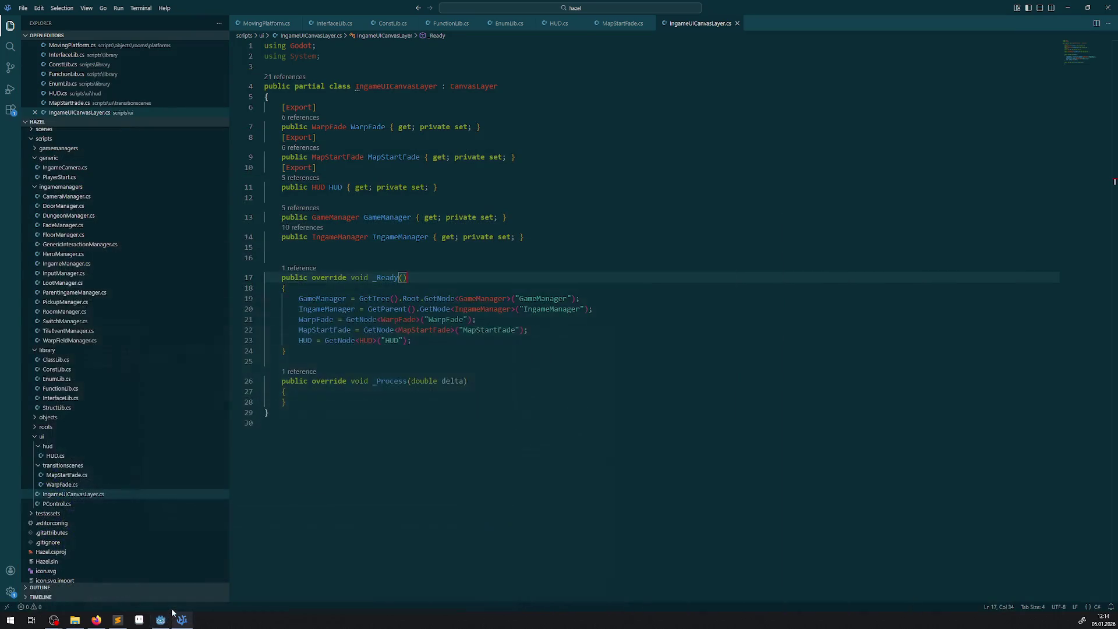
- Change the line 23 node path to "Hud", save, and return to Godot's HUD scene
double_click(395, 340)
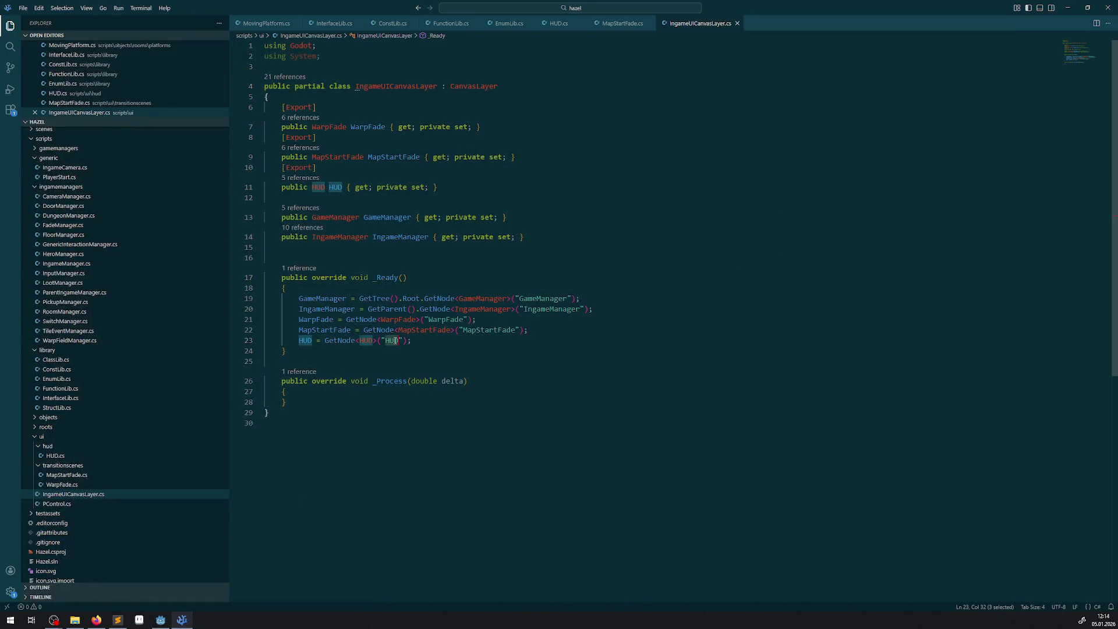
type("Hud")
key("ctrl+s")
key("alt+Tab")
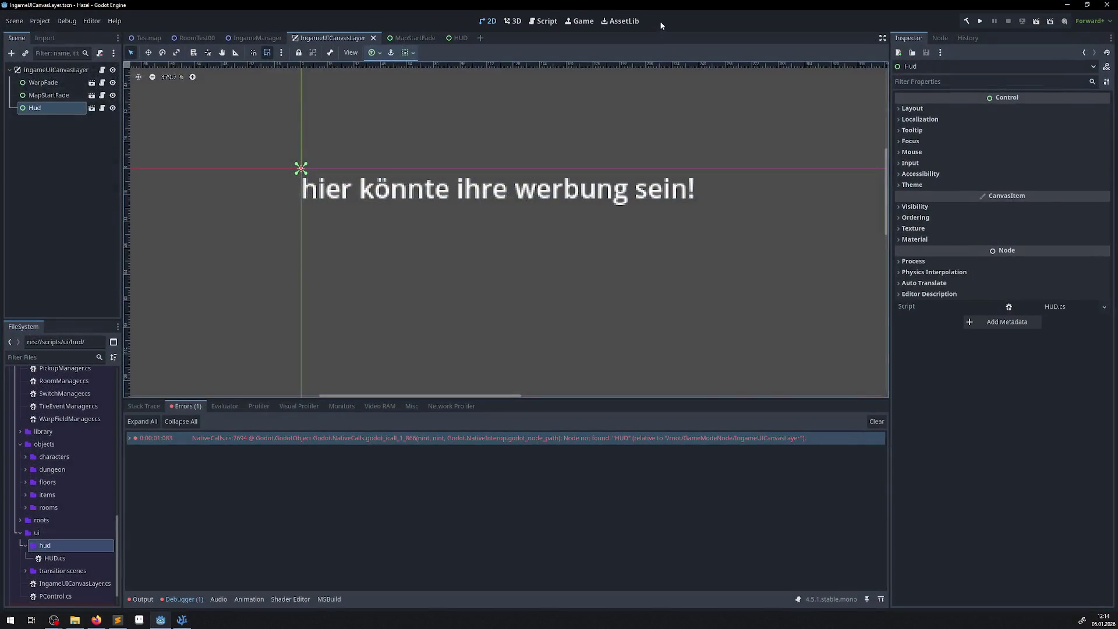
left_click(460, 38)
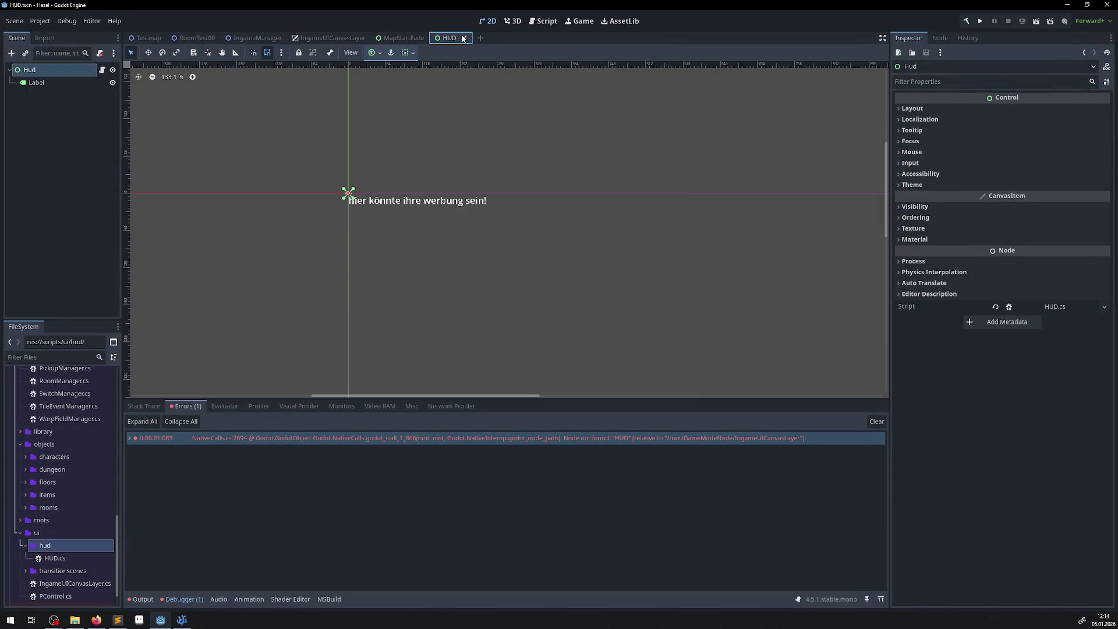
- Rename the HUD scene's root node from Hud to HUD and save
double_click(46, 70)
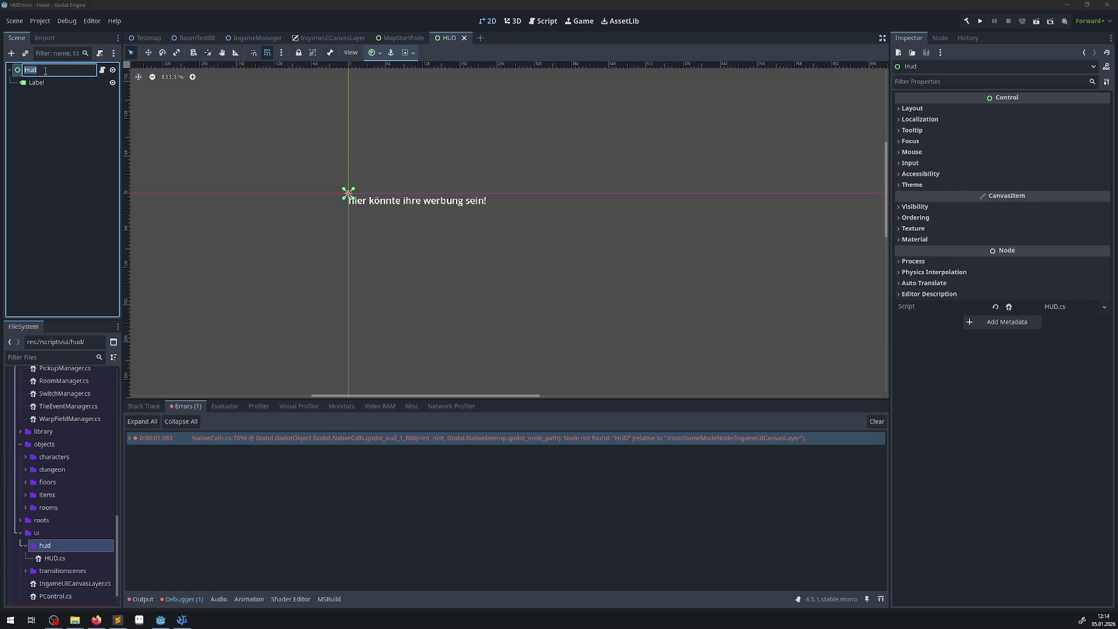
type("HUD")
key("Return")
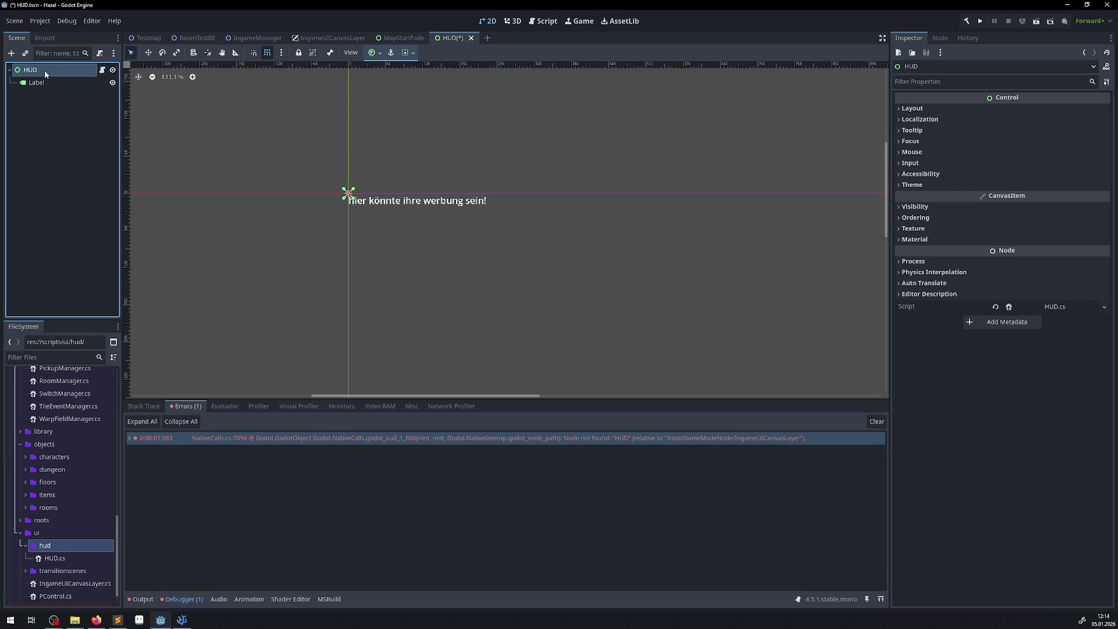
key("ctrl+s")
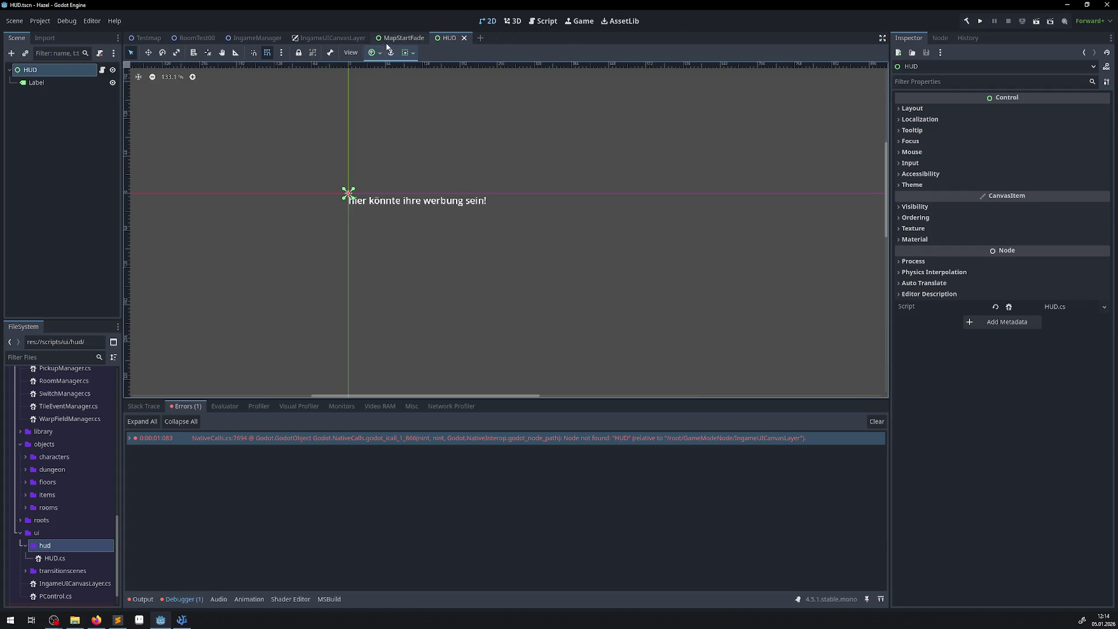
- Rename the Hud instance in the IngameUICanvasLayer scene to HUD
left_click(332, 38)
left_click(50, 111)
double_click(48, 107)
type("HUD")
key("Return")
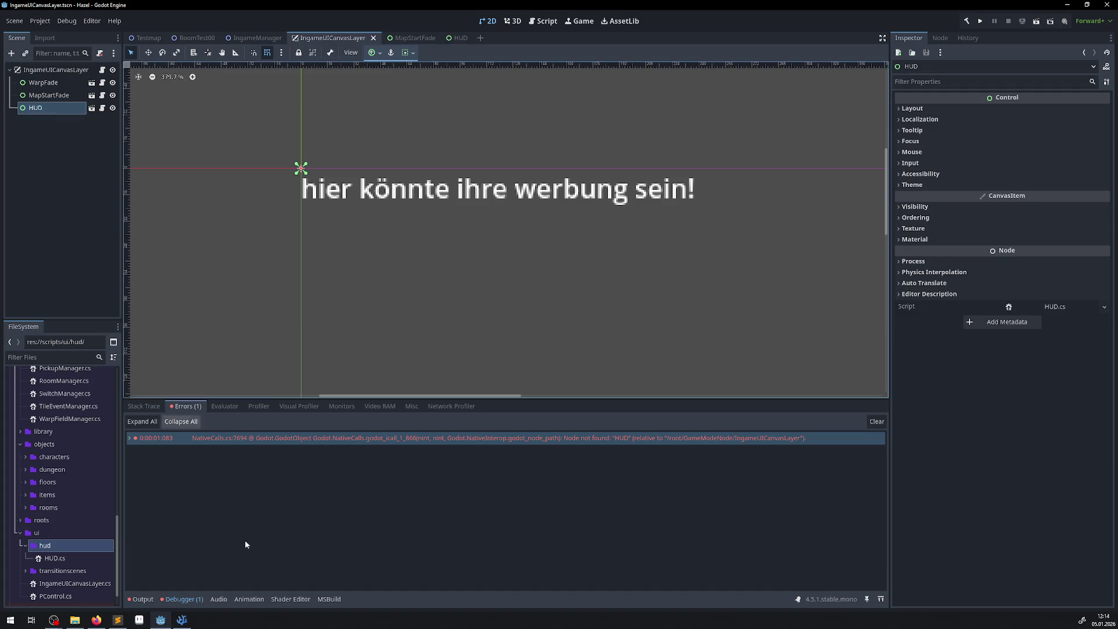
- Restore the line 23 node path to "HUD" in IngameUICanvasLayer.cs and save
left_click(179, 620)
double_click(391, 341)
type("HUD")
key("ctrl+s")
left_click(443, 357)
- Rebuild the .NET project, clear old errors, and test-run the game error-free
left_click(160, 619)
left_click(968, 22)
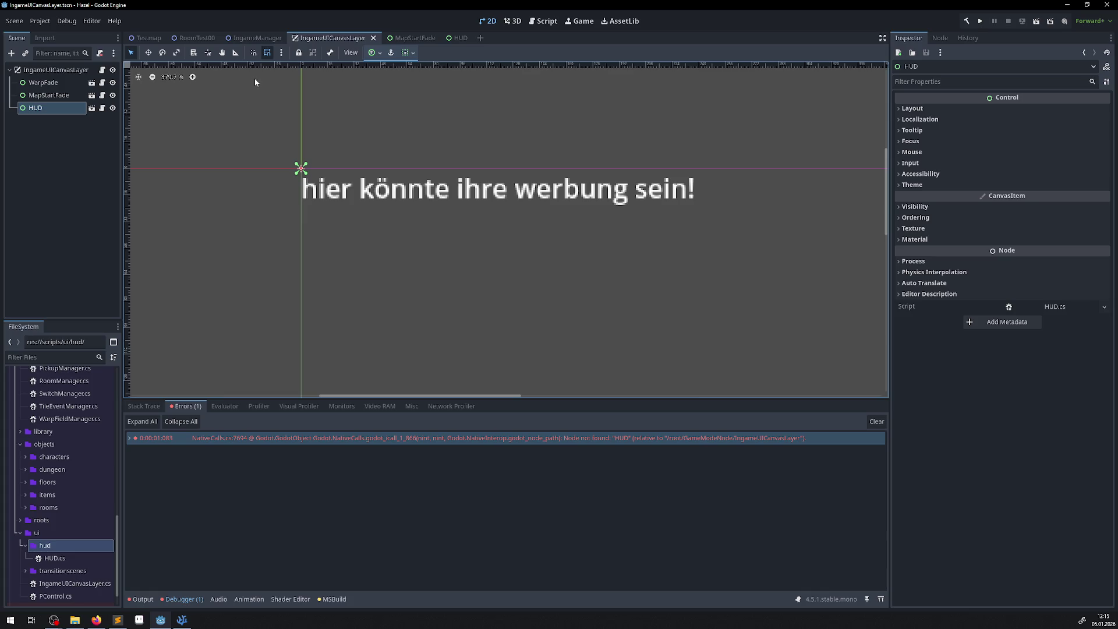
left_click(876, 421)
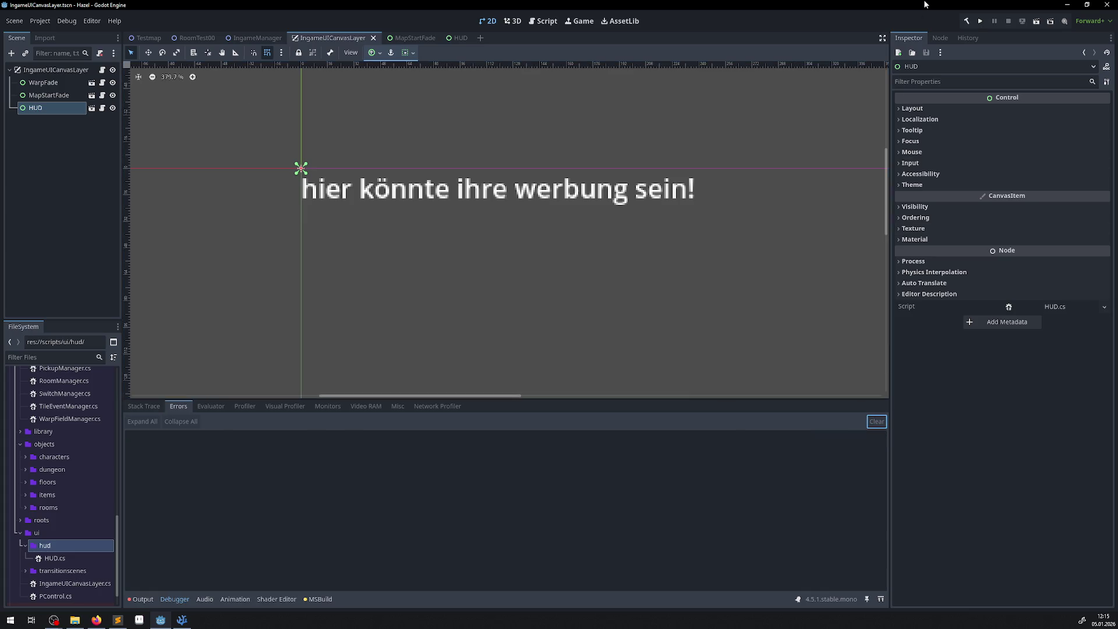
left_click(979, 21)
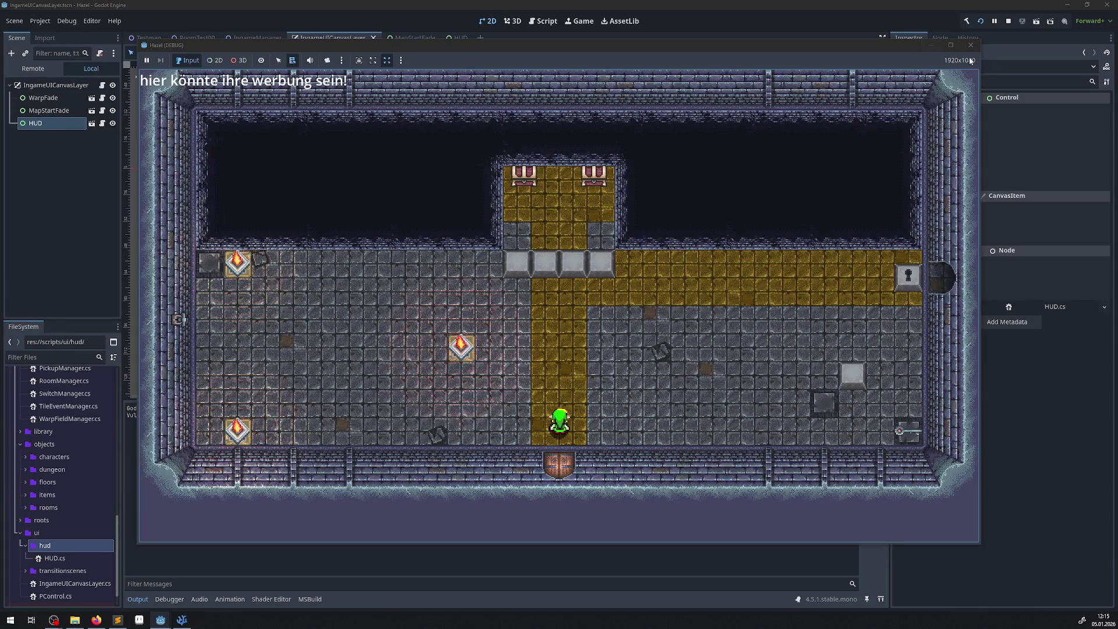
left_click(971, 45)
left_click(460, 38)
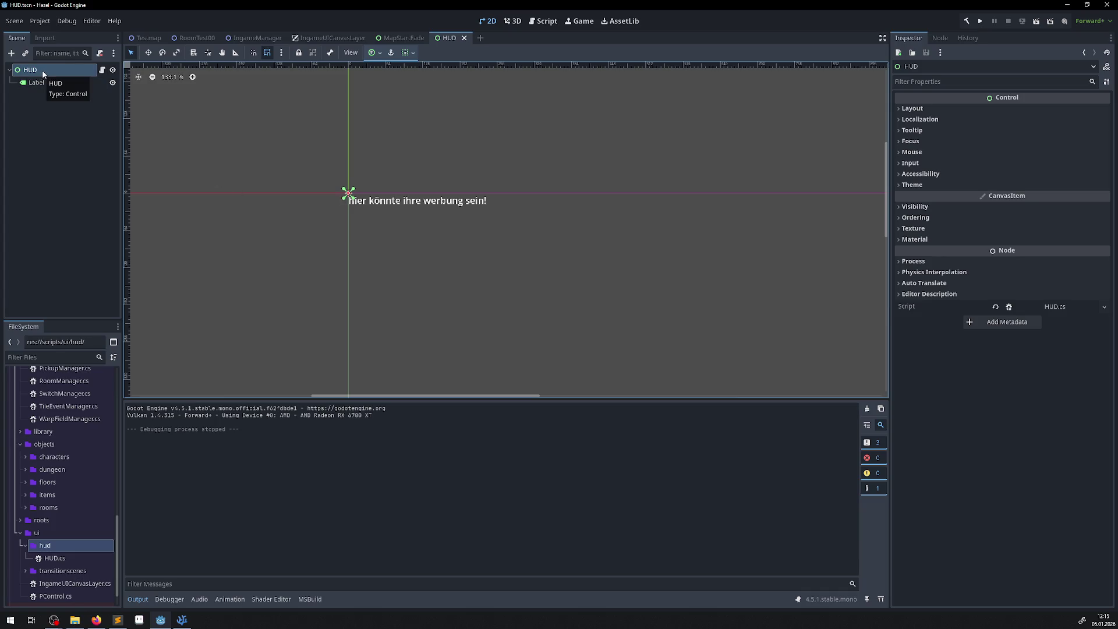
- Apply the Center Top anchor preset to the HUD node
left_click(413, 54)
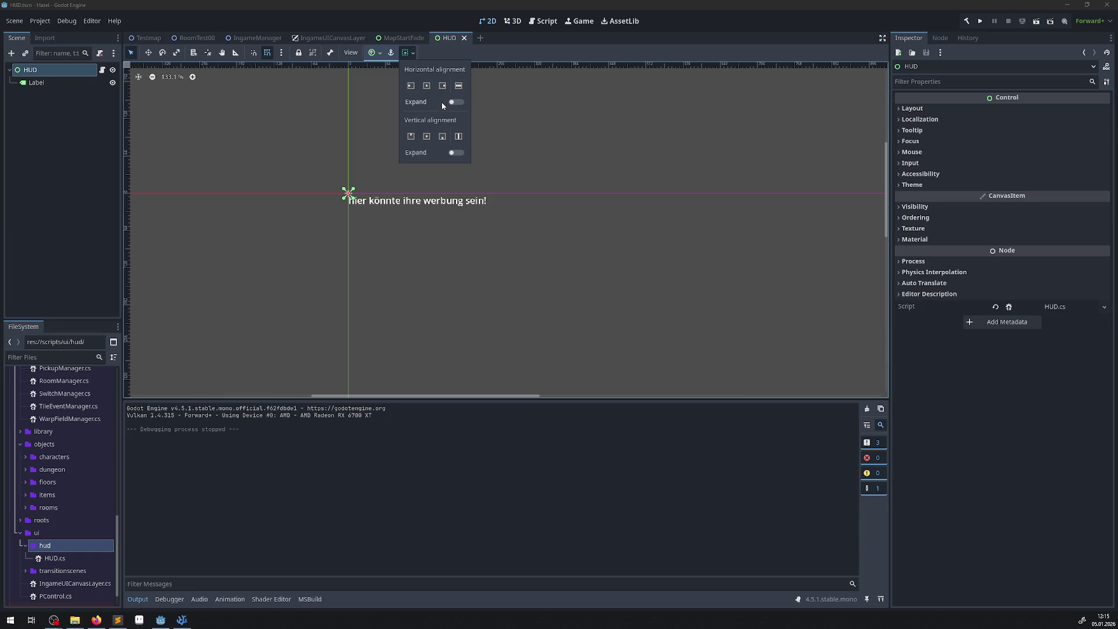
left_click(394, 56)
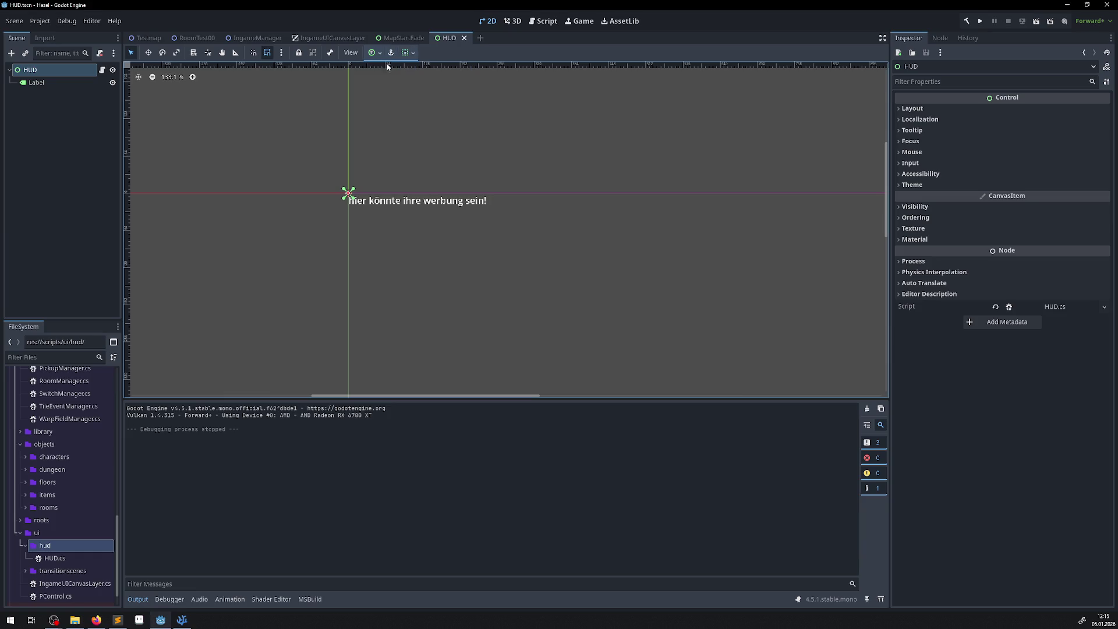
left_click(377, 53)
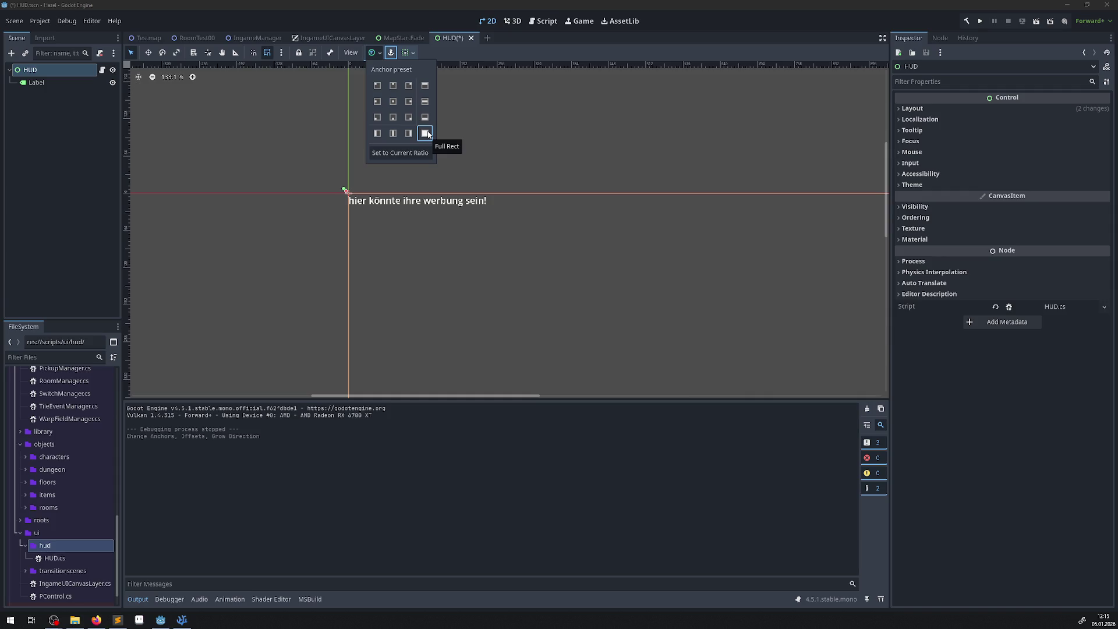
left_click(397, 87)
scroll(476, 148, "down", 5)
left_click(476, 150)
scroll(506, 172, "down", 1)
left_click_drag(507, 172, 256, 210)
scroll(438, 201, "up", 11)
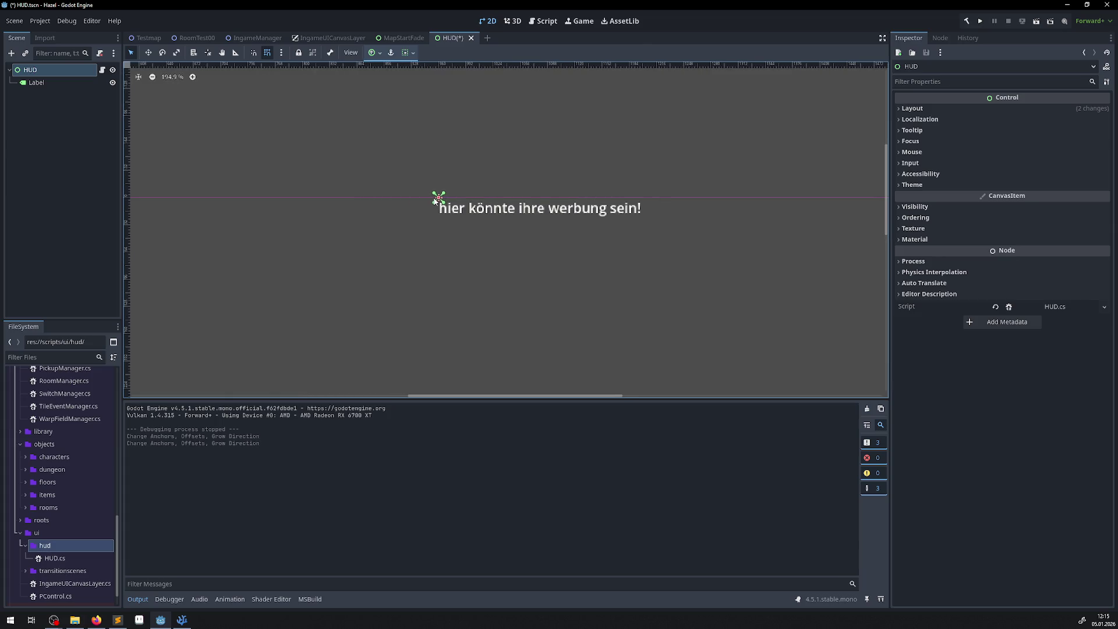
- Try the HUD's horizontal alignment options, leaving it at Begin with expand off
left_click(403, 53)
left_click(403, 53)
left_click(403, 53)
left_click(427, 86)
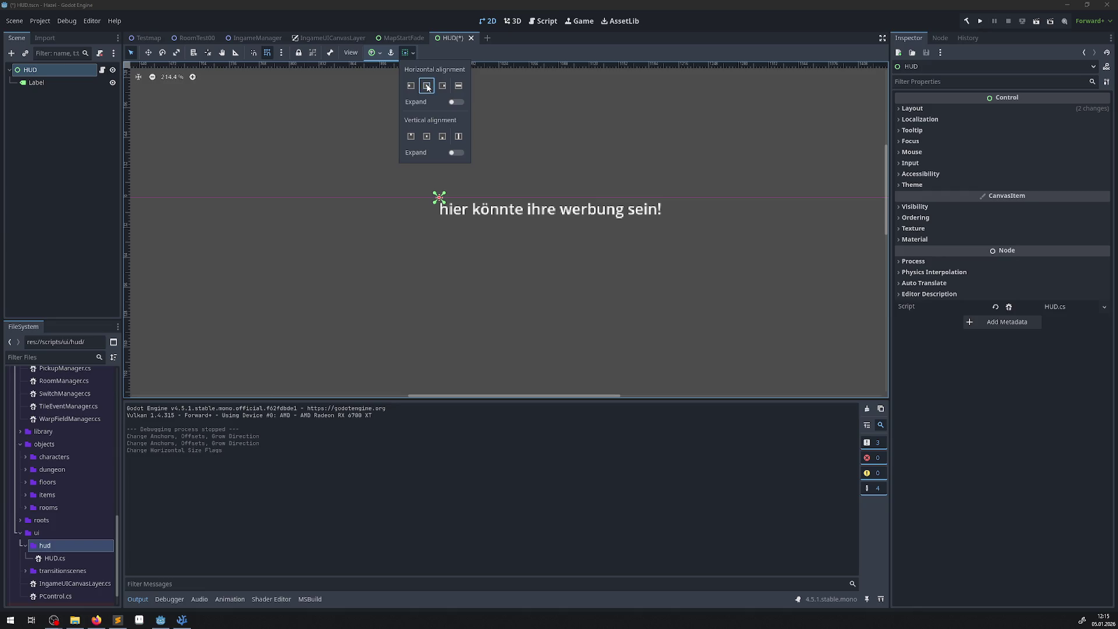
left_click(442, 87)
left_click(458, 88)
left_click(411, 87)
left_click(434, 102)
left_click(434, 102)
left_click(308, 86)
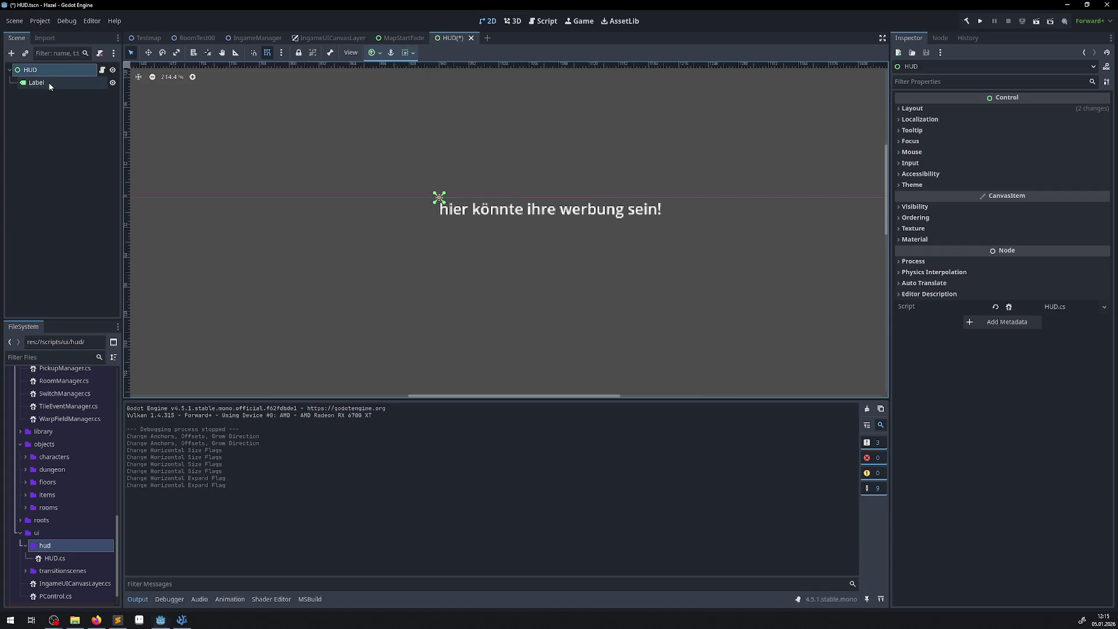
- Anchor the Label to Center Top, save the HUD scene, and run the game
left_click(524, 208)
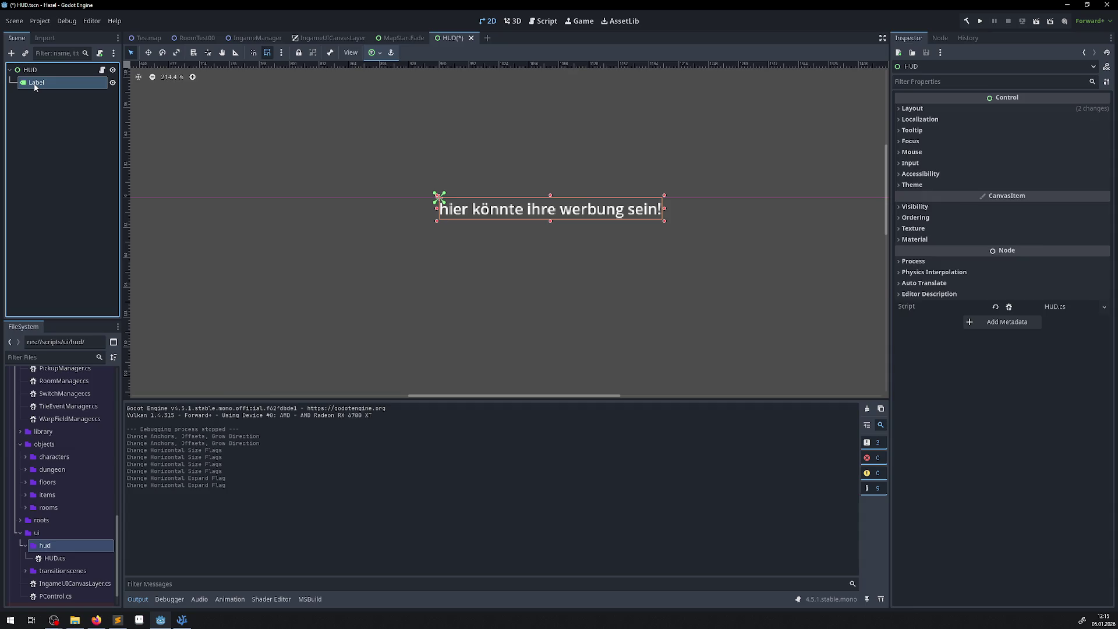
left_click(382, 54)
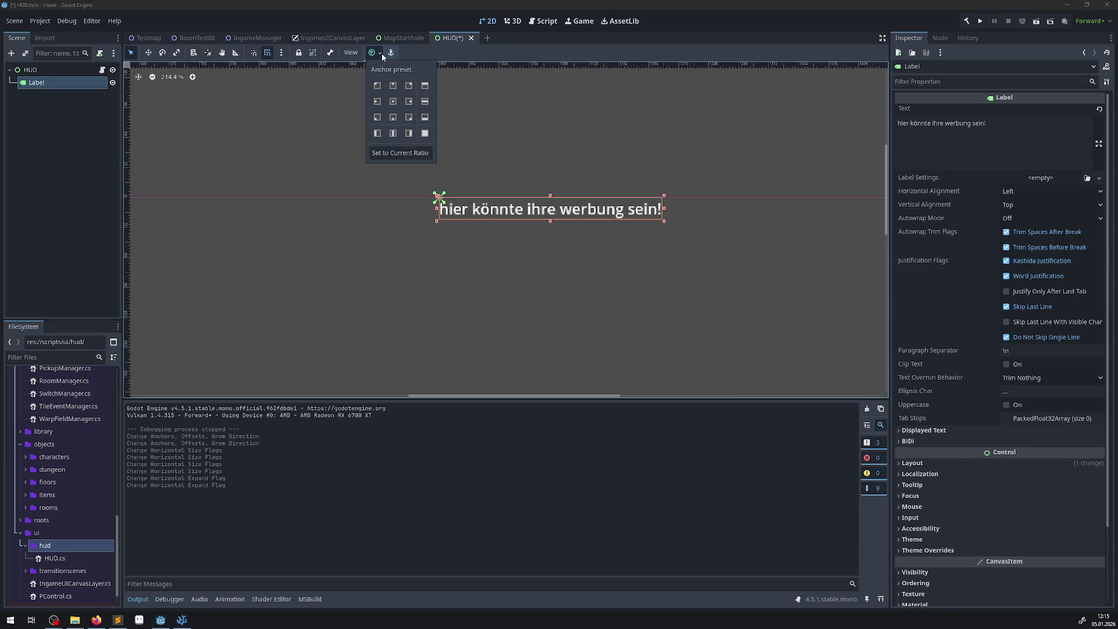
left_click(392, 86)
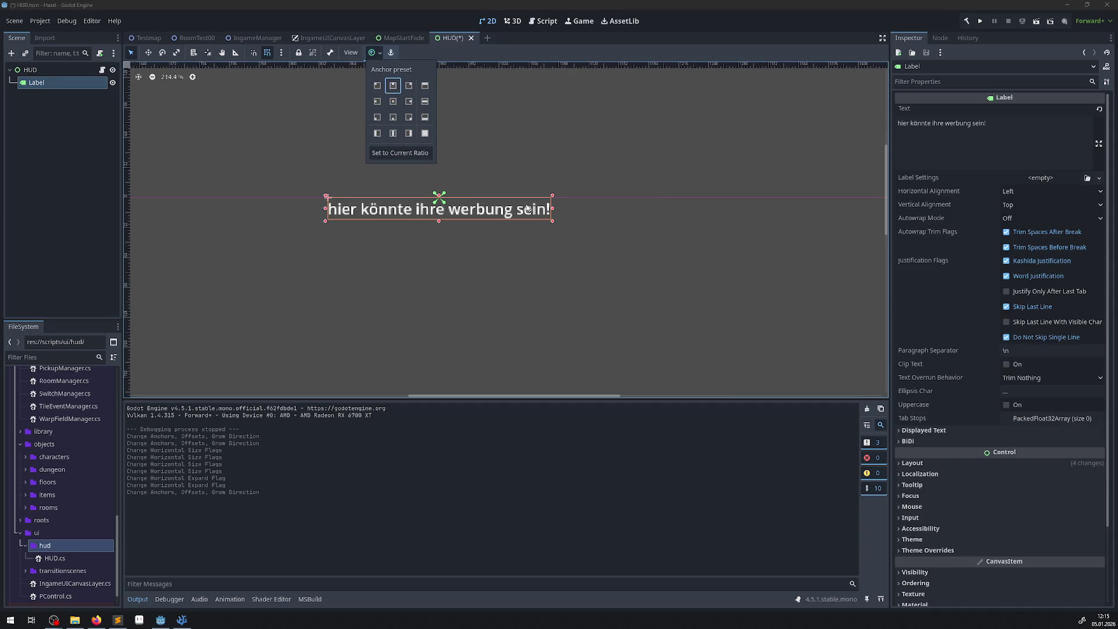
left_click(396, 191)
key("ctrl+s")
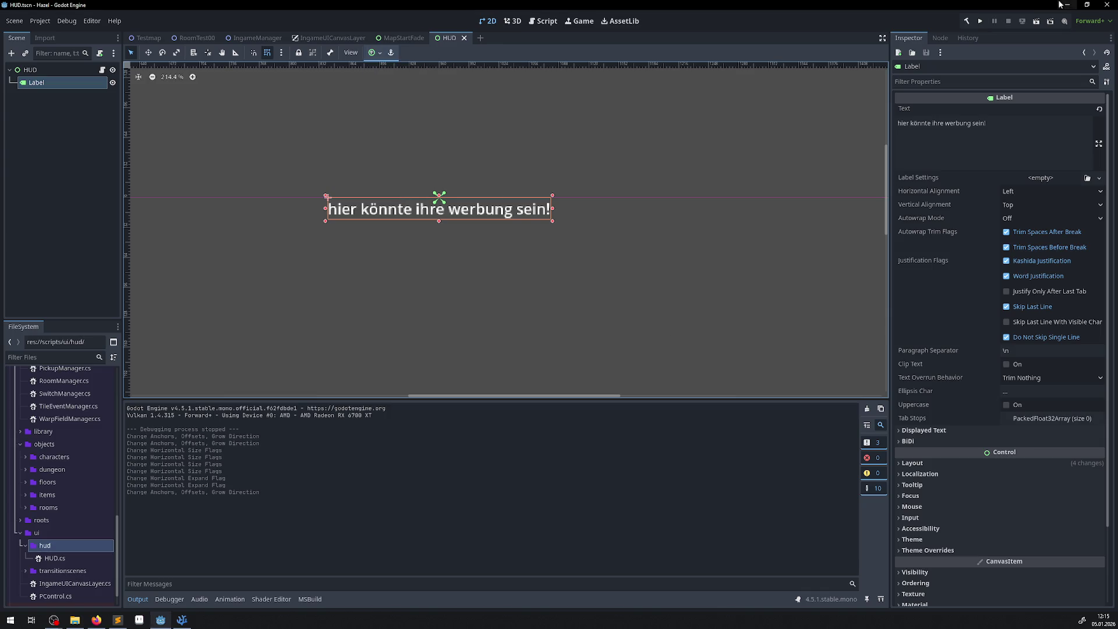
left_click(985, 20)
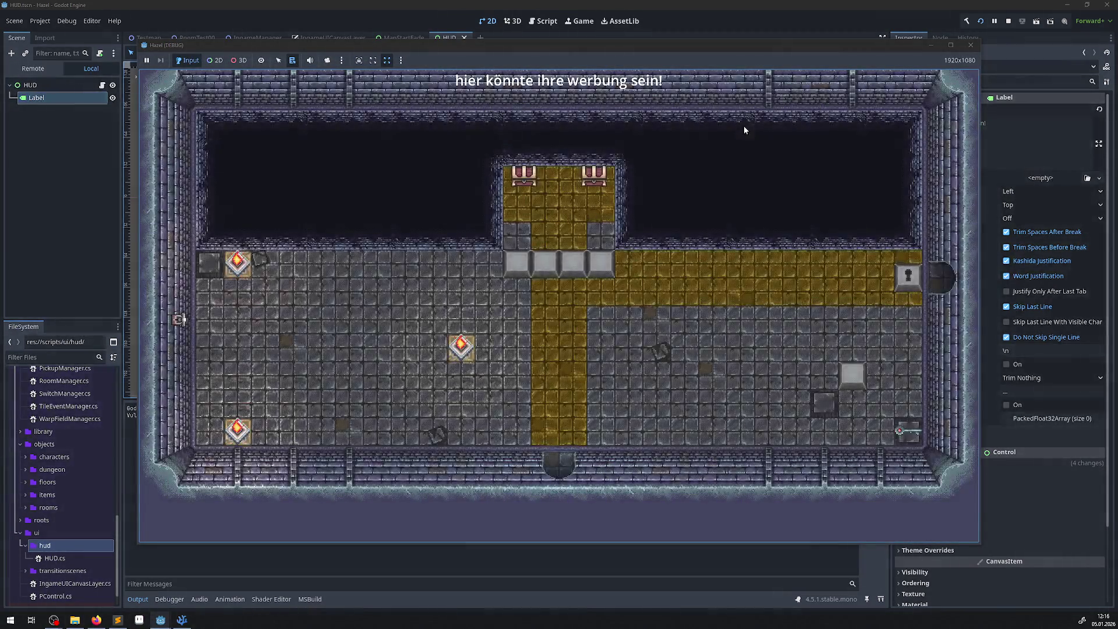
- Close the Hazel (DEBUG) game window and bring up the Game UI Database page in Firefox
left_click(967, 47)
left_click_drag(347, 122, 394, 140)
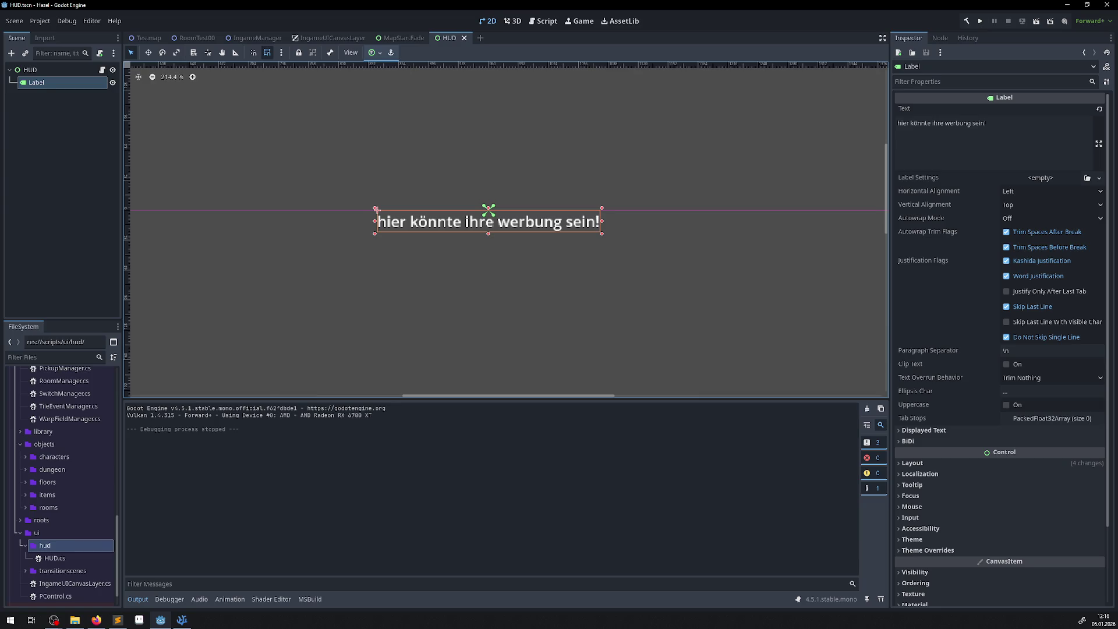
key("alt+Tab")
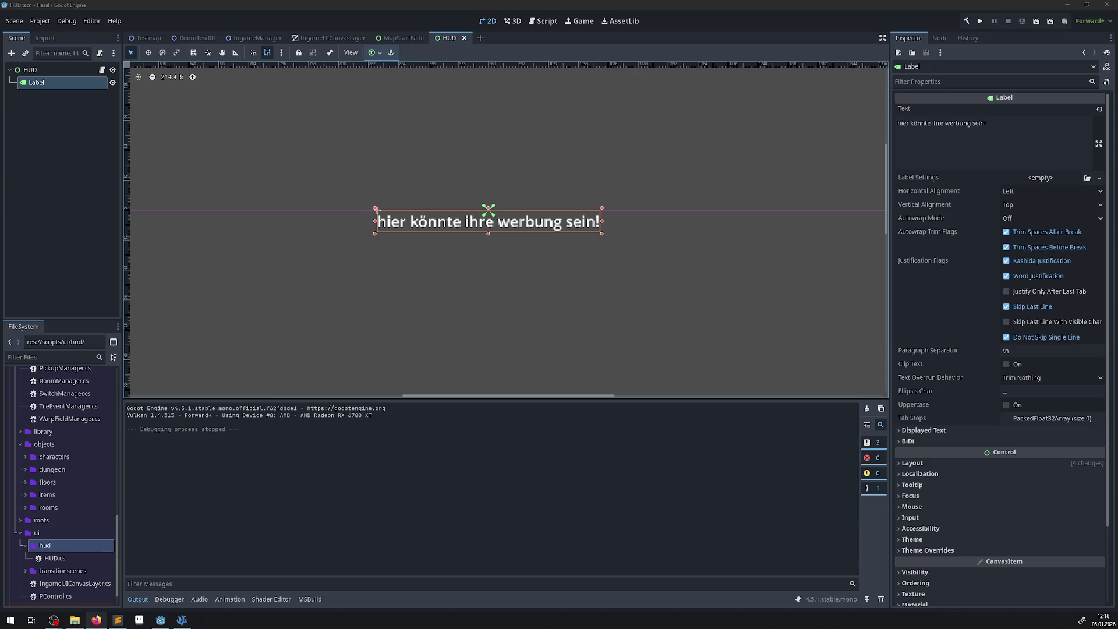
key("alt+Tab")
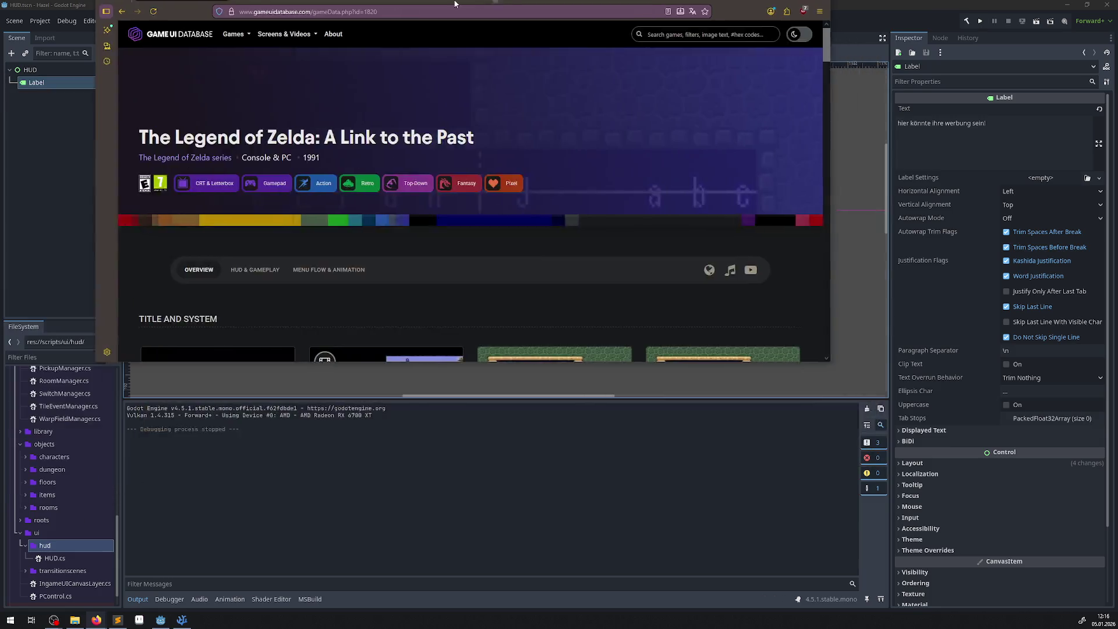
- Scroll the A Link to the Past page down to the Modals and Text screenshots
scroll(434, 261, "down", 3)
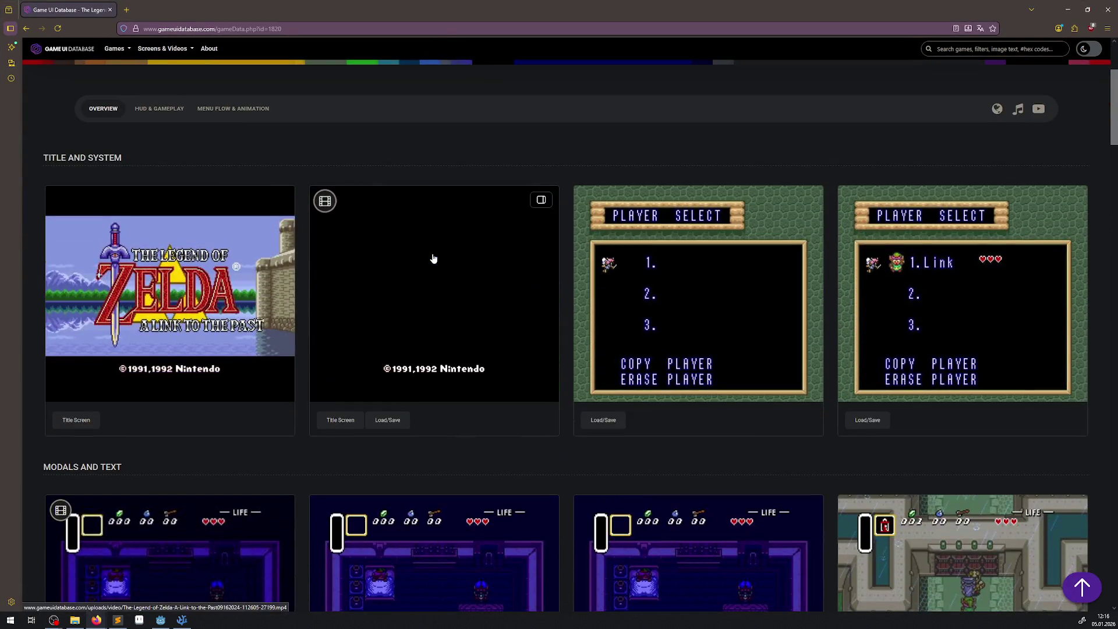
scroll(516, 393, "down", 3)
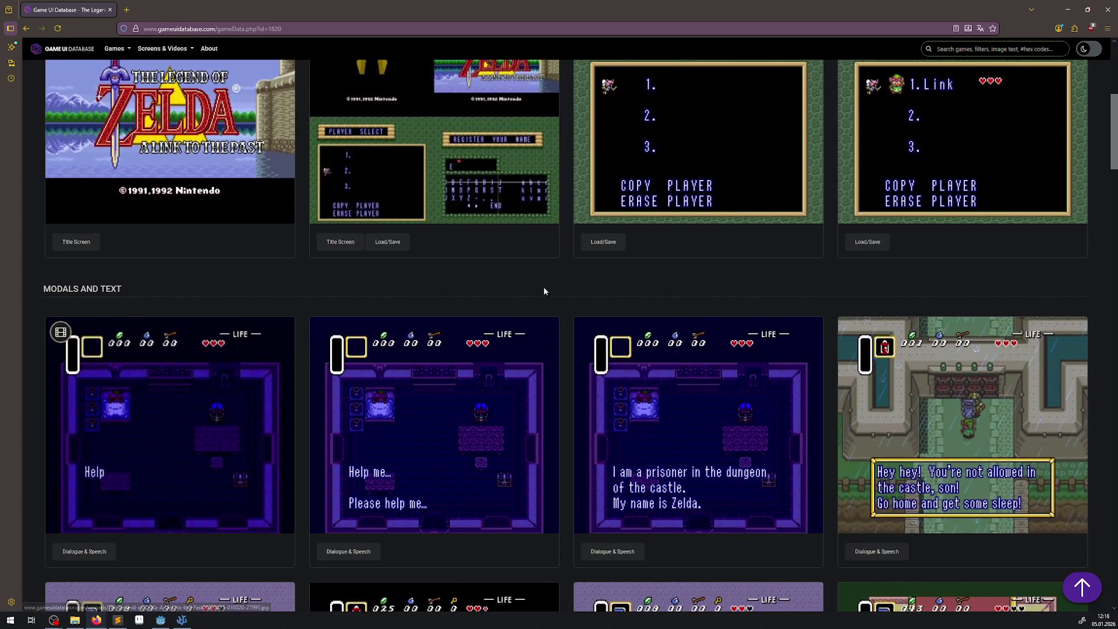
scroll(527, 282, "down", 2)
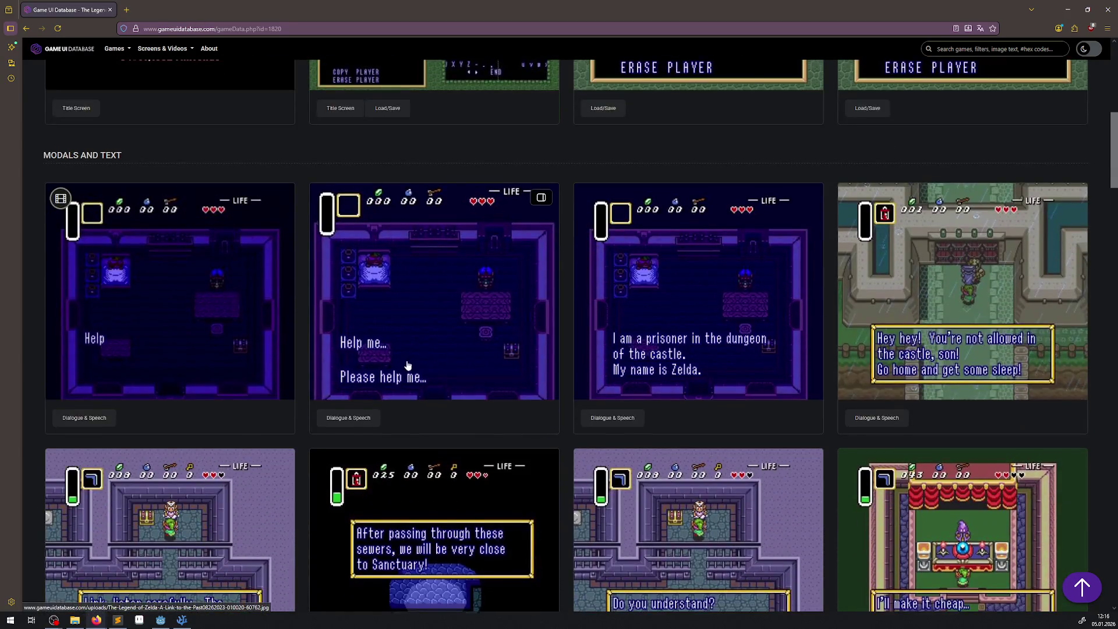
scroll(345, 347, "down", 2)
scroll(278, 344, "down", 1)
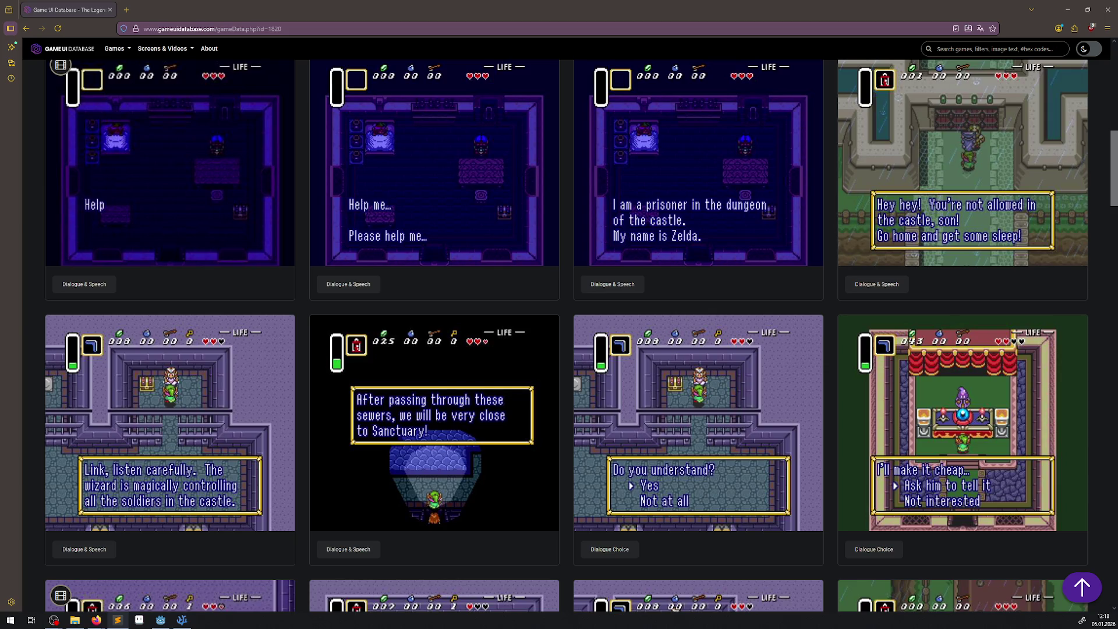
- Browse the Dialogue & Speech and Dialogue Choice screenshots, then switch to Visual Studio Code
left_click(189, 622)
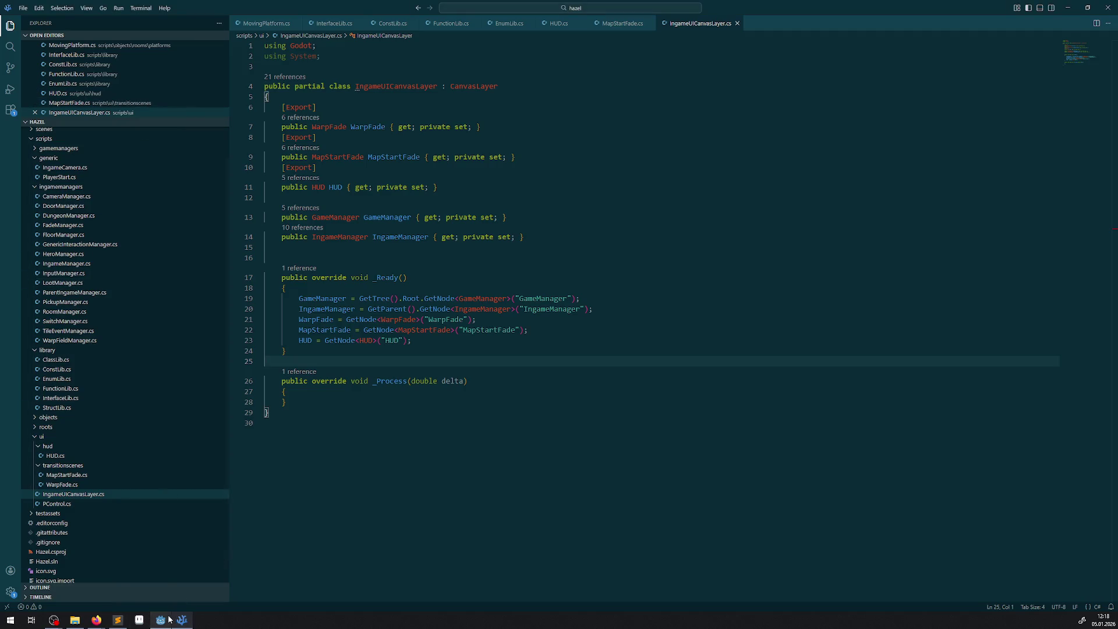
- Return to Godot's HUD scene and start adding a new node
left_click(160, 619)
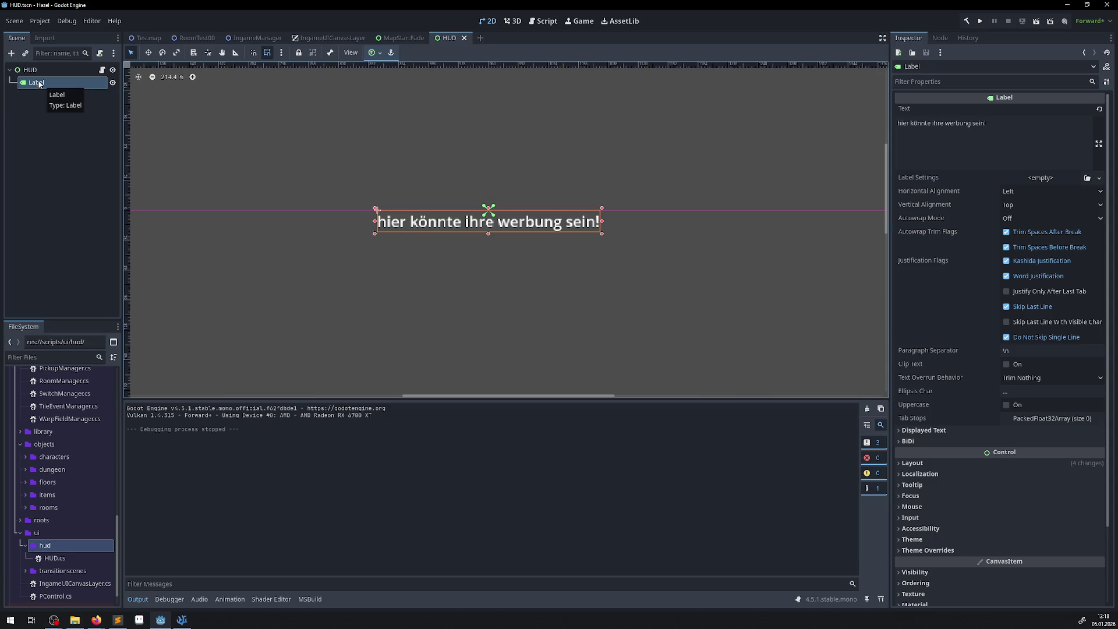
left_click(11, 53)
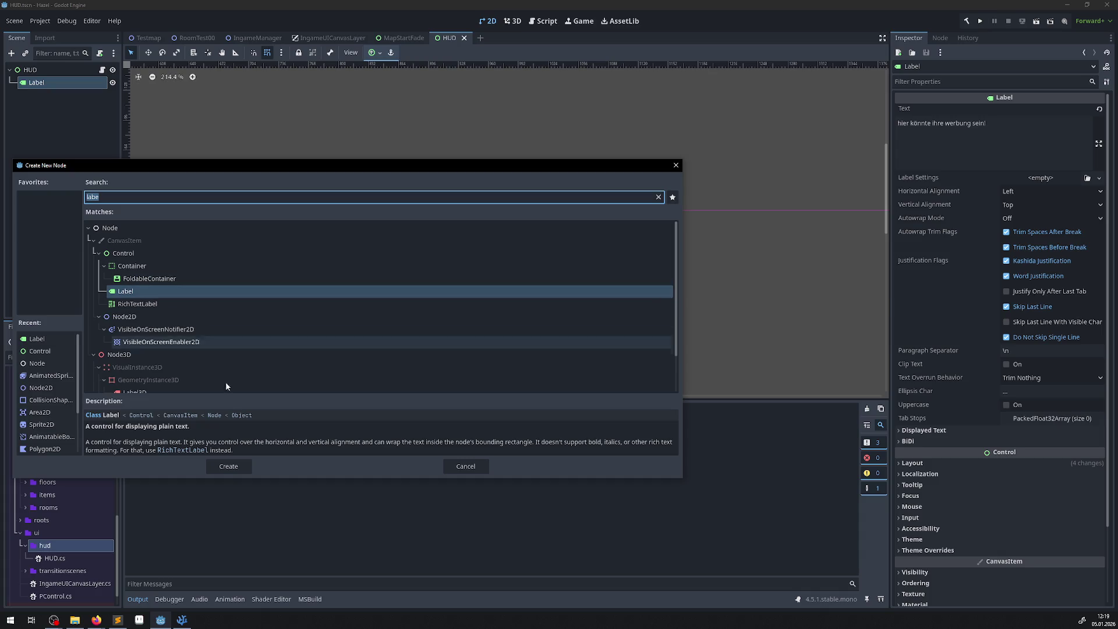
double_click(128, 293)
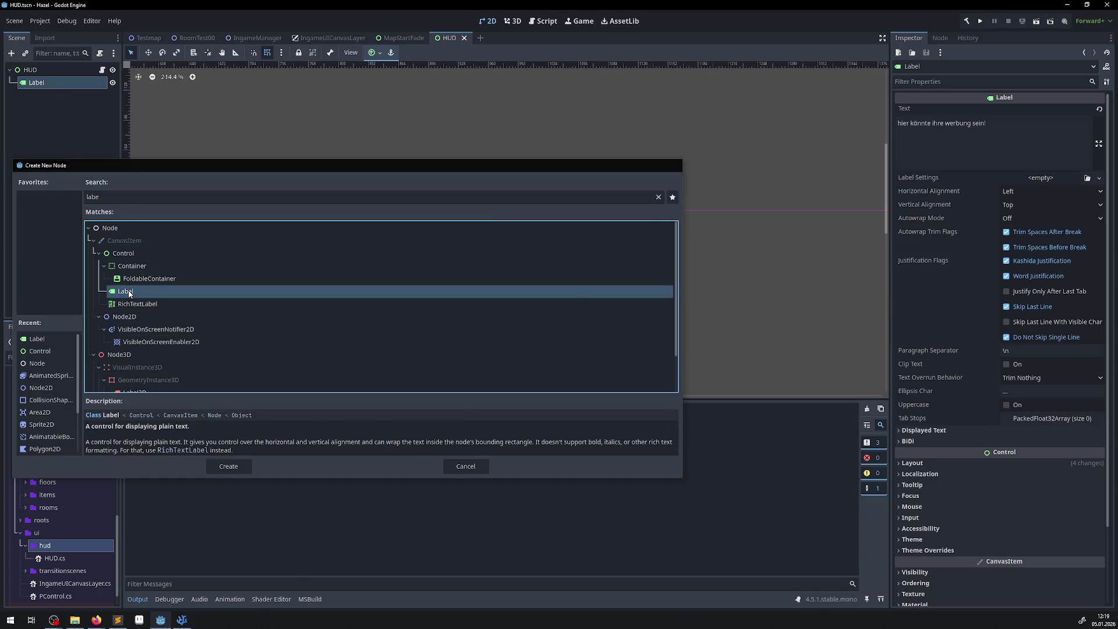
left_click(55, 96)
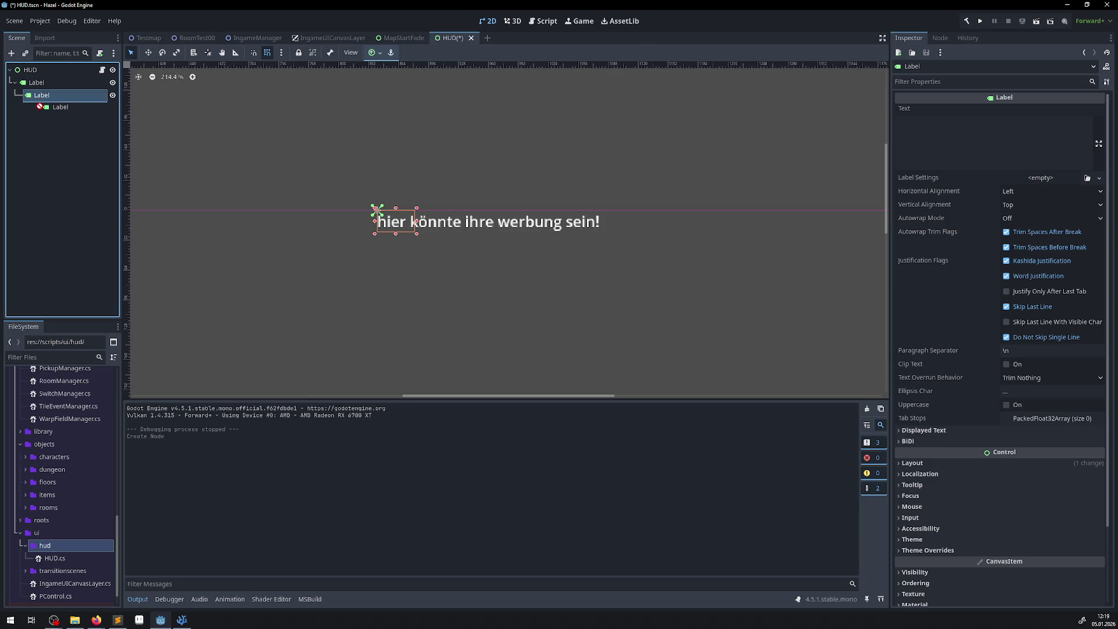
key("Delete")
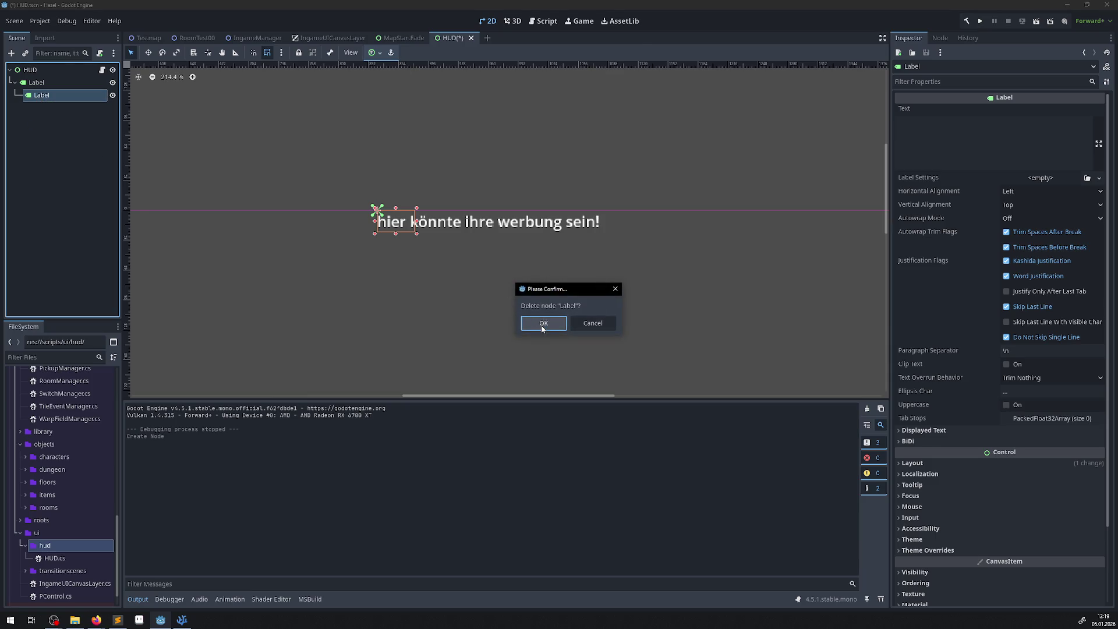
left_click(542, 323)
scroll(64, 454, "down", 1)
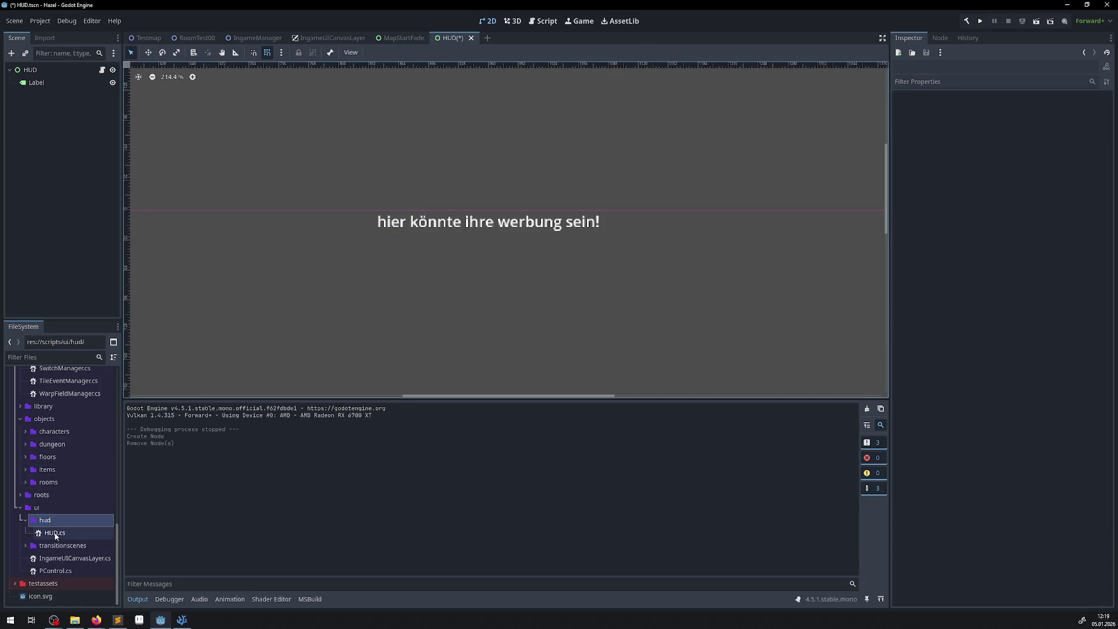
- Start a new script in the ui folder from its context menu
left_click(36, 507)
right_click(36, 507)
mouse_move(89, 426)
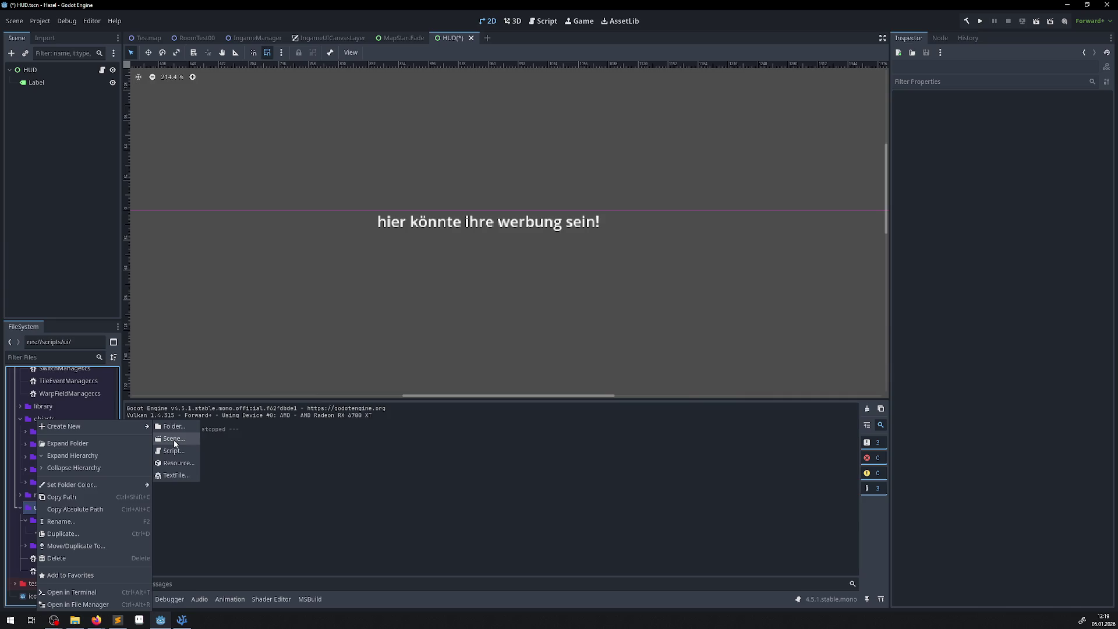
left_click(188, 507)
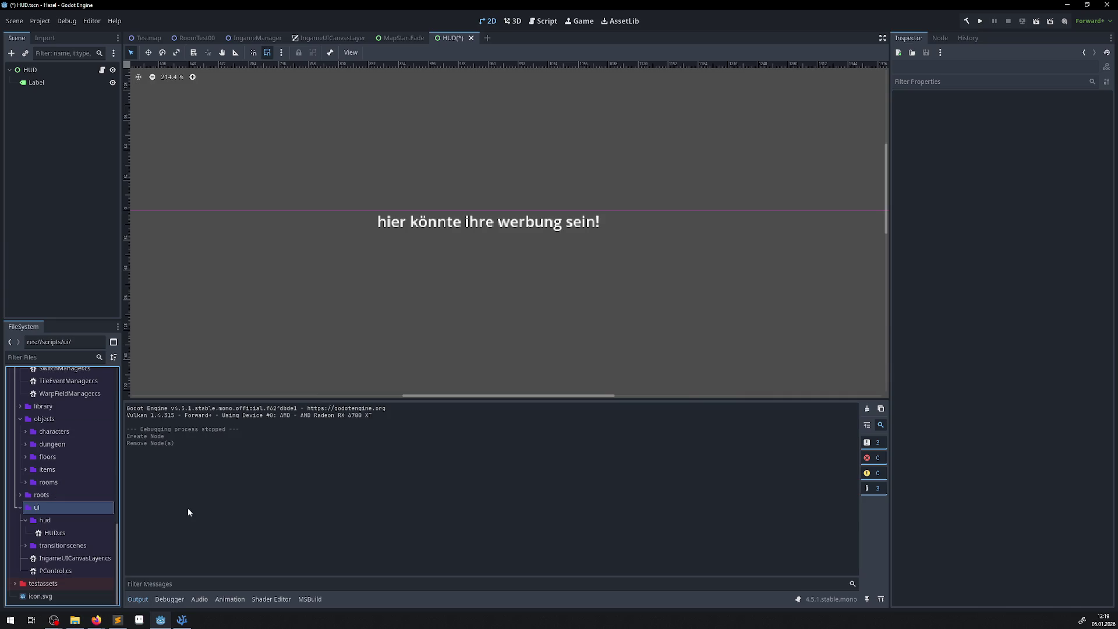
right_click(37, 510)
mouse_move(90, 426)
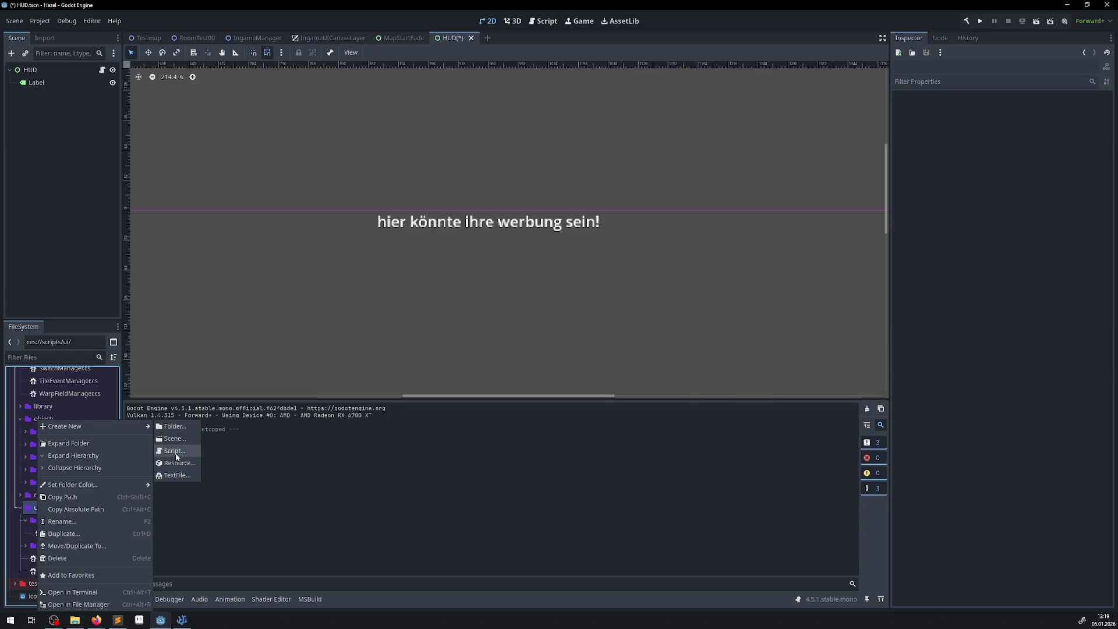
left_click(176, 456)
- Make the script inherit Label, name it PLabel.cs, and create it
left_click(636, 257)
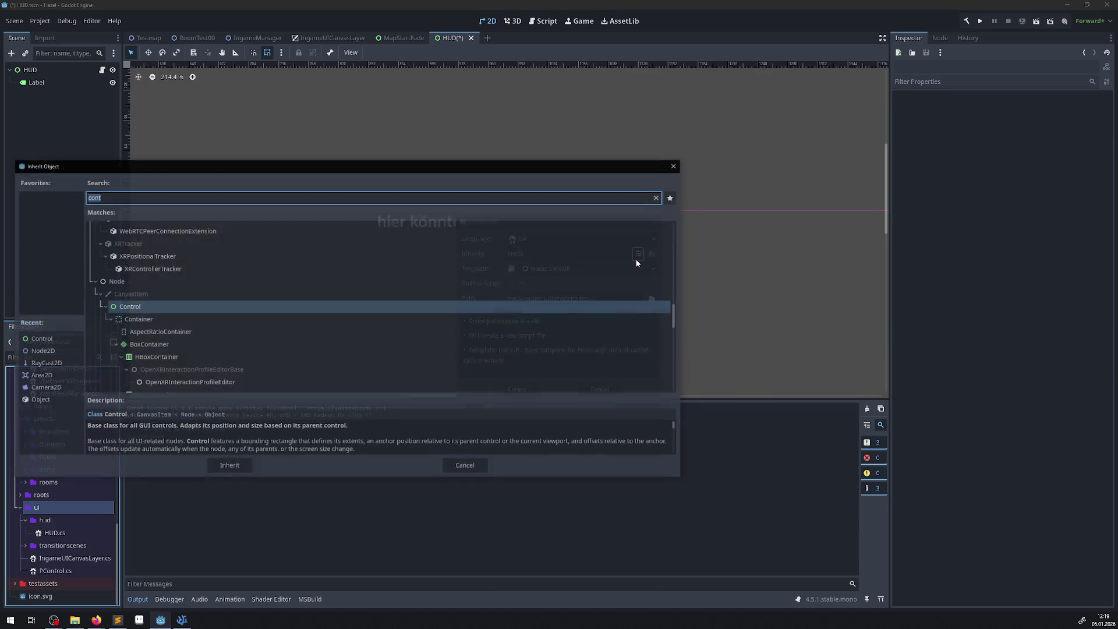
type("Labe")
left_click(230, 467)
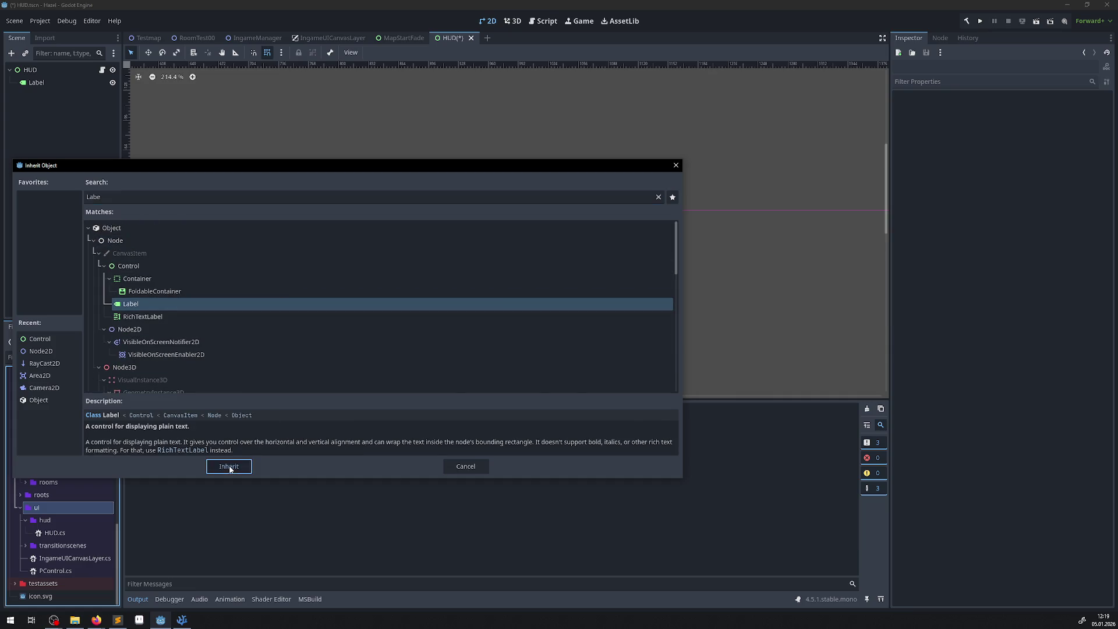
left_click_drag(551, 298, 579, 299)
key("BackSpace")
key("Delete")
type("PLabel")
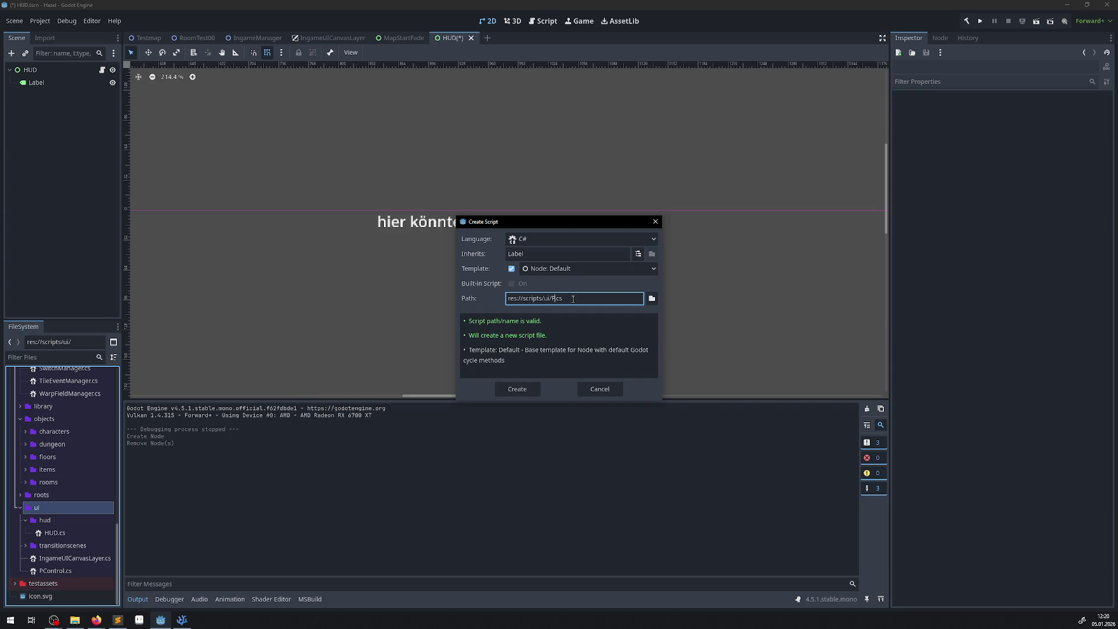
left_click(517, 389)
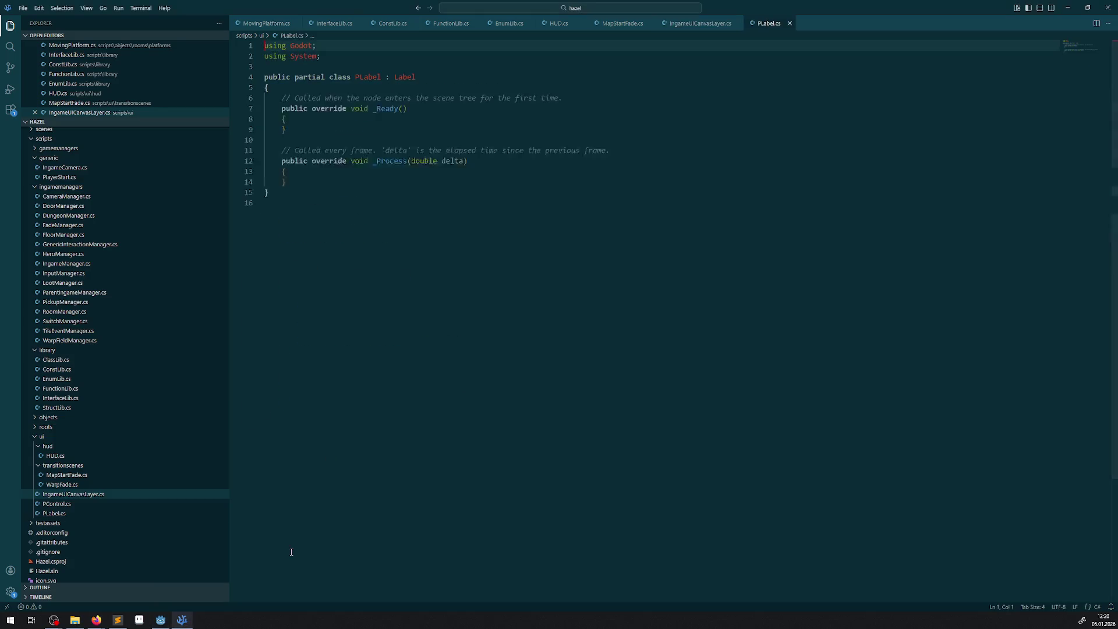
- Delete the template comments above _Ready and _Process in PLabel.cs and save it
left_click_drag(596, 103, 264, 110)
key("BackSpace")
key("BackSpace")
left_click_drag(622, 160, 246, 167)
key("shift+Up")
key("BackSpace")
key("BackSpace")
left_click(404, 217)
key("ctrl+s")
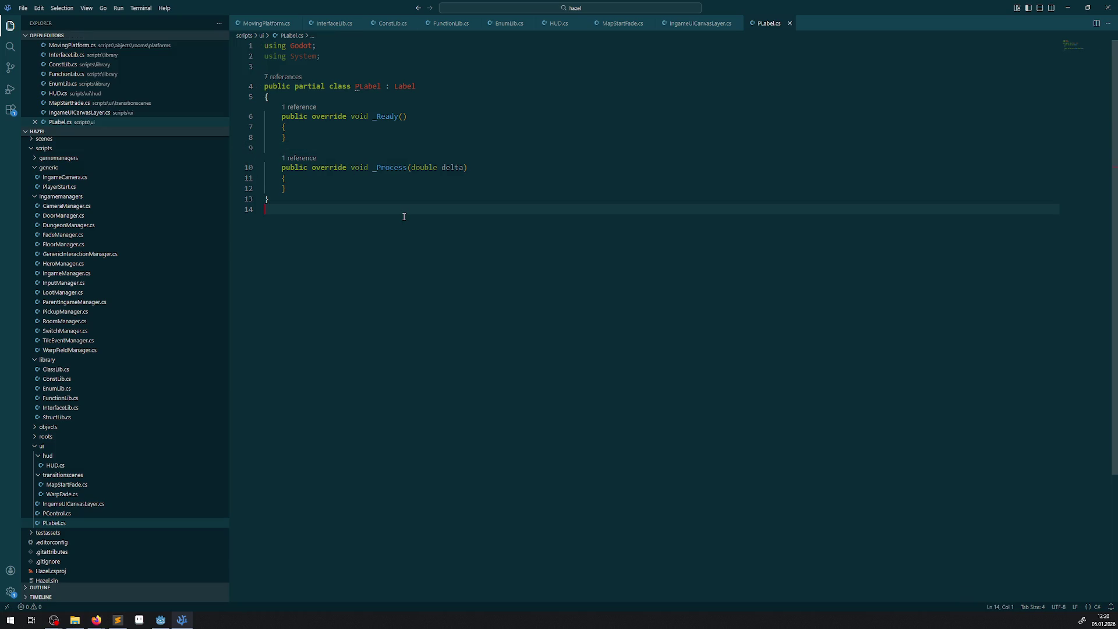
left_click(160, 620)
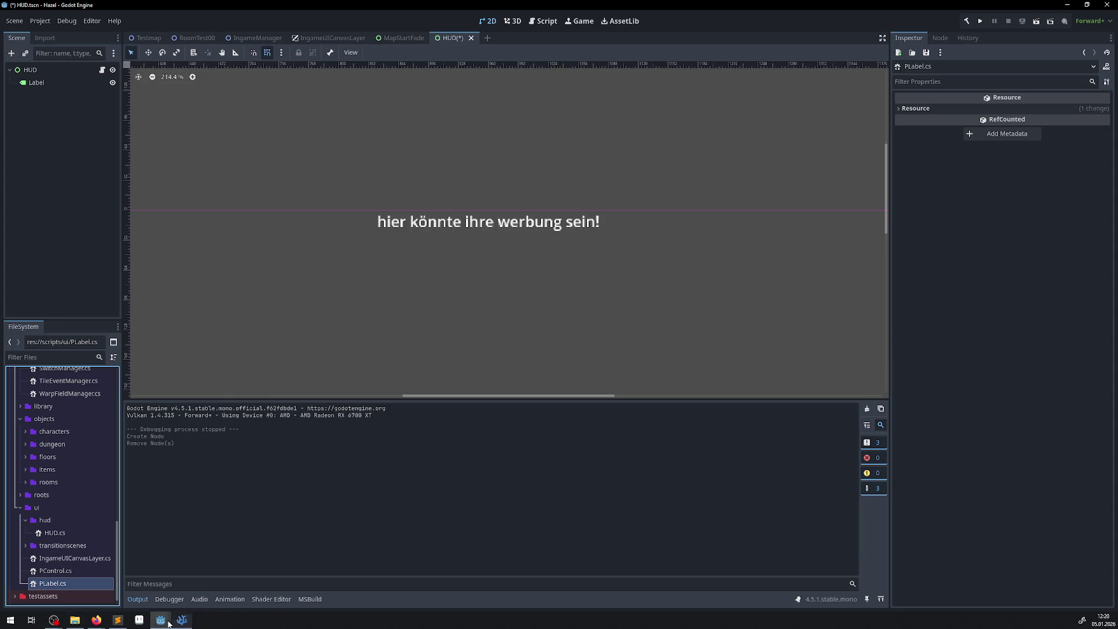
- Attach the existing PLabel.cs script to the HUD scene's Label node
right_click(41, 520)
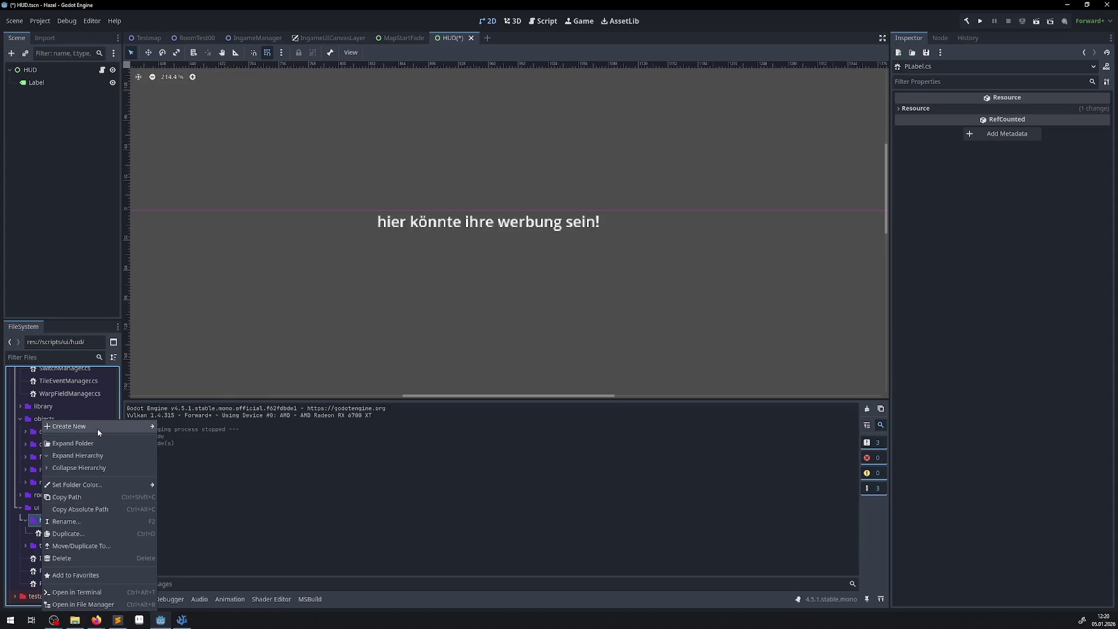
mouse_move(98, 431)
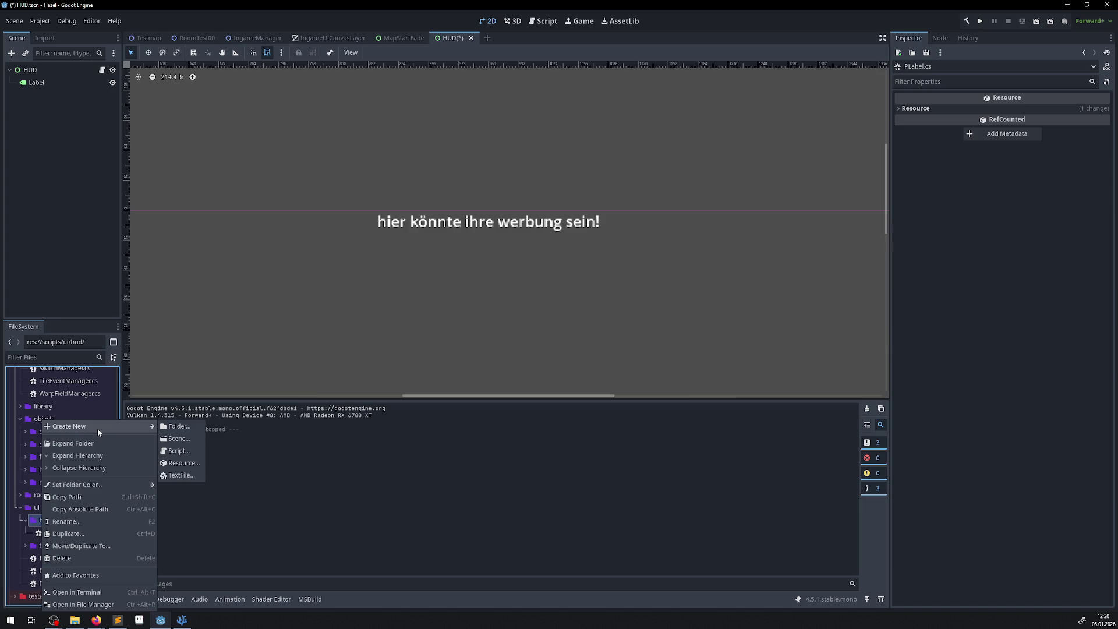
left_click(341, 525)
scroll(58, 468, "down", 2)
scroll(50, 470, "up", 4)
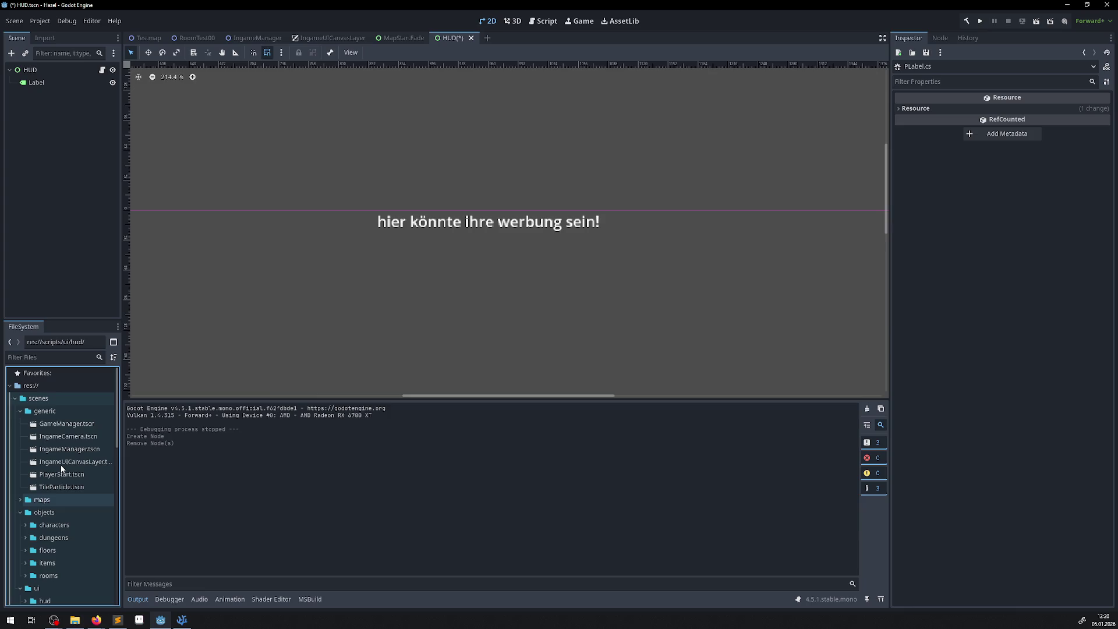
left_click(42, 86)
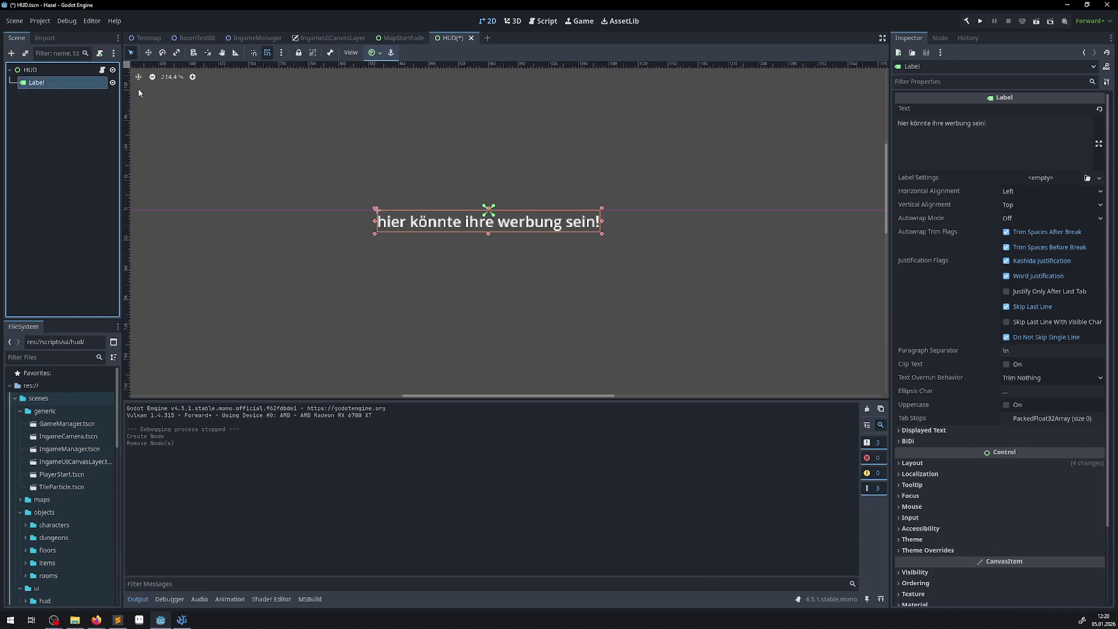
scroll(1052, 506, "down", 3)
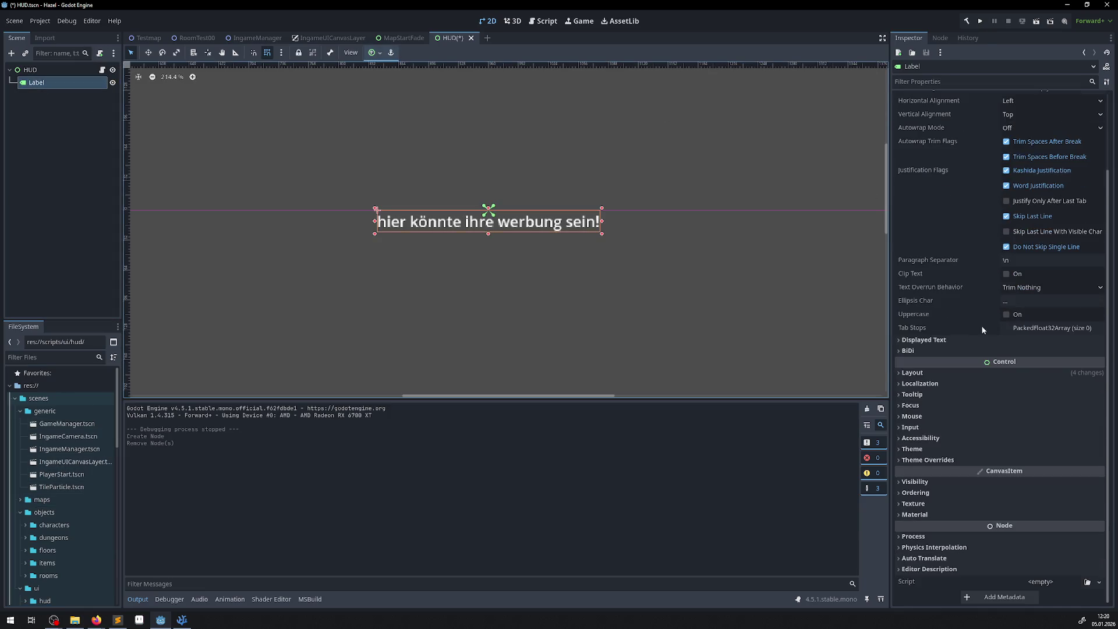
left_click(1098, 586)
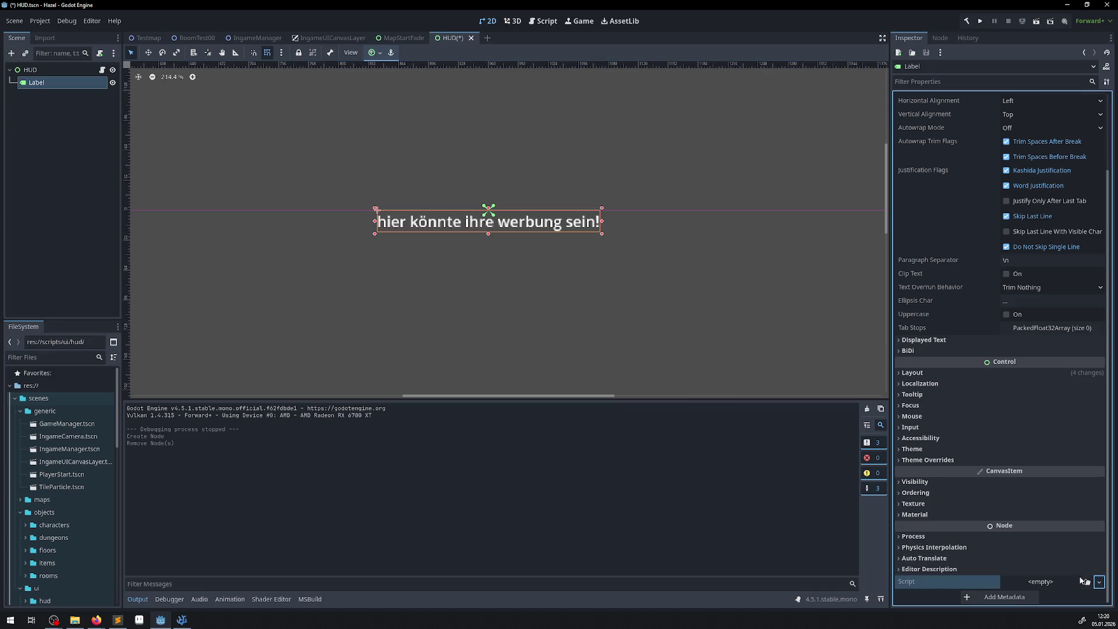
left_click(1084, 581)
type("pla")
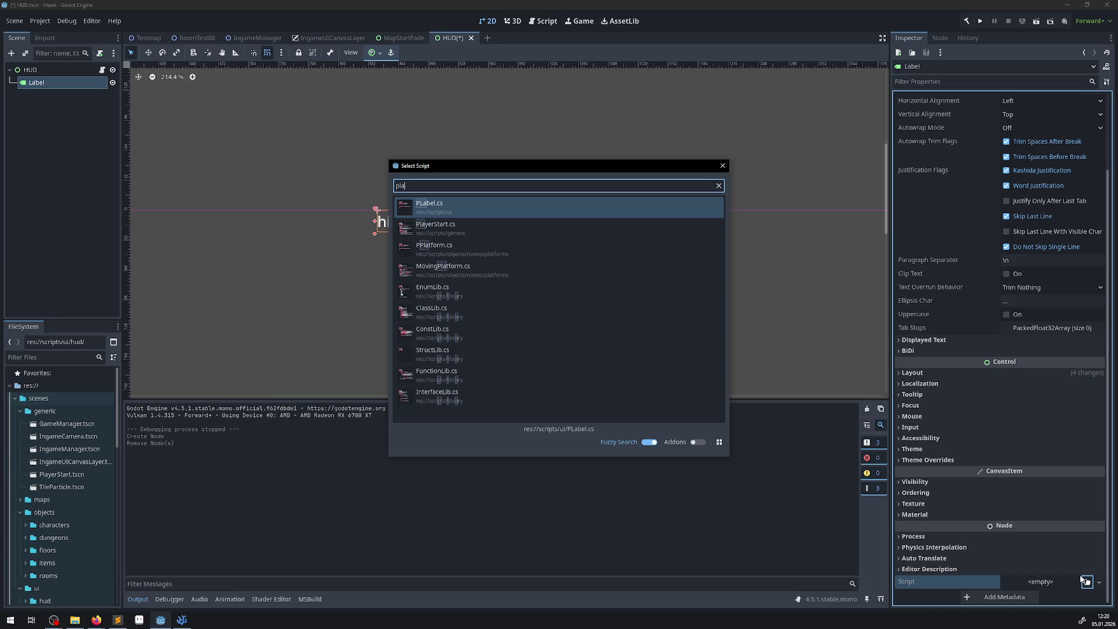
left_click(494, 211)
- Save the HUD scene and type LabelKeys as the Label's new name
key("ctrl+s")
left_click(38, 84)
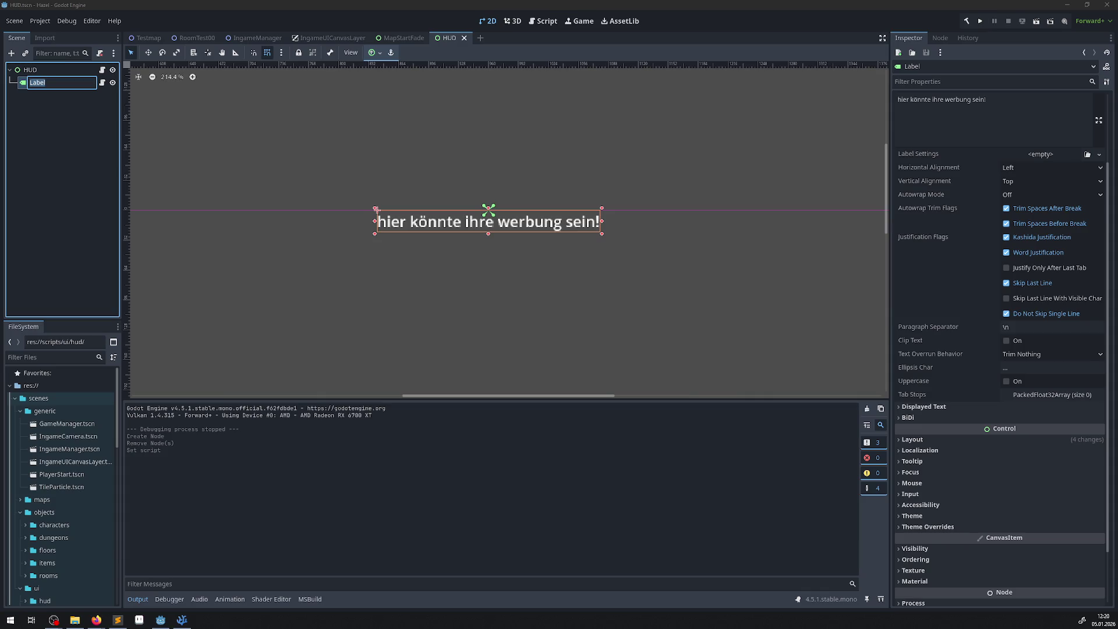
type("Label")
type("Ke")
type("ys")
- Confirm the LabelKeys name and replace the label's placeholder text with just 0
key("Return")
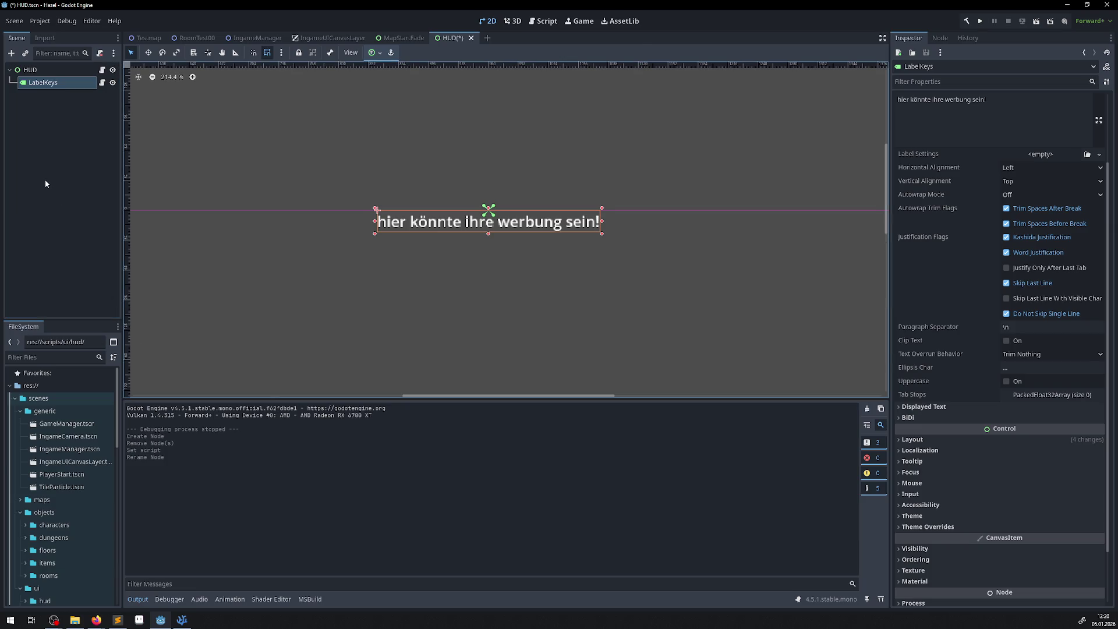
left_click(1003, 125)
key("ctrl+a")
type("0")
key("Return")
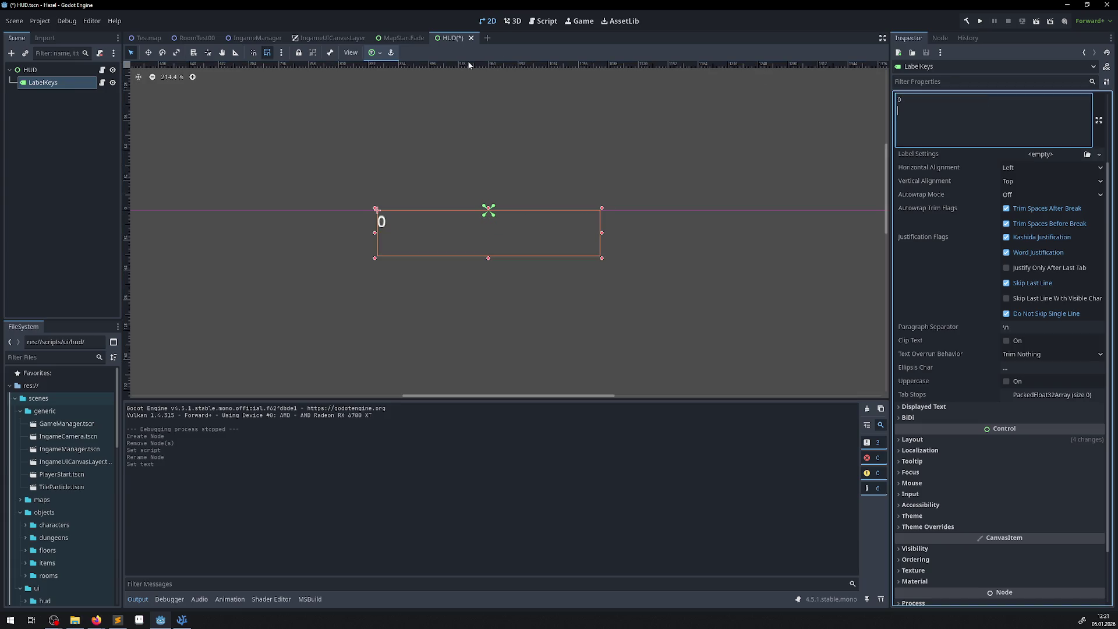
key("BackSpace")
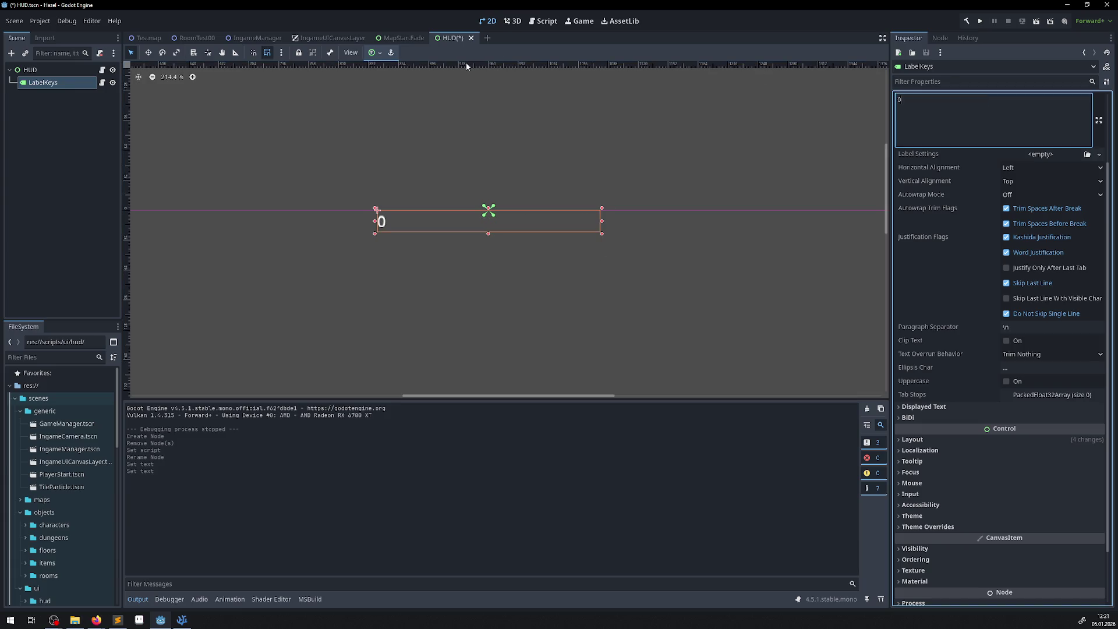
- Shrink the label box to fit the 0, leaving autowrap and clipping off, and save
left_click(1017, 197)
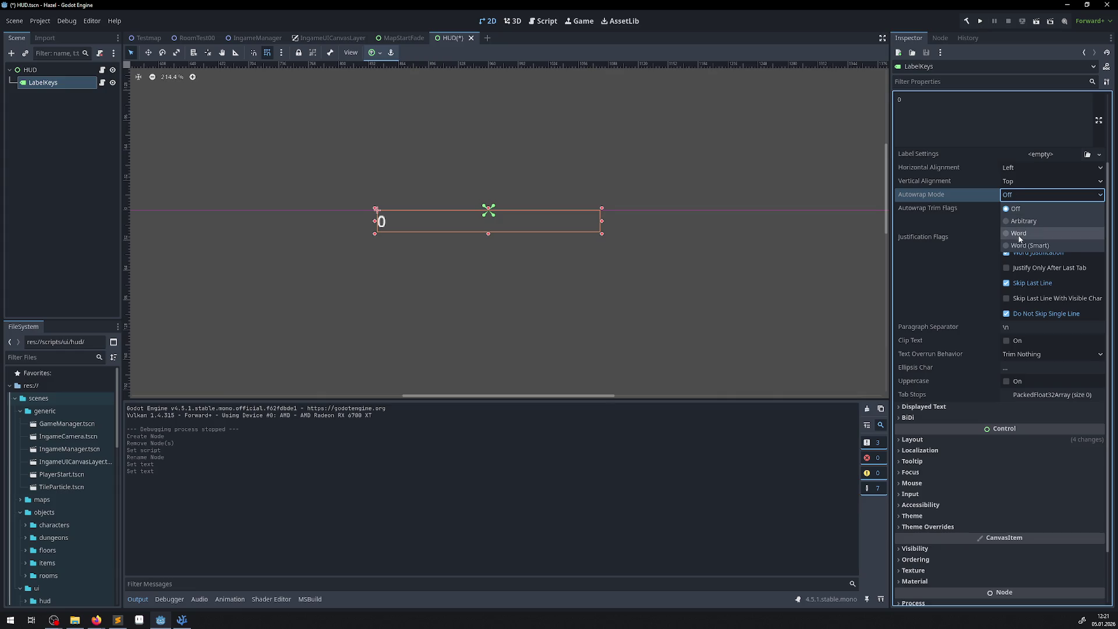
left_click(1019, 233)
left_click(1017, 194)
left_click(1018, 208)
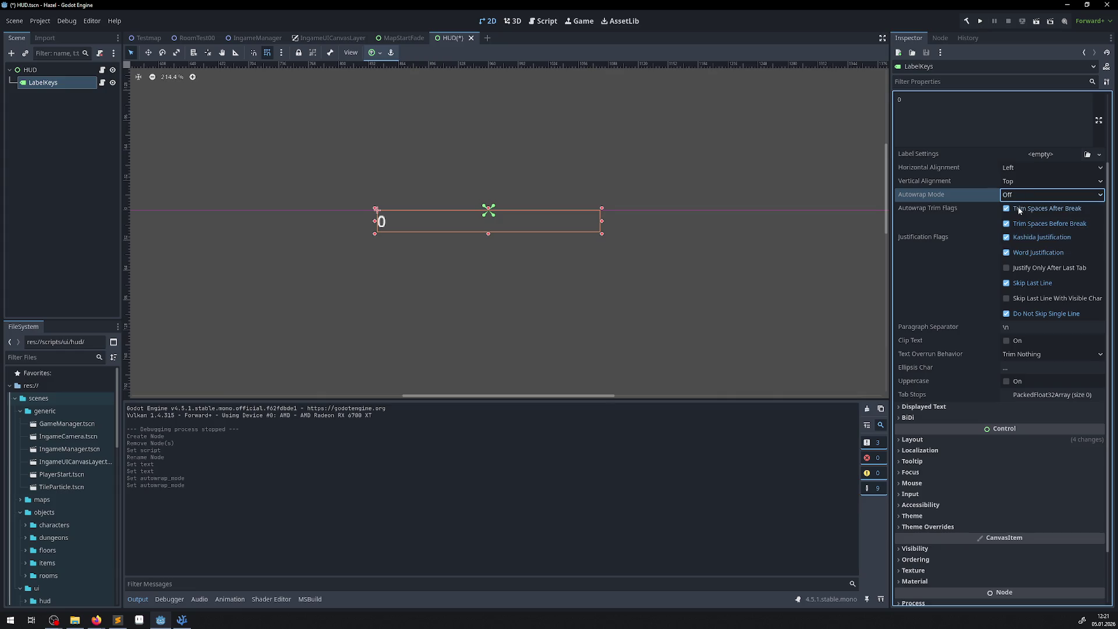
left_click_drag(603, 222, 394, 226)
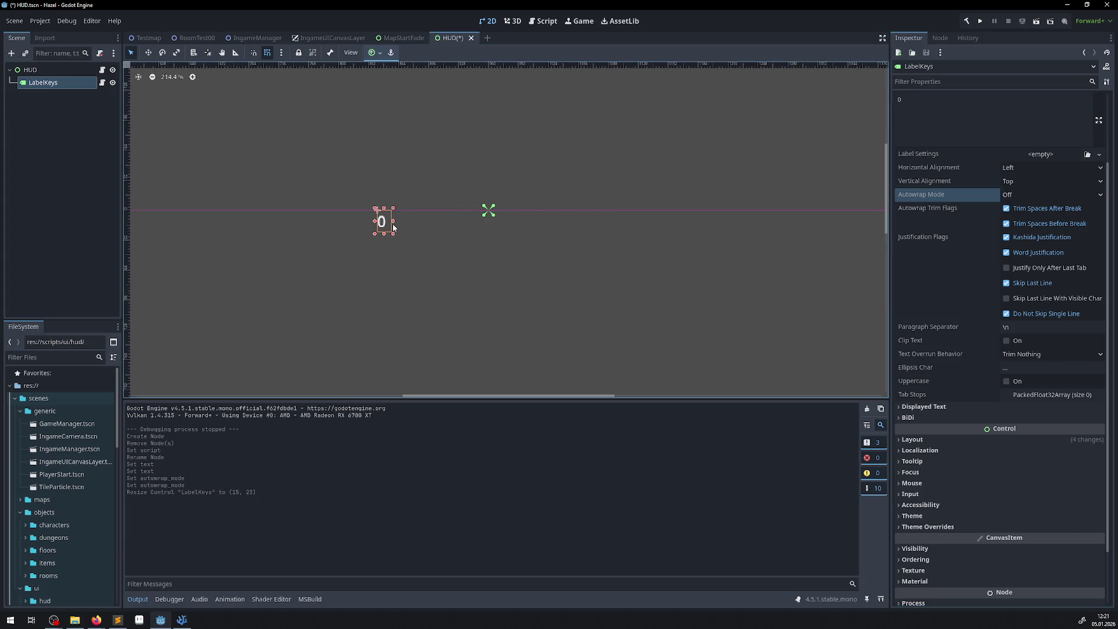
left_click(914, 439)
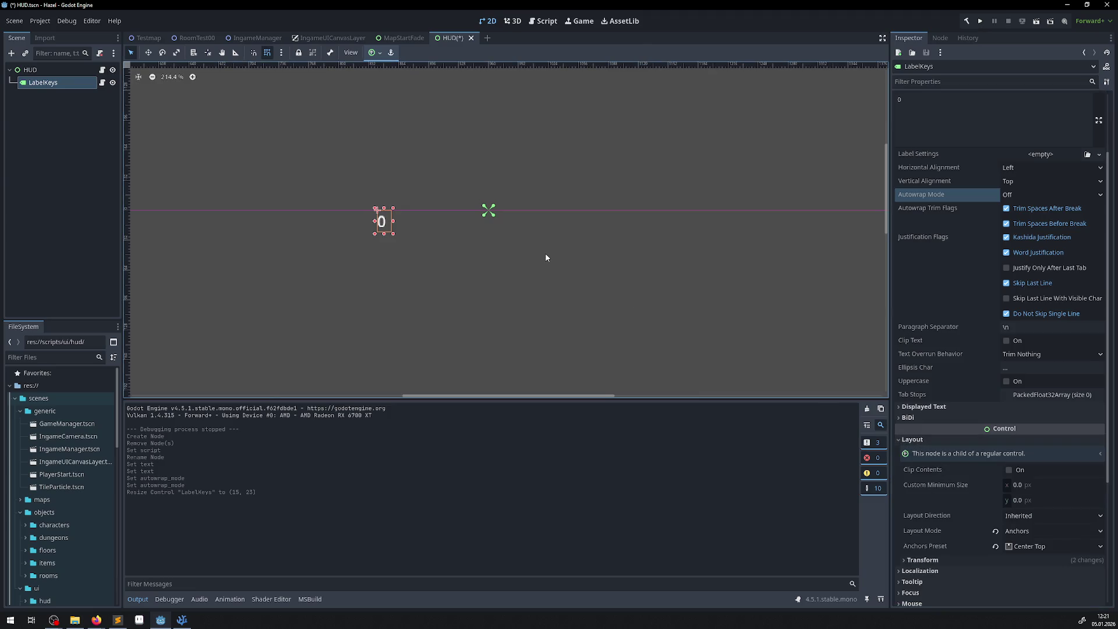
left_click(1008, 470)
left_click(1008, 471)
key("ctrl+s")
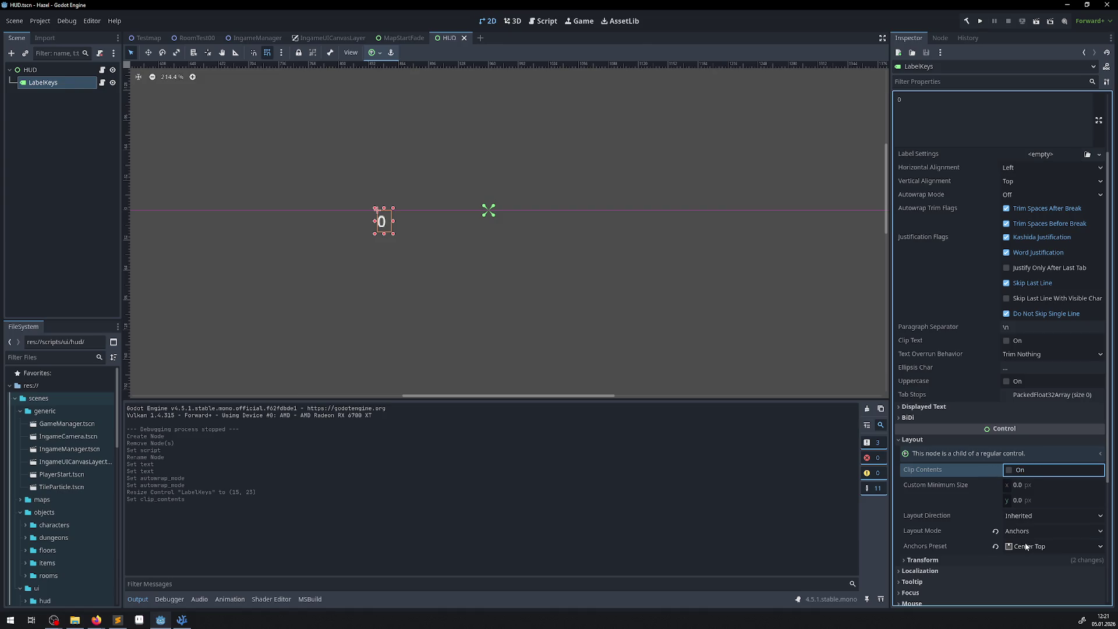
- Set the label's X position to 0 and centre the view on it
scroll(965, 491, "down", 3)
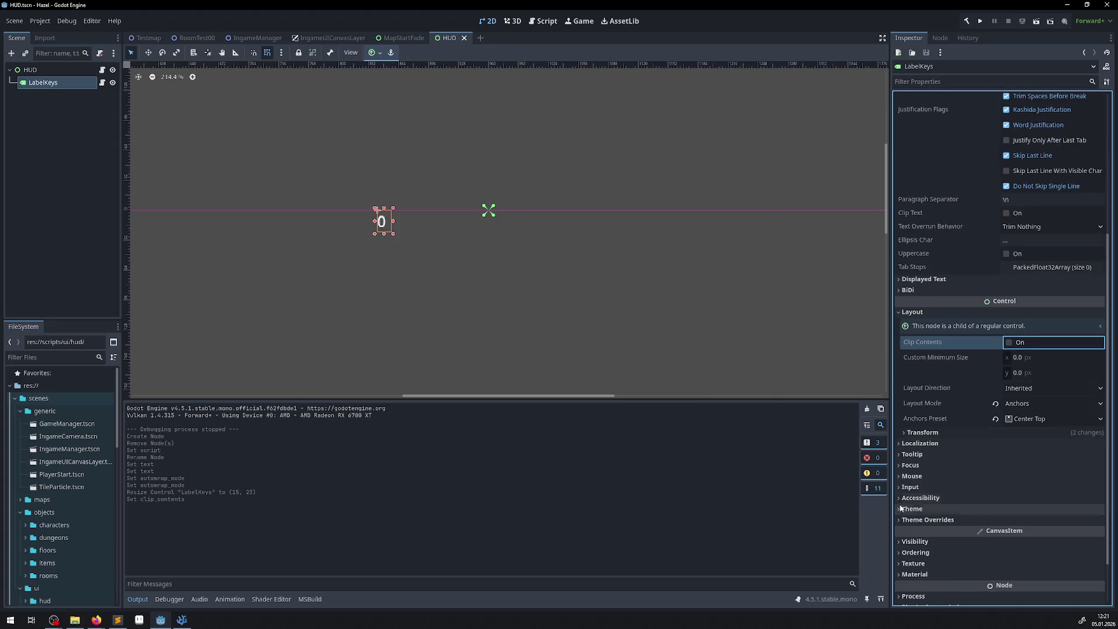
left_click(903, 432)
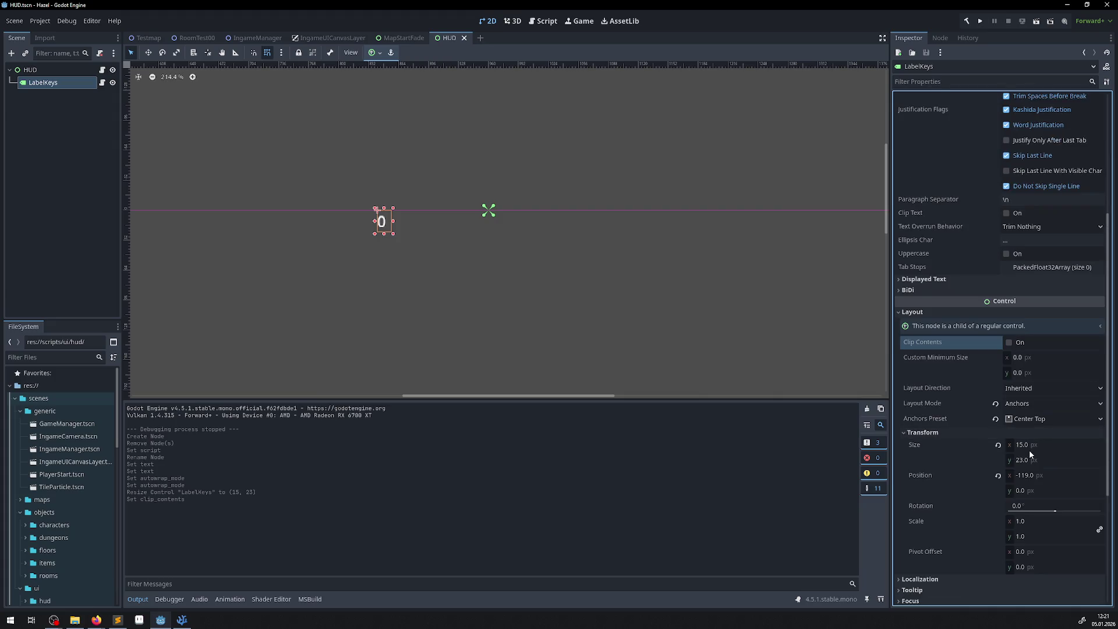
left_click(1022, 473)
type("0")
key("Return")
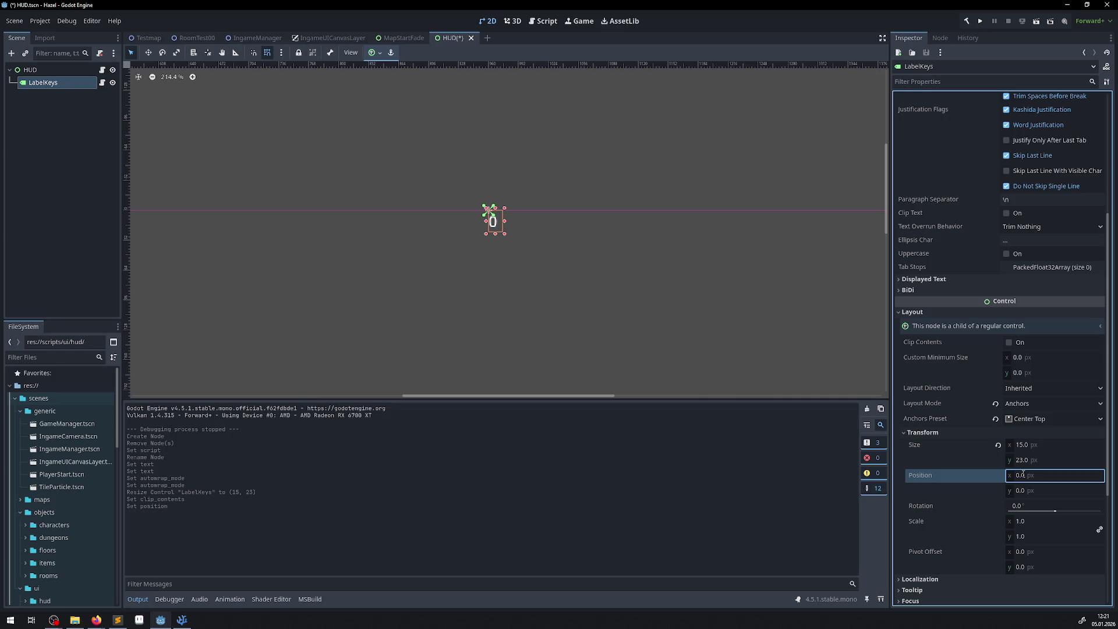
scroll(446, 250, "up", 5)
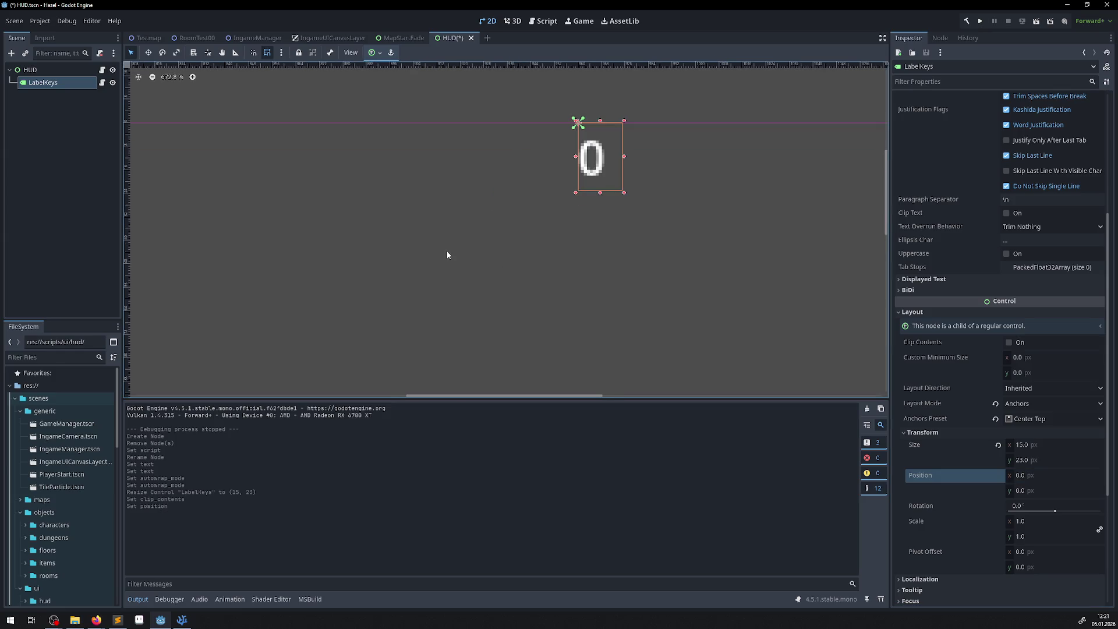
left_click_drag(644, 182, 479, 259)
scroll(469, 252, "up", 5)
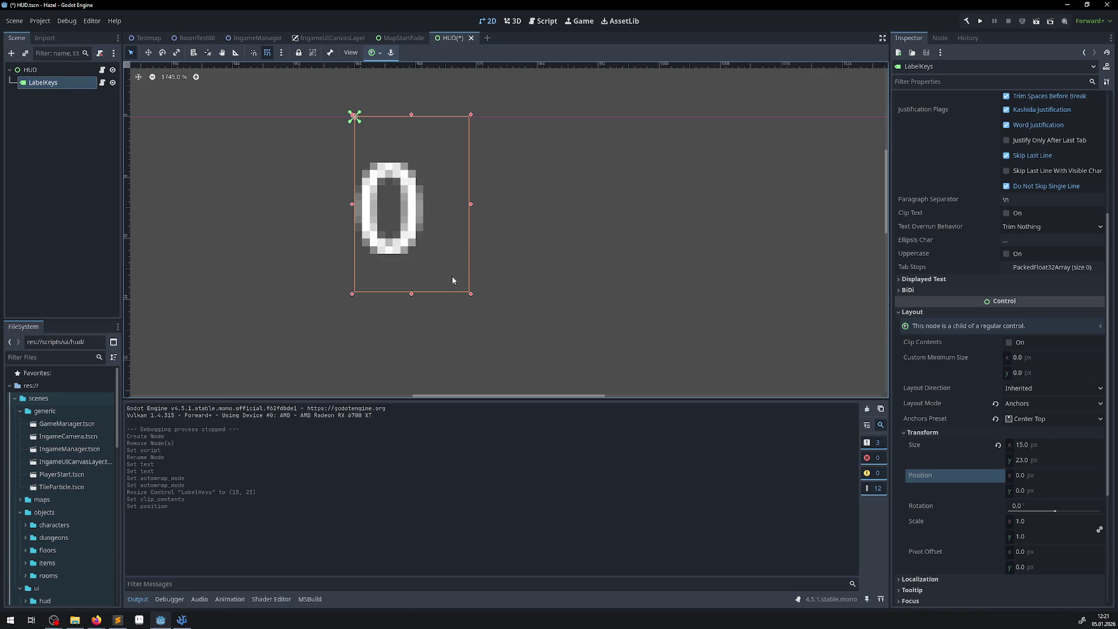
scroll(999, 313, "up", 4)
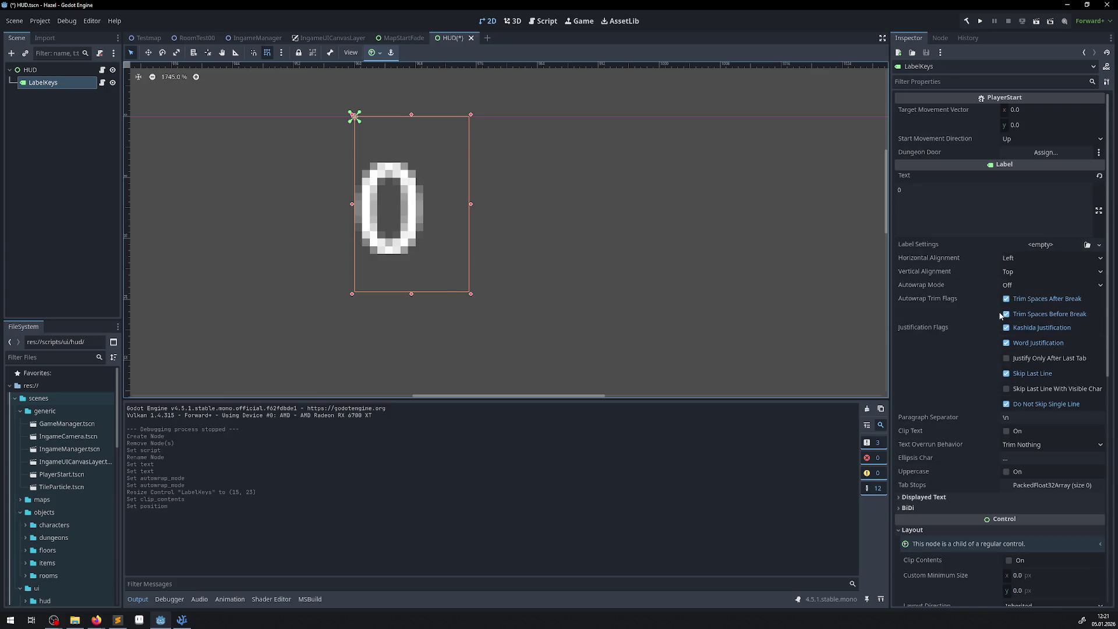
scroll(1051, 503, "down", 5)
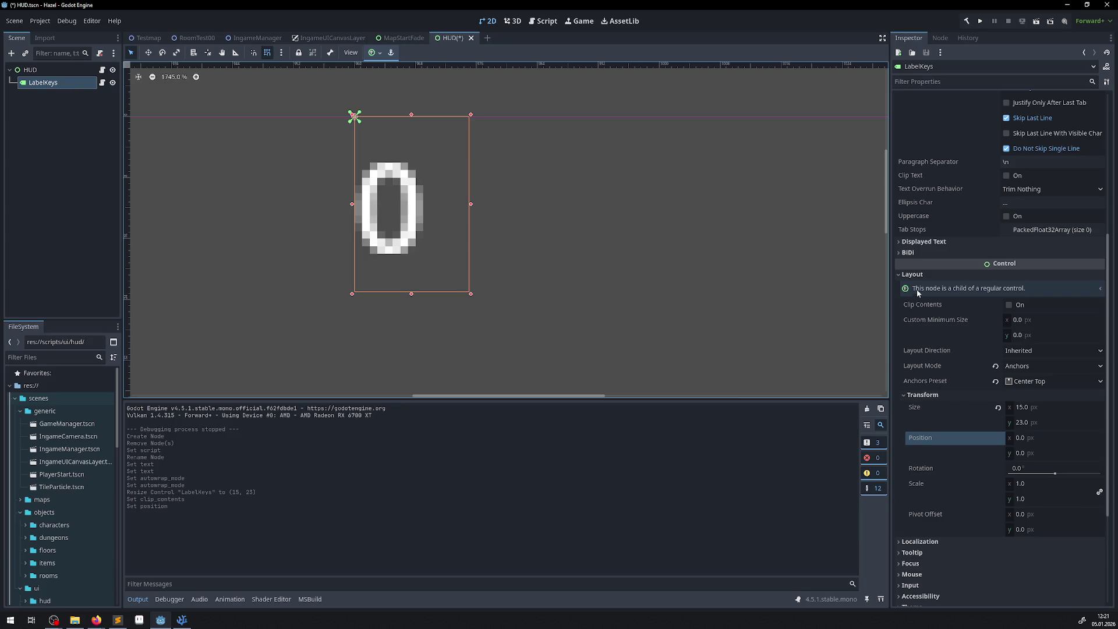
- Set the label's Horizontal Alignment to Center and save the HUD scene
left_click(899, 242)
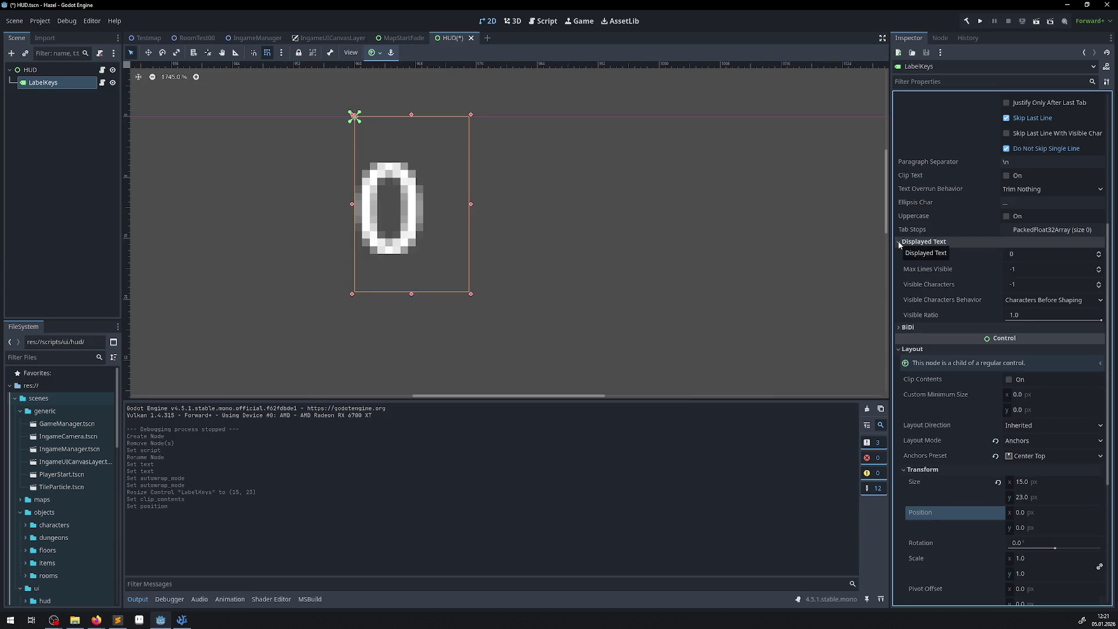
left_click(899, 241)
left_click(901, 253)
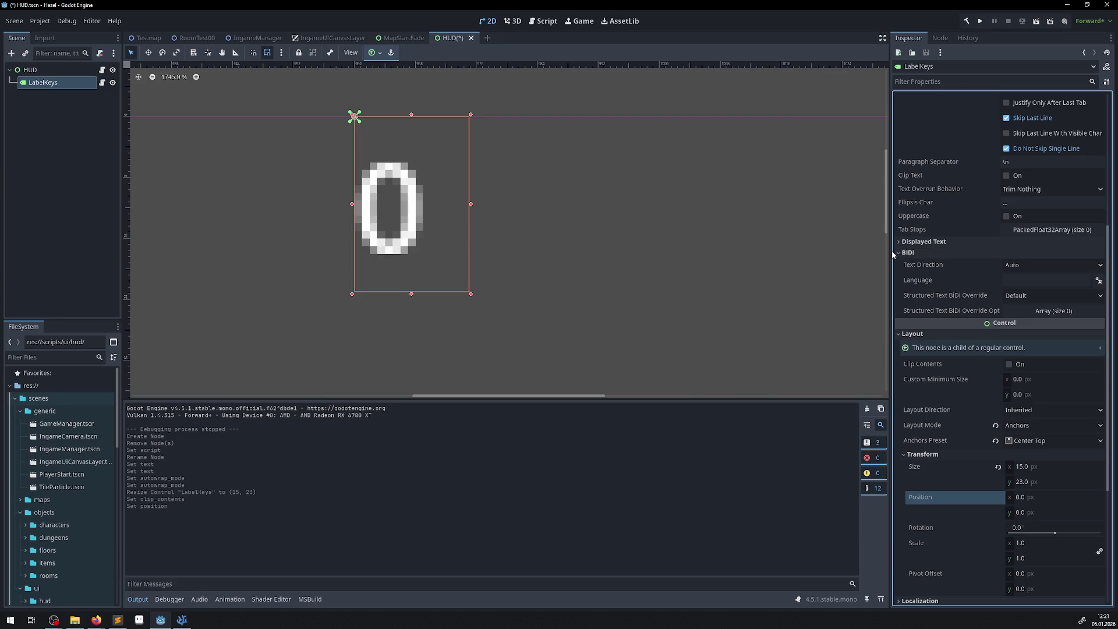
left_click(899, 251)
scroll(969, 344, "up", 5)
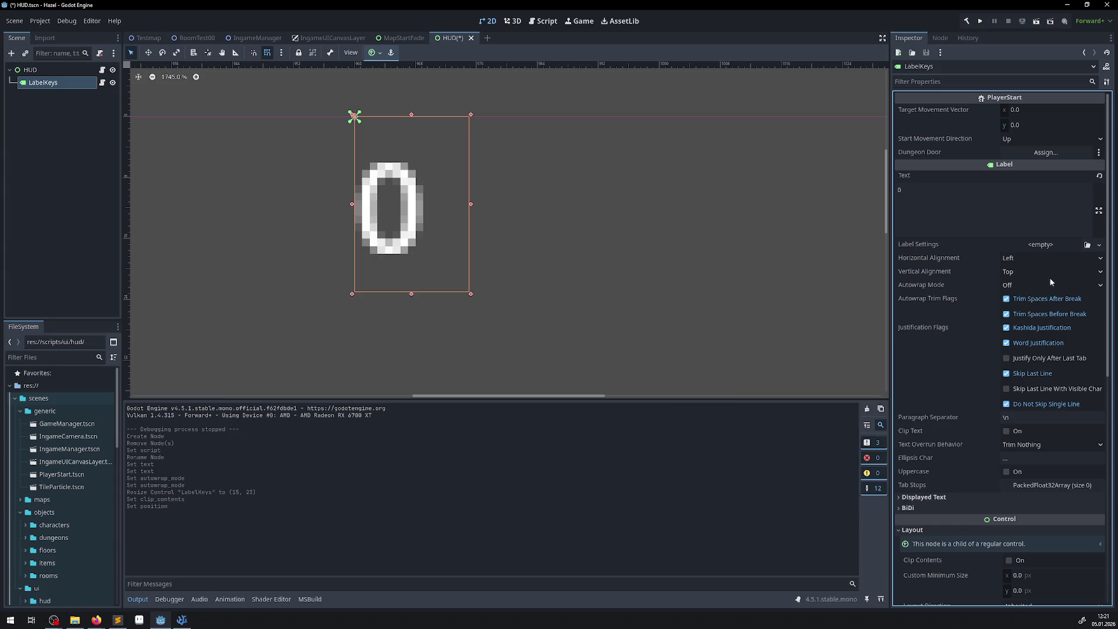
left_click(1027, 272)
left_click(1027, 273)
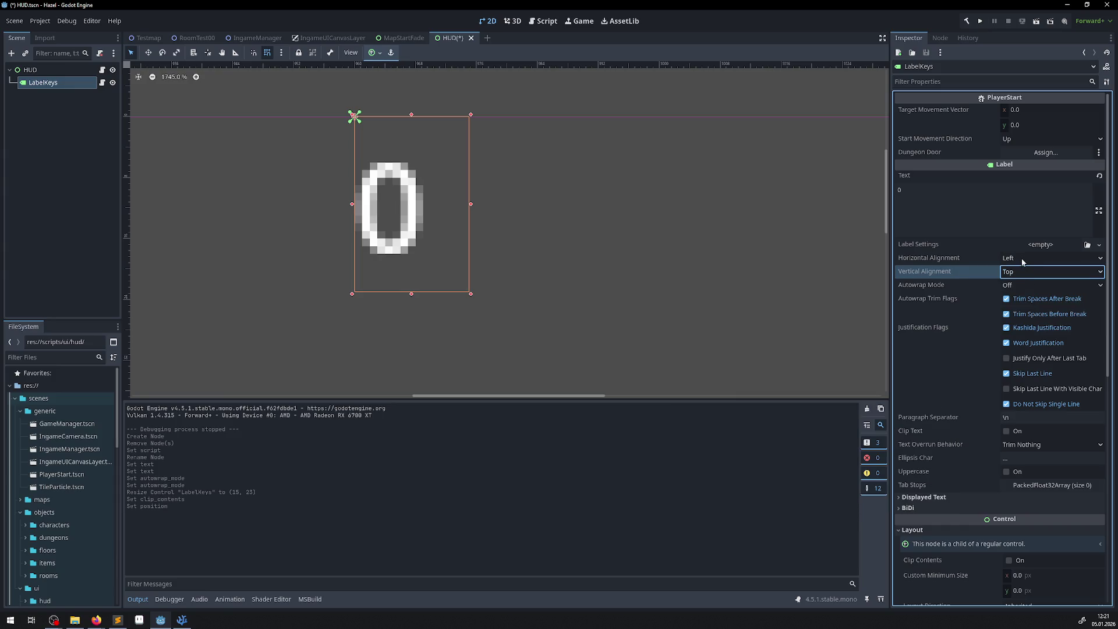
left_click(1025, 259)
left_click(1021, 284)
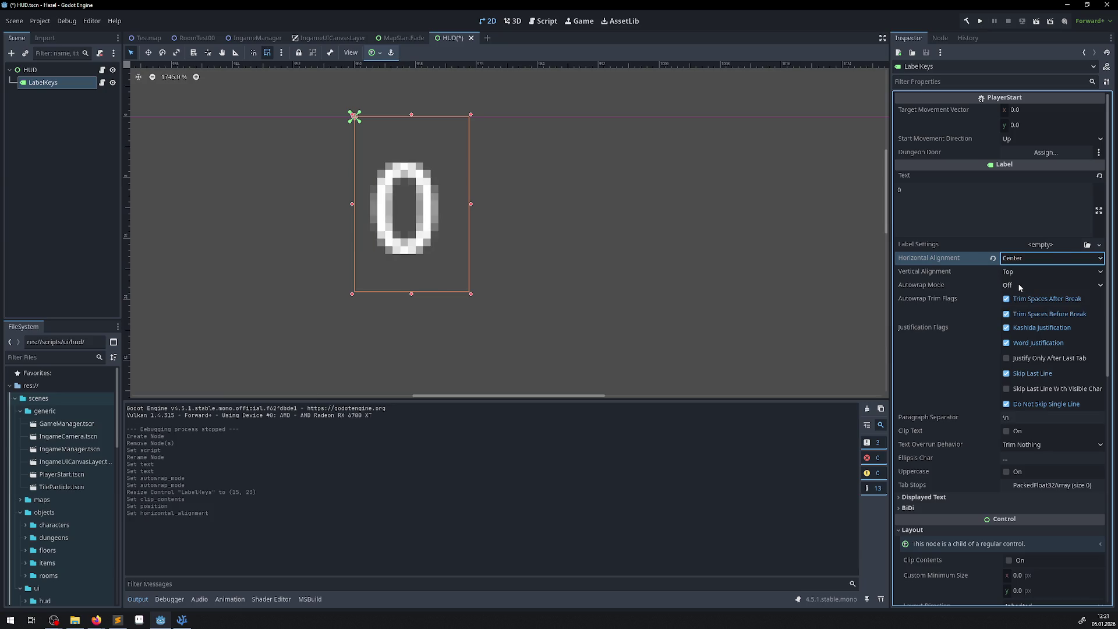
key("ctrl+s")
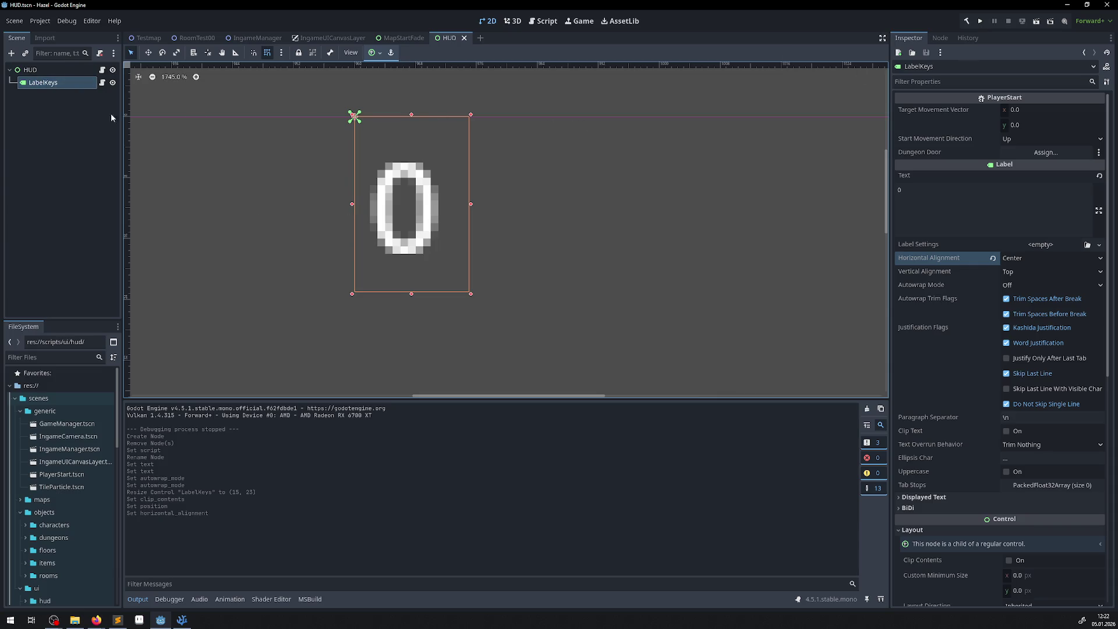
- Check the LabelKeys node name, leaving it unchanged
double_click(55, 83)
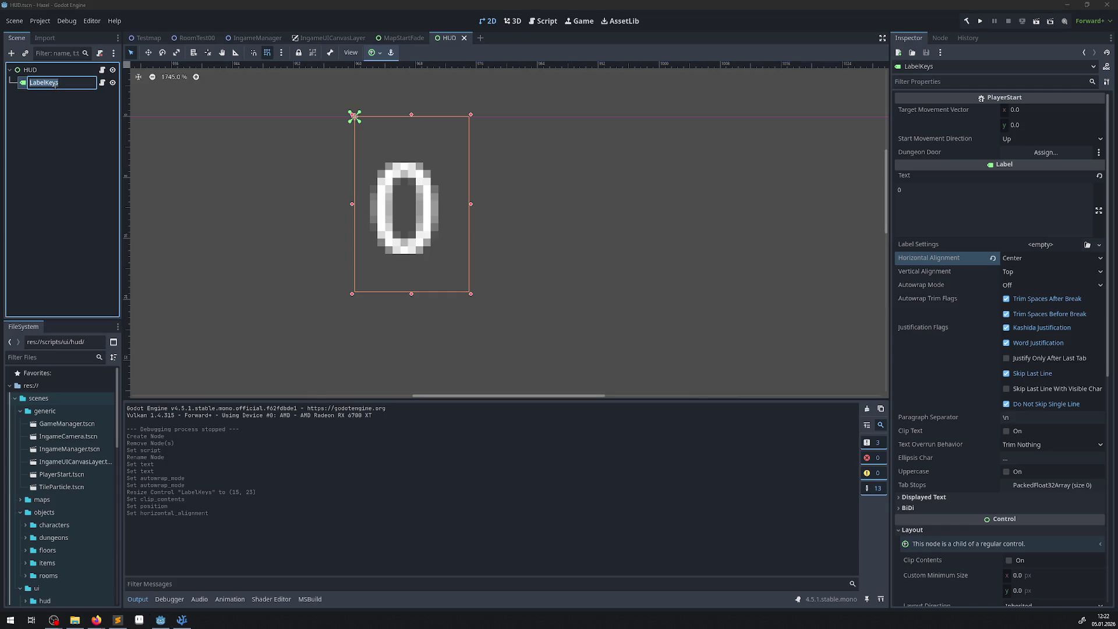
left_click(51, 146)
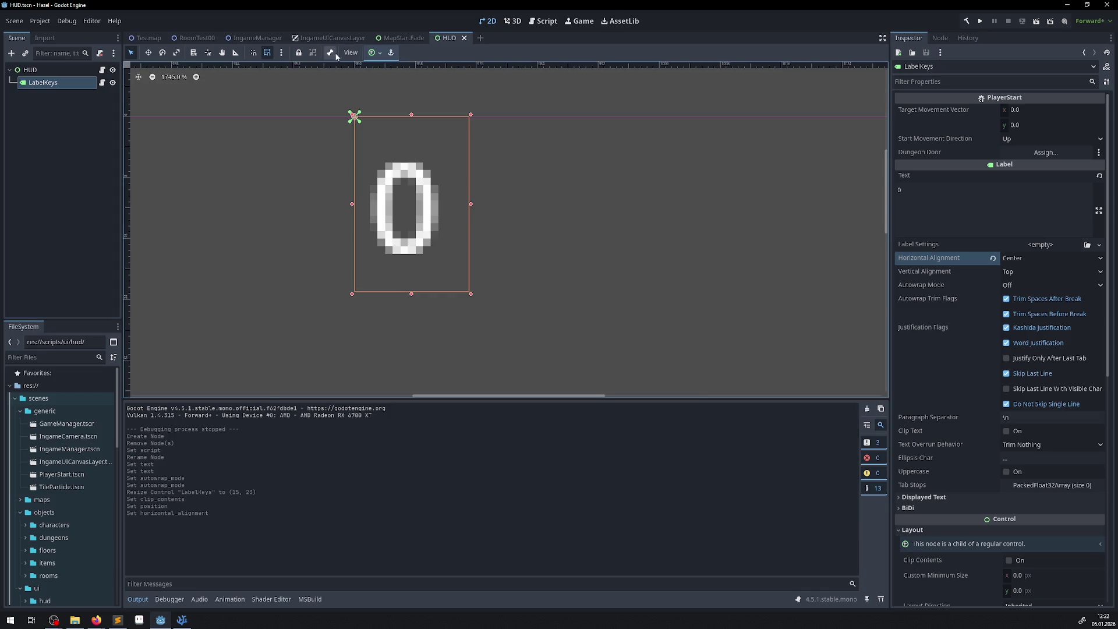
left_click(183, 624)
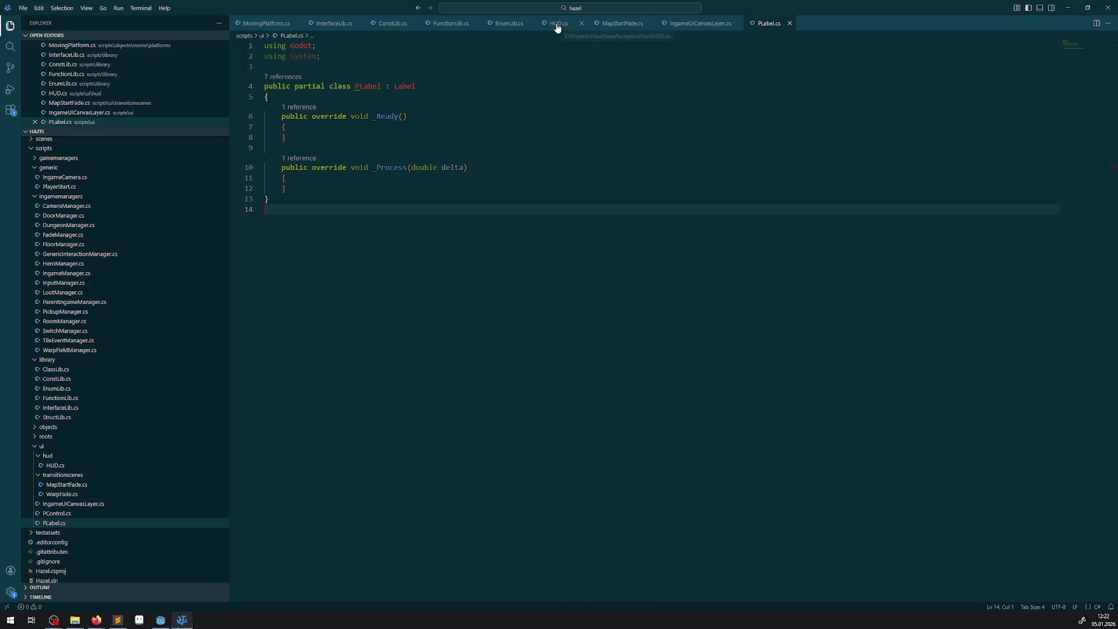
- Close MapStartFade.cs and bring HUD.cs up for editing
mouse_move(696, 24)
left_mouse_down()
mouse_move(491, 31)
mouse_move(542, 23)
left_mouse_up()
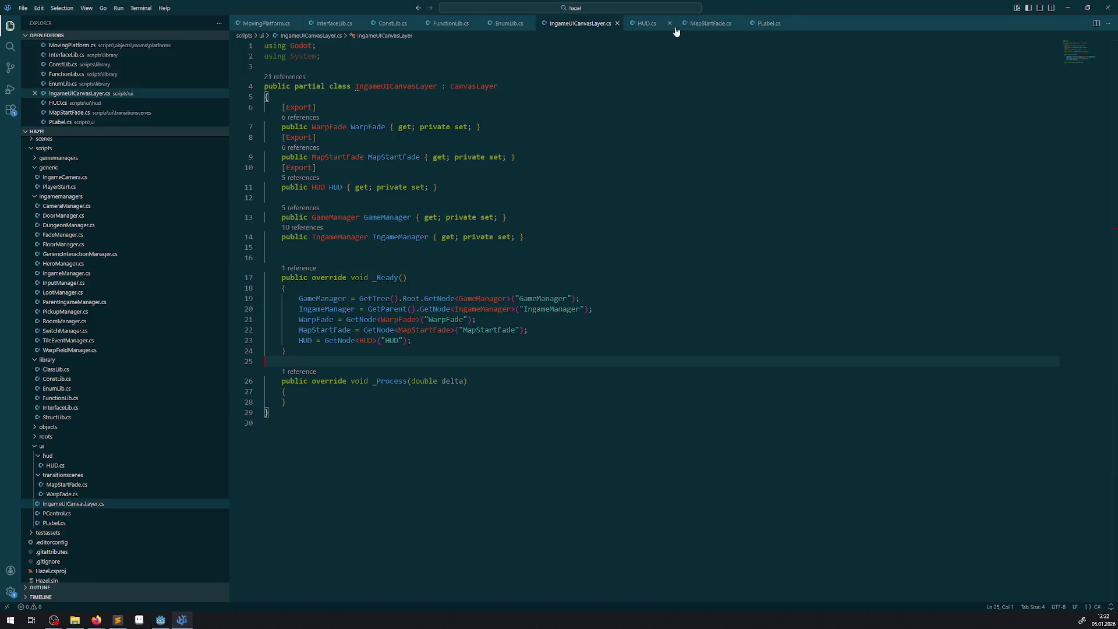
left_click(721, 27)
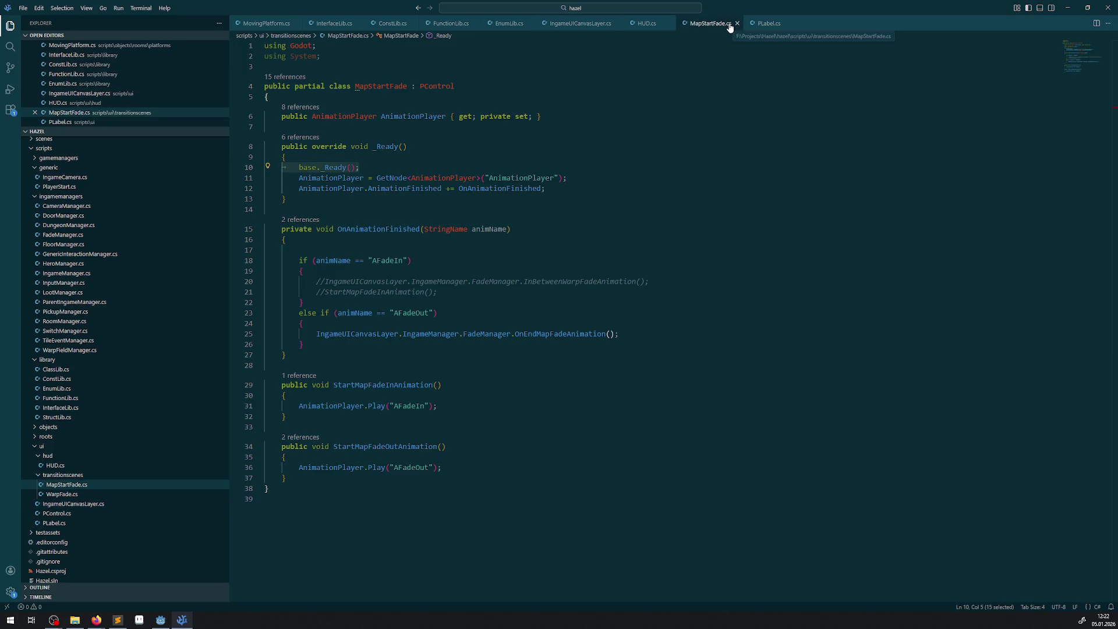
left_click(736, 23)
left_click(647, 24)
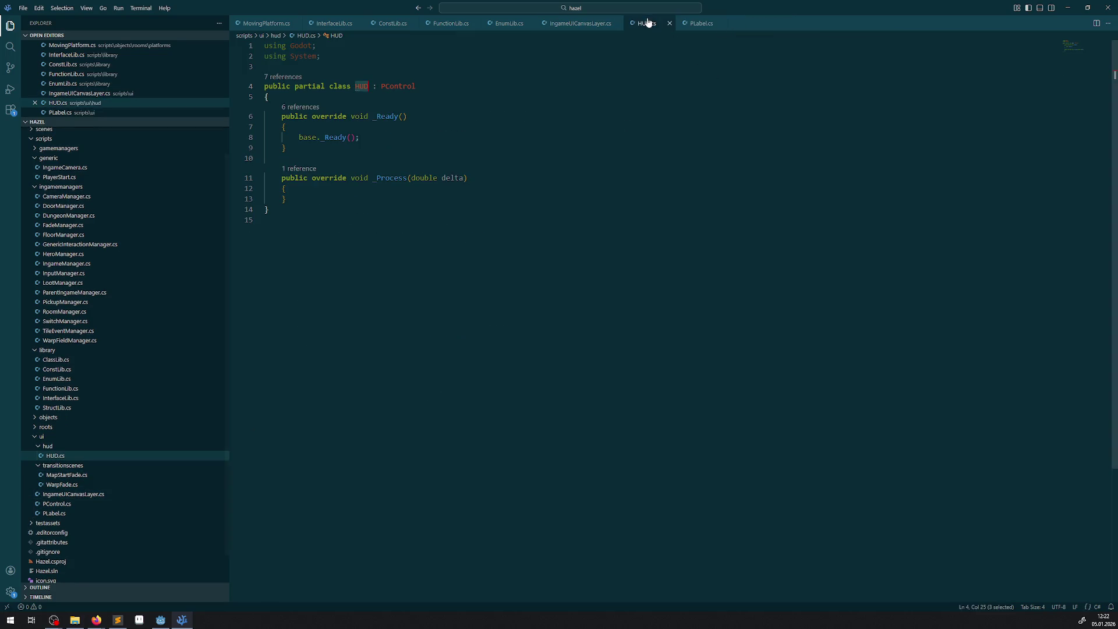
- Start an [Export] public PLabel LabelKeys property at the top of the HUD class
left_click(311, 95)
key("Return")
key("Return")
key("Up")
type("[Export")
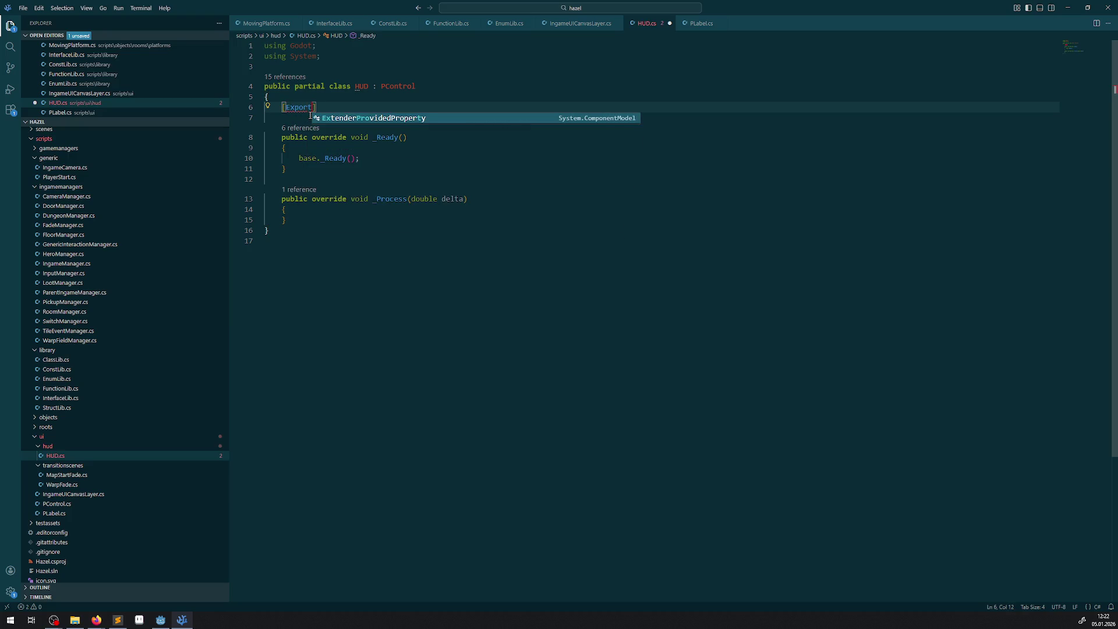
type("]")
key("Return")
type("LabelKeys")
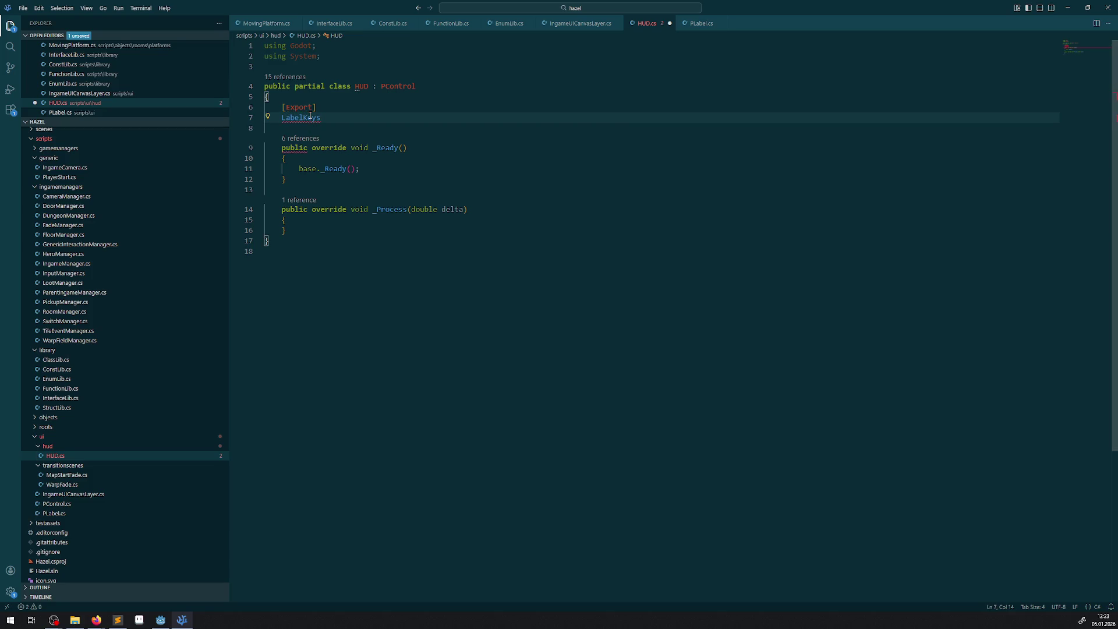
type("public ")
type("PLabel")
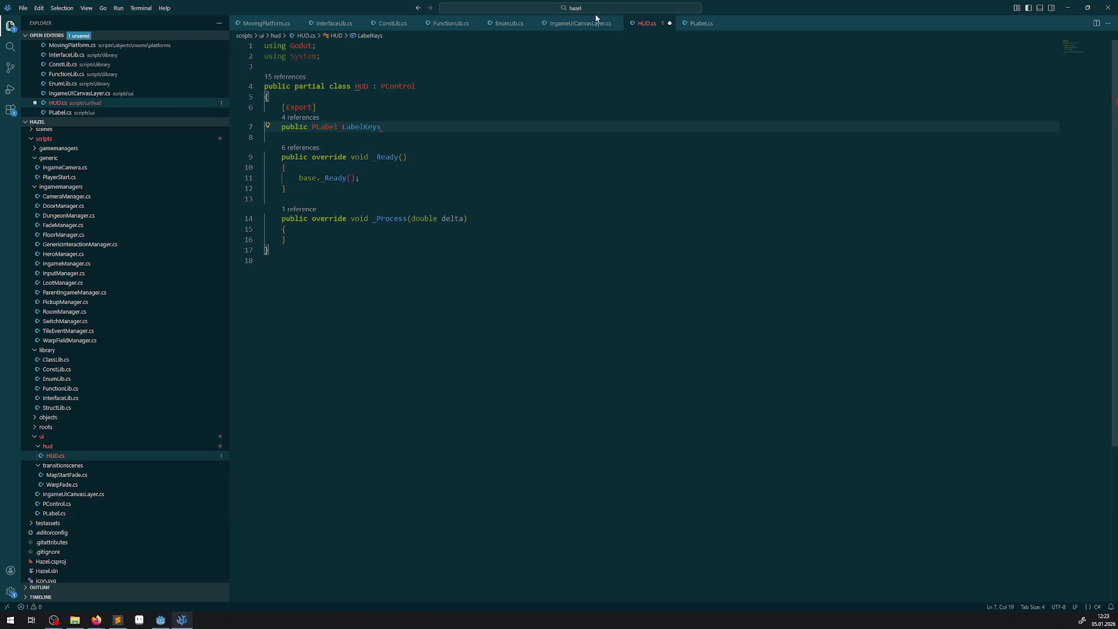
- Finish it with { get; private set; } copied from IngameUICanvasLayer.cs and save HUD.cs
left_click(567, 25)
left_click_drag(386, 126, 483, 127)
key("ctrl+c")
left_click(637, 26)
left_click(404, 128)
key("ctrl+v")
key("ctrl+s")
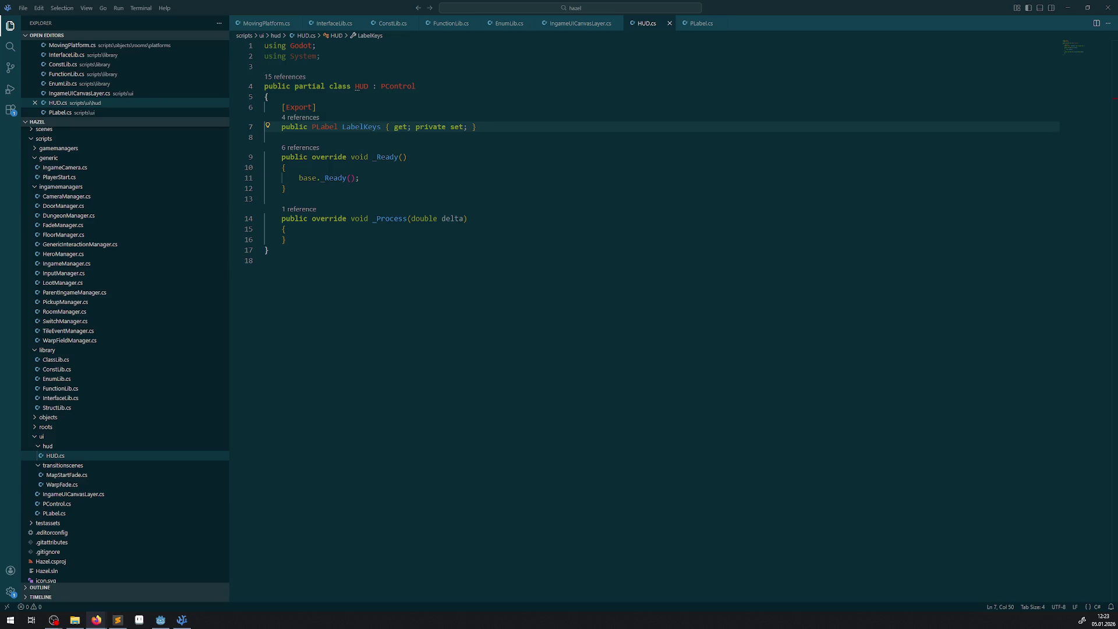
left_click(576, 24)
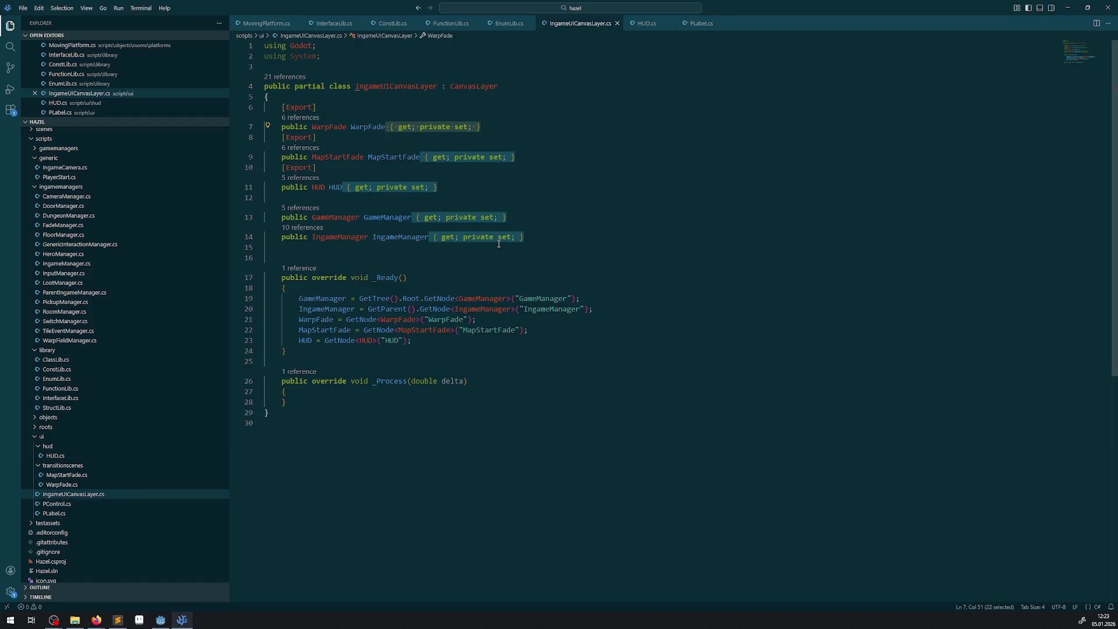
- Paste the WarpFade GetNode assignment into HUD's _Ready after base._Ready()
mouse_move(414, 340)
left_mouse_down()
mouse_move(282, 338)
mouse_move(361, 319)
mouse_move(505, 320)
left_mouse_up()
key("ctrl+c")
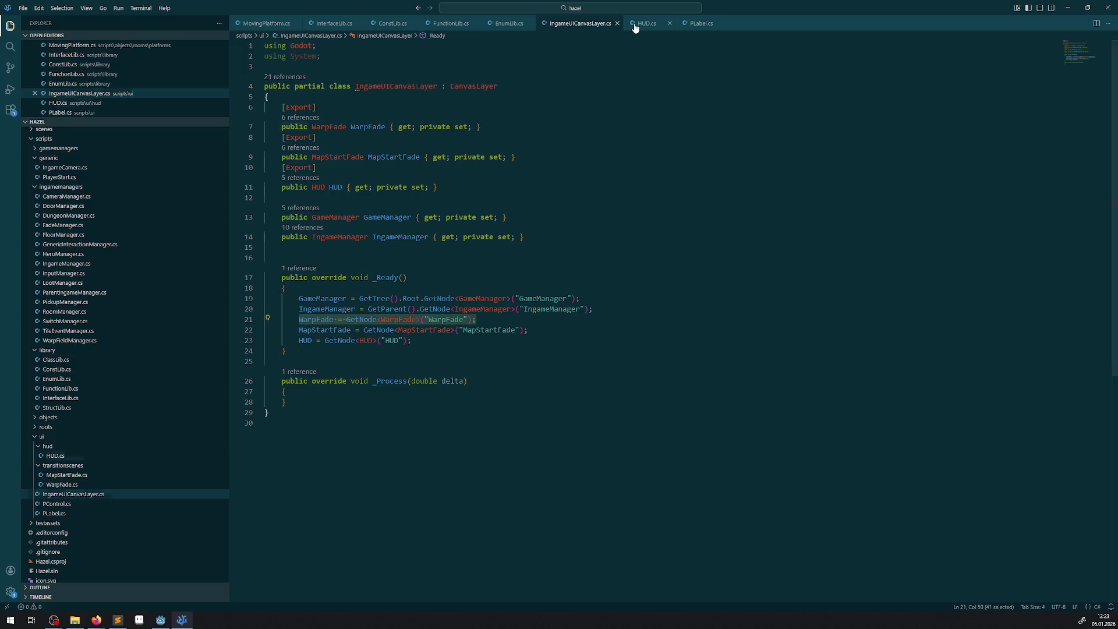
left_click(645, 23)
left_click(397, 180)
key("Return")
key("ctrl+v")
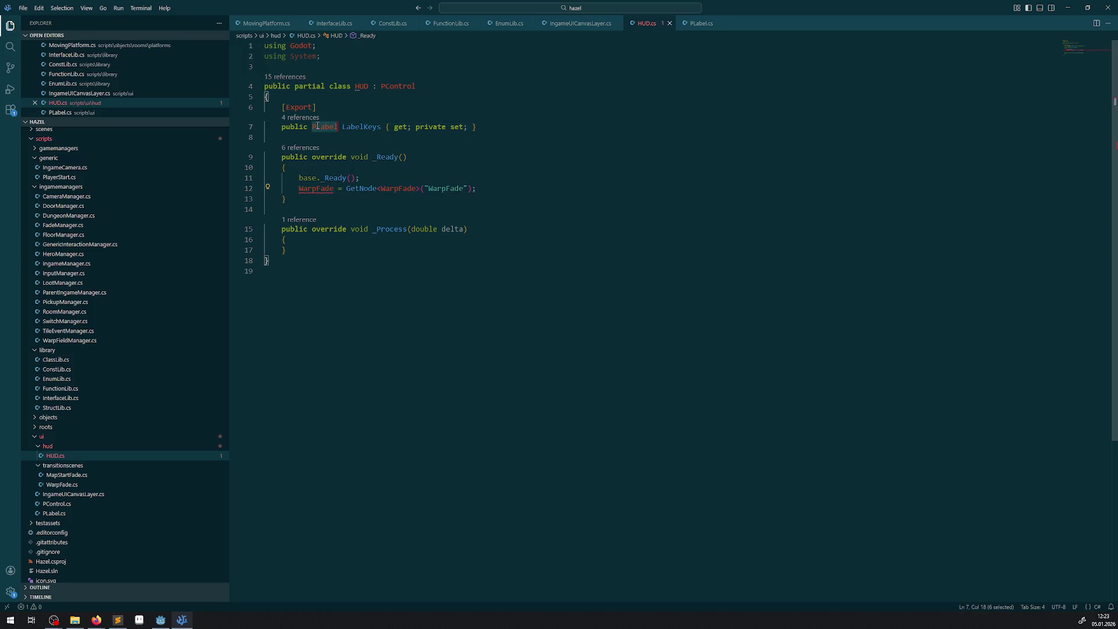
- Rewrite it as LabelKeys = GetNode<PLabel>("LabelKeys"); and save HUD.cs
double_click(389, 188)
type("PLabel")
double_click(361, 127)
key("ctrl+c")
double_click(316, 188)
key("ctrl+v")
double_click(431, 188)
key("ctrl+v")
key("ctrl+s")
left_click(514, 198)
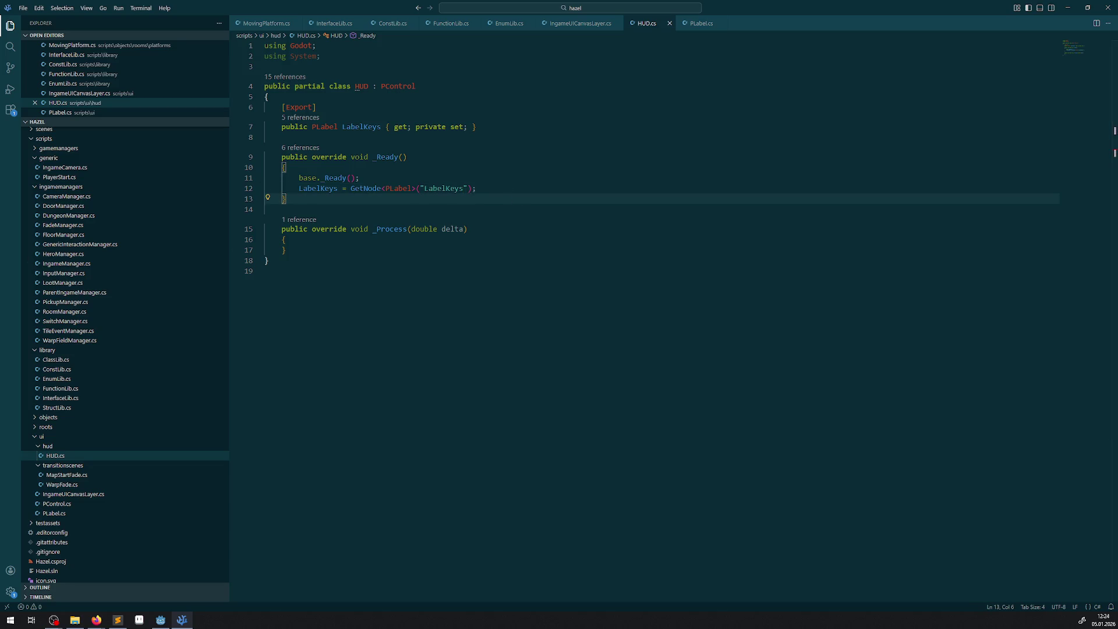
key("alt+Tab")
scroll(488, 295, "down", 3)
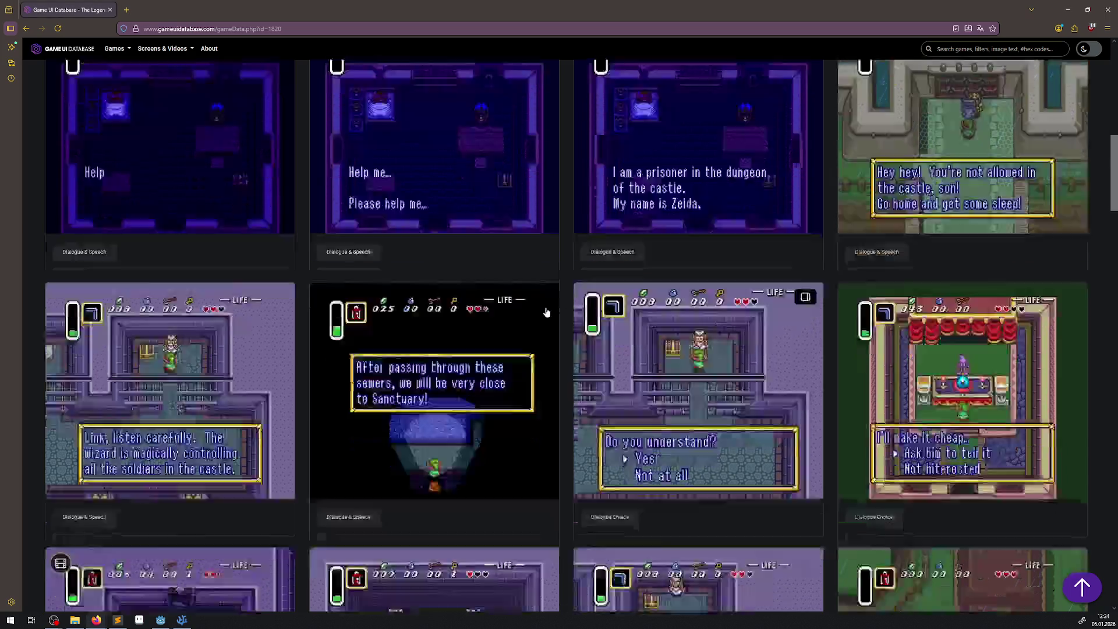
- Search the database for 'zelda' and open The Legend of Zelda: A Link Between Worlds
scroll(484, 294, "up", 10)
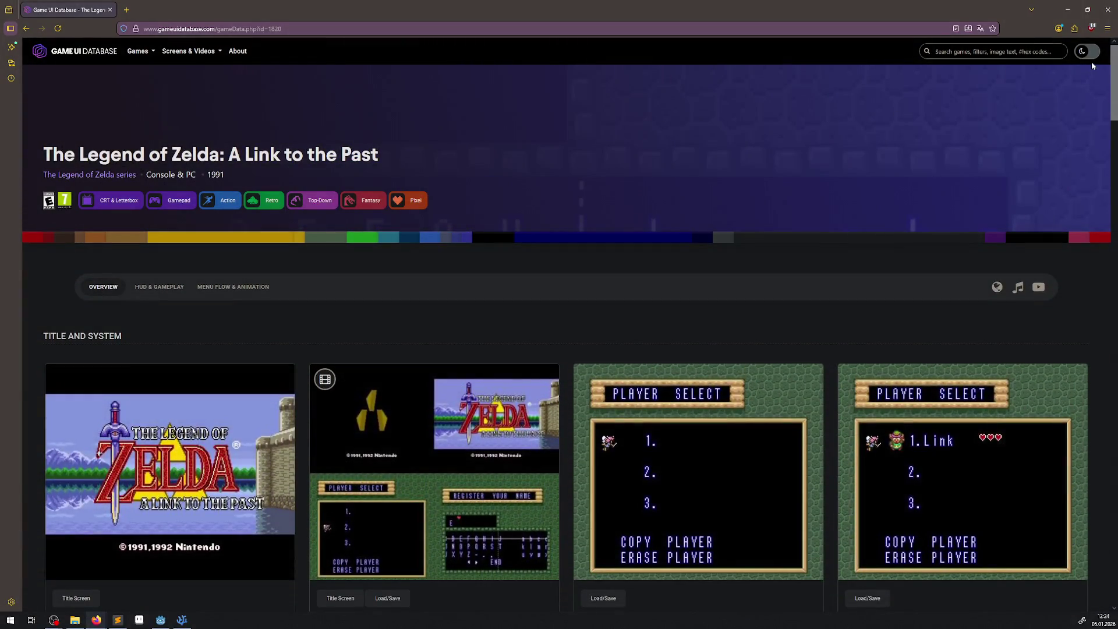
left_click(1021, 50)
type("zelda min")
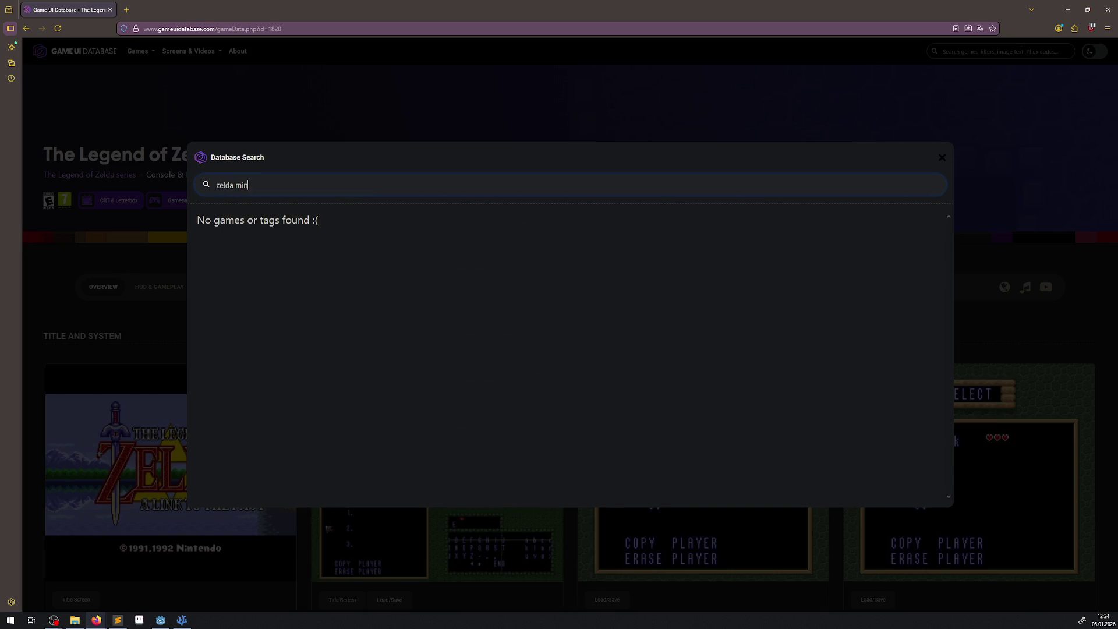
type("is")
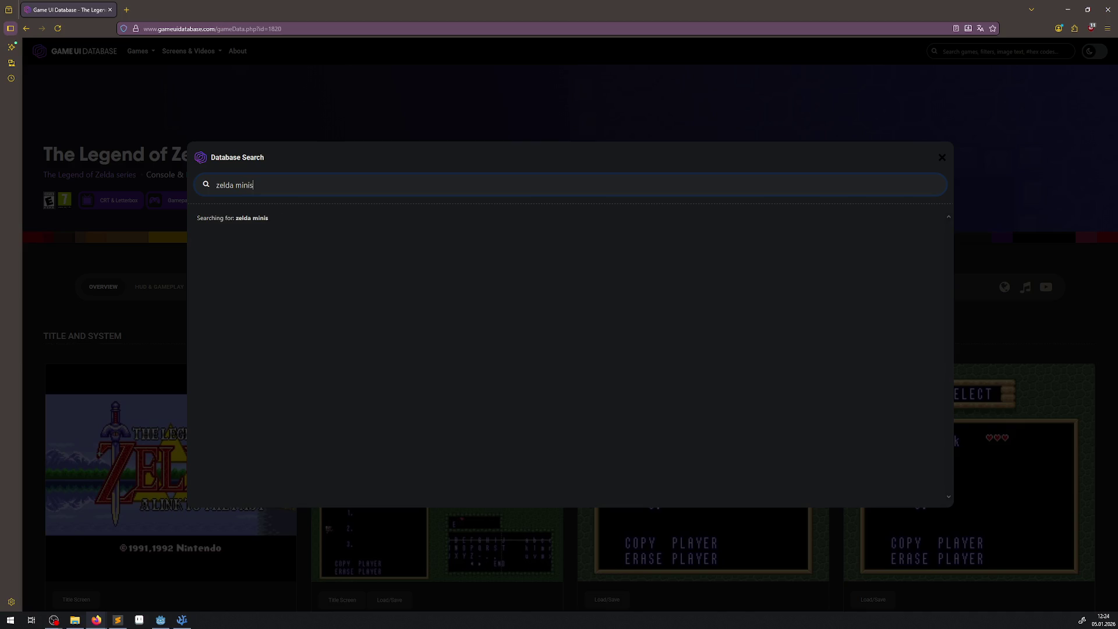
key("BackSpace")
key("BackSpace")
key("BackSpace")
key("BackSpace")
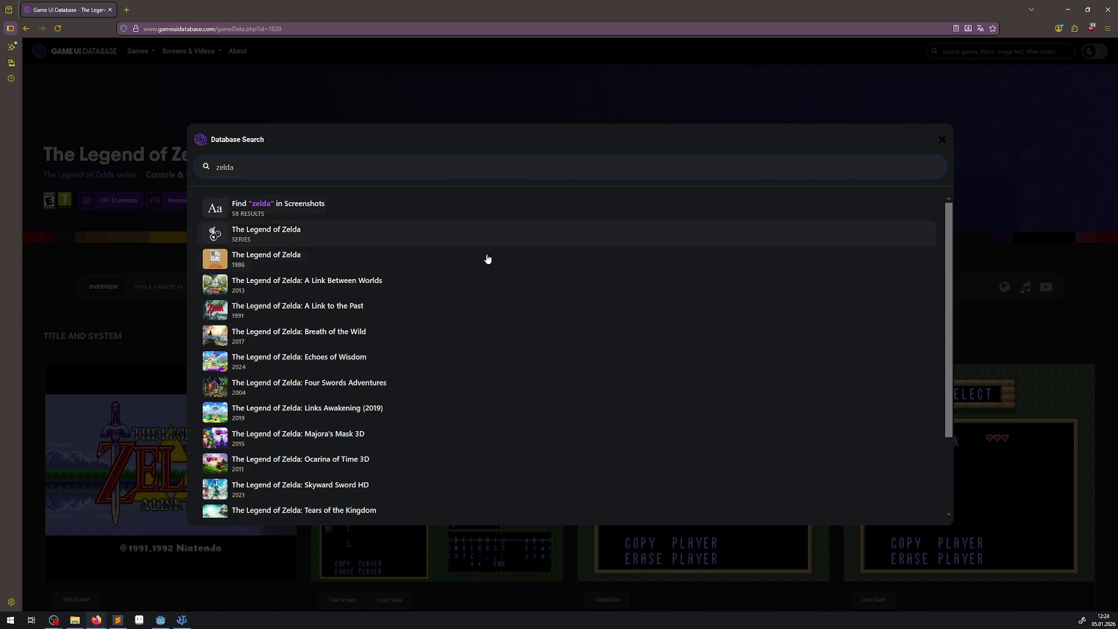
left_click(318, 286)
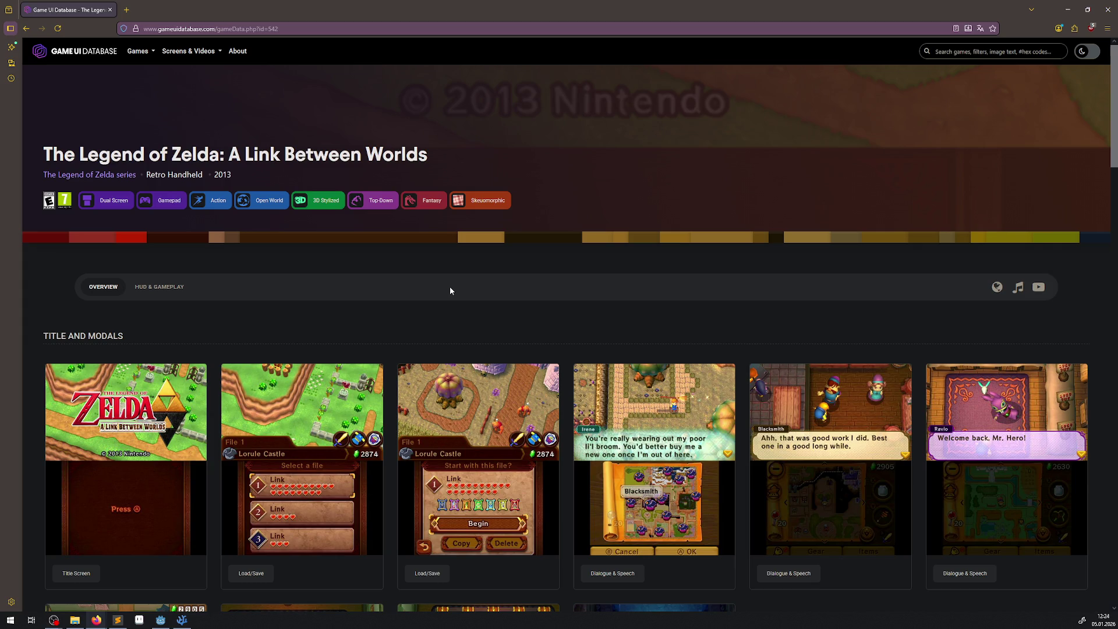
- Enlarge and close the Skull Woods world map and Area Map screenshots
scroll(449, 290, "down", 6)
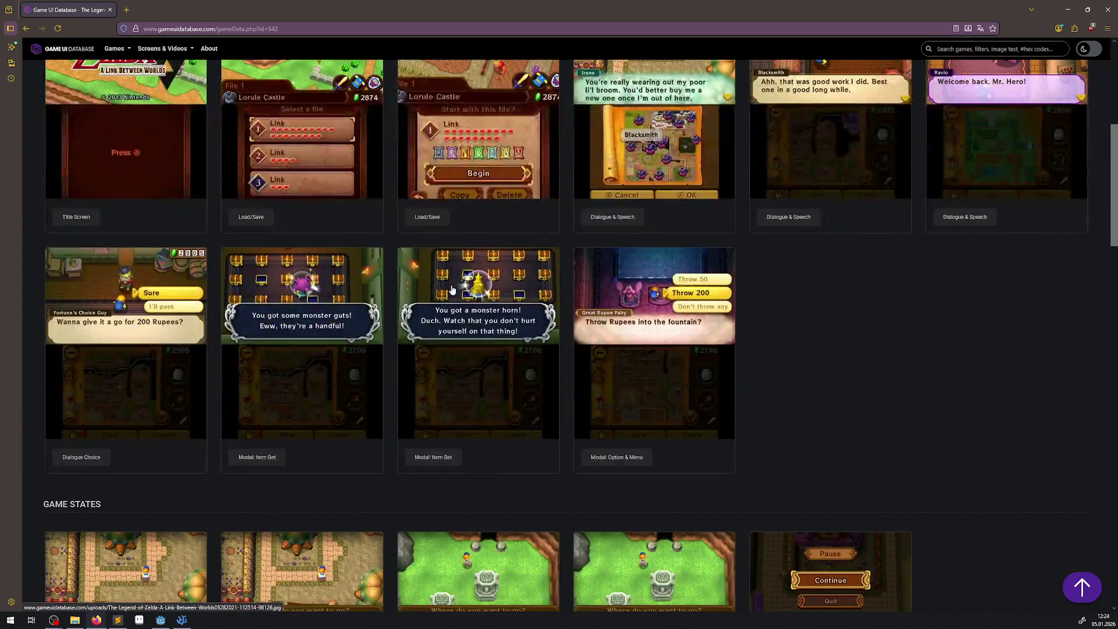
scroll(452, 290, "down", 4)
left_click(156, 355)
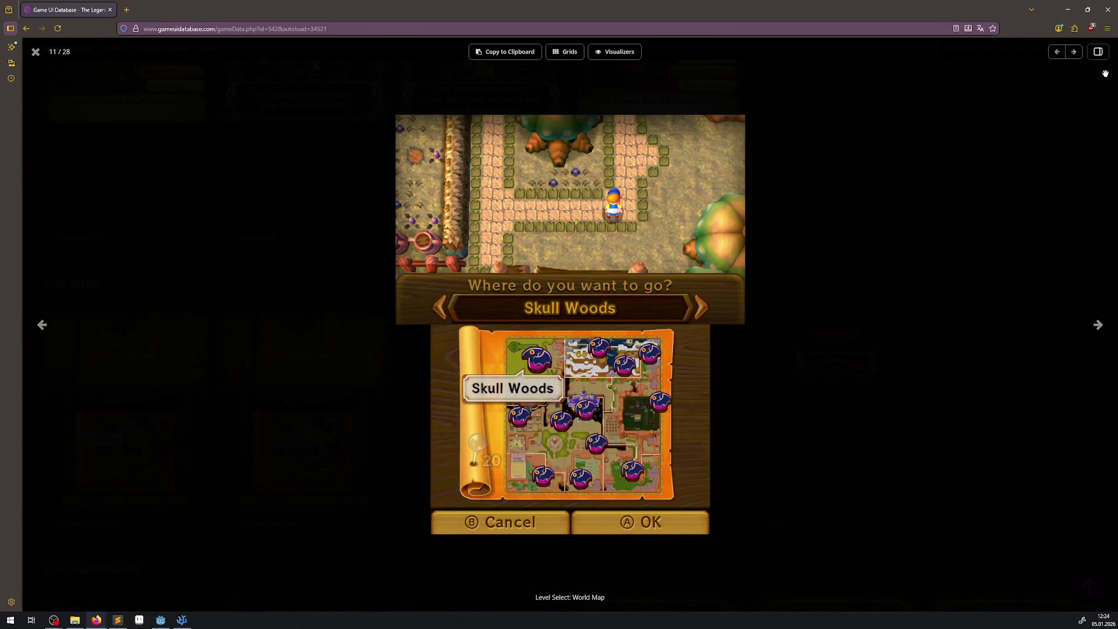
left_click(984, 277)
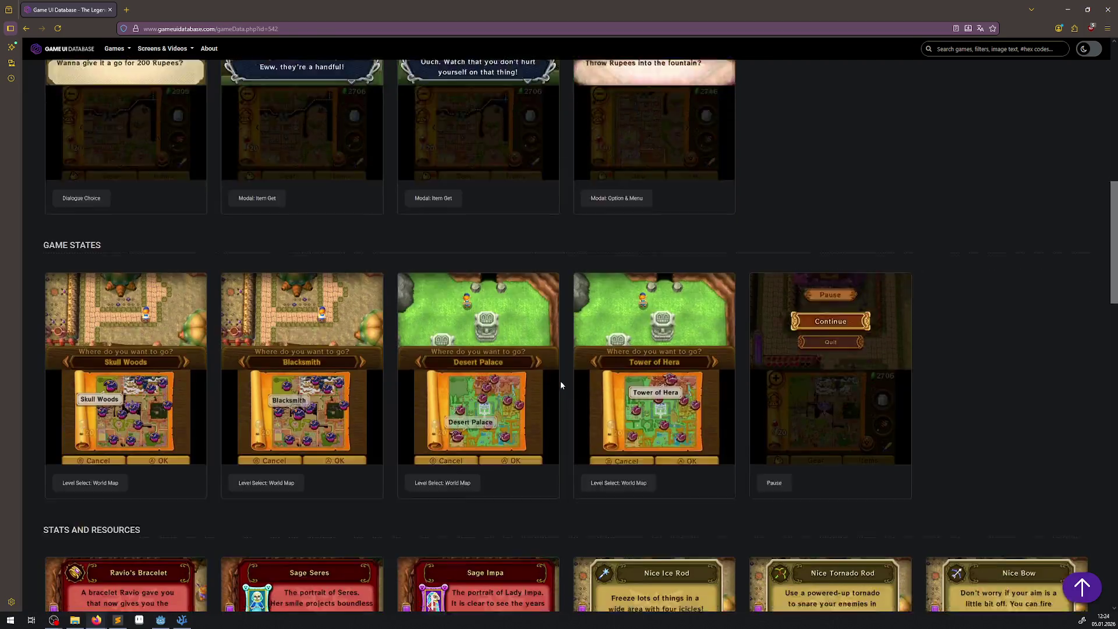
scroll(560, 384, "down", 10)
scroll(541, 366, "down", 2)
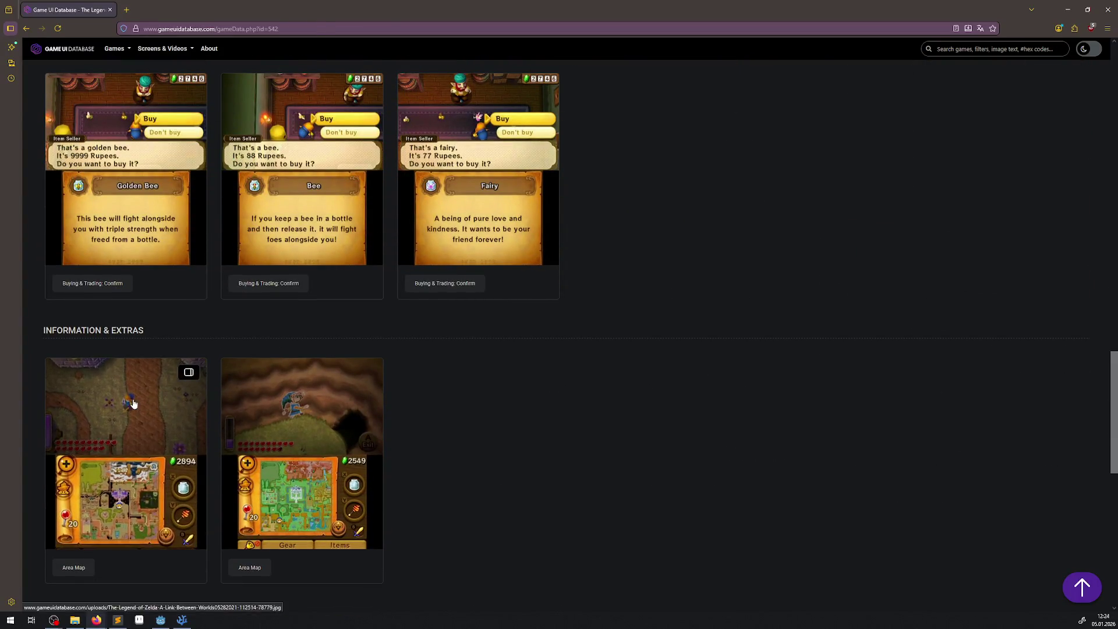
left_click(133, 403)
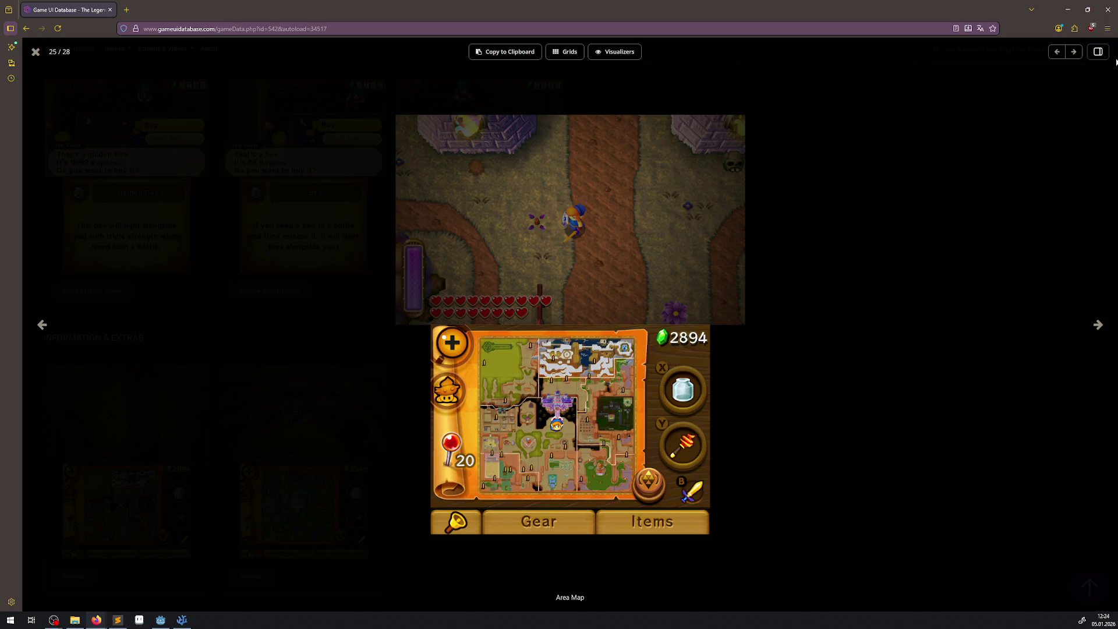
left_click(1064, 301)
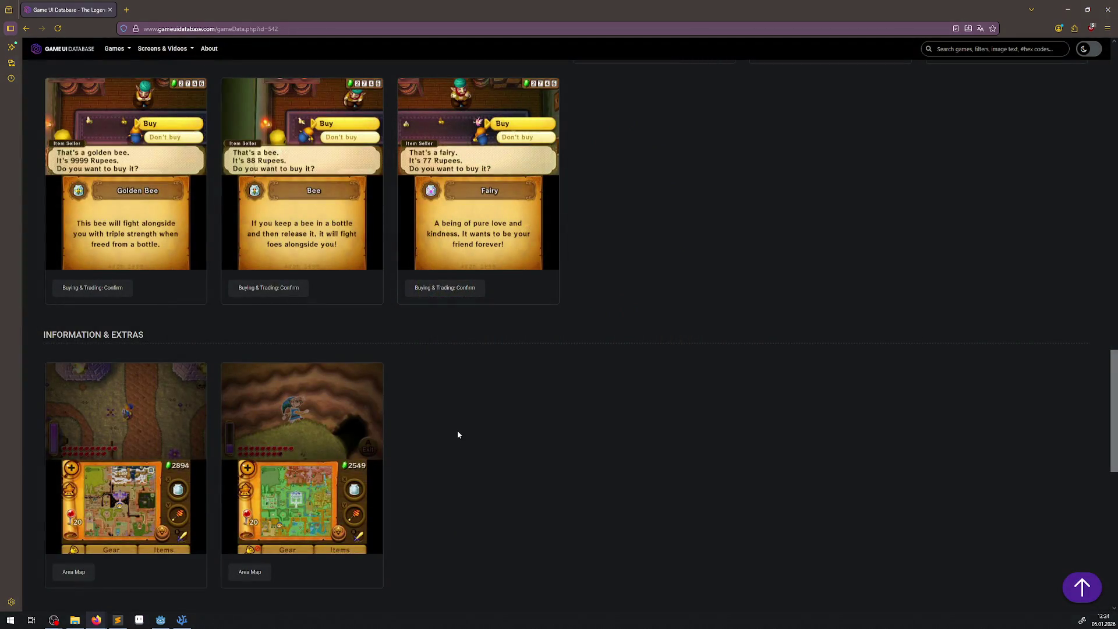
- Scroll back to the top and return to The Legend of Zelda: A Link to the Past page
scroll(457, 435, "up", 3)
scroll(625, 452, "up", 3)
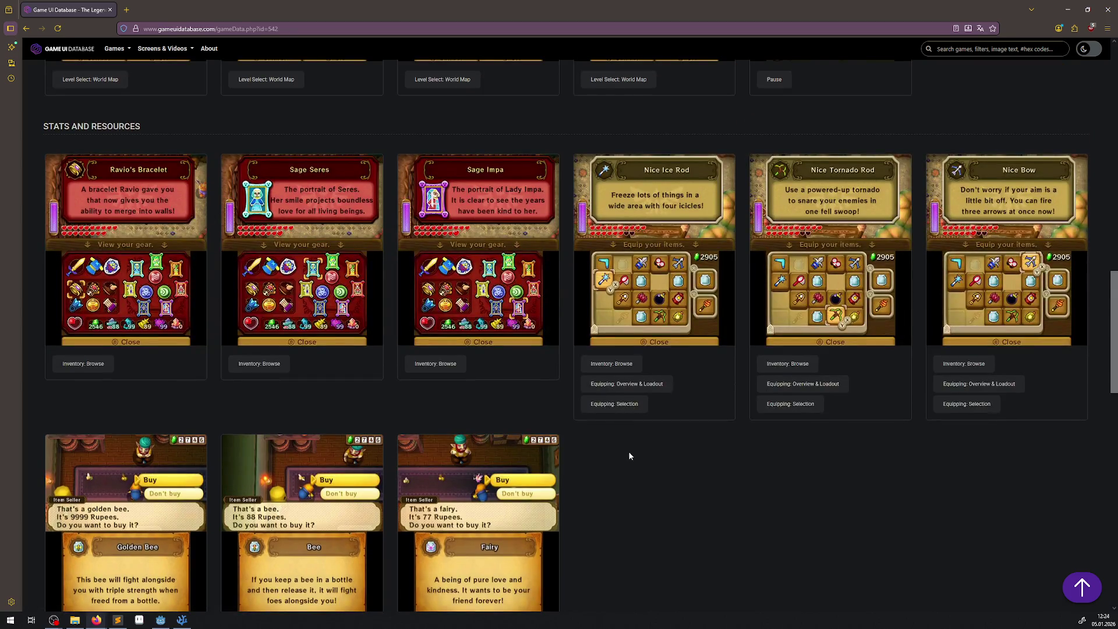
scroll(629, 456, "up", 5)
scroll(630, 459, "up", 2)
scroll(631, 461, "up", 3)
scroll(631, 462, "up", 3)
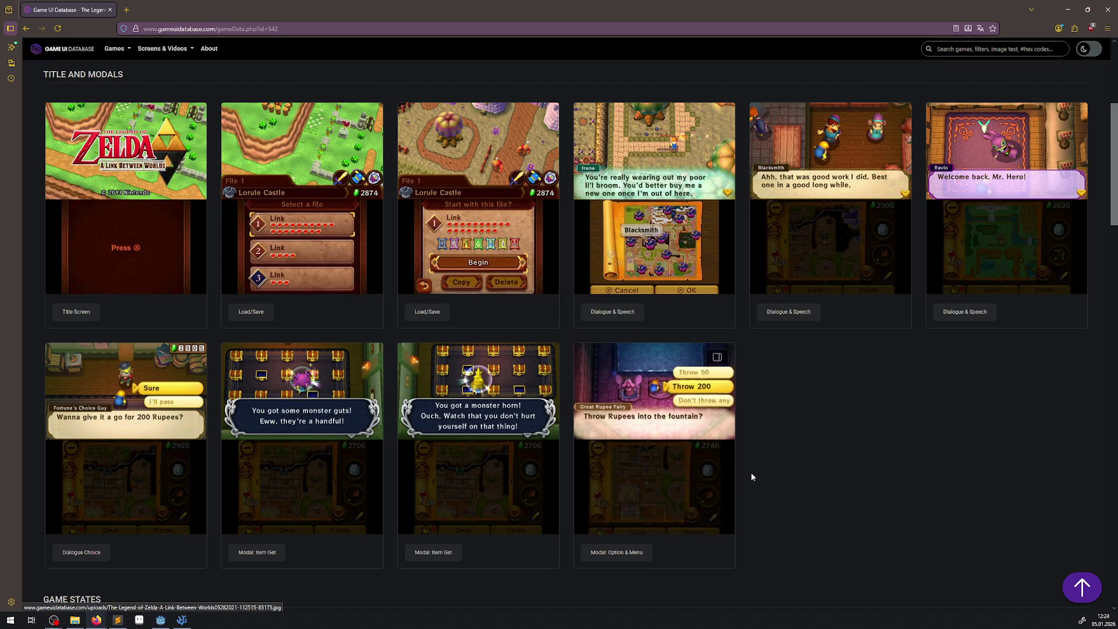
scroll(767, 476, "up", 3)
scroll(767, 476, "down", 20)
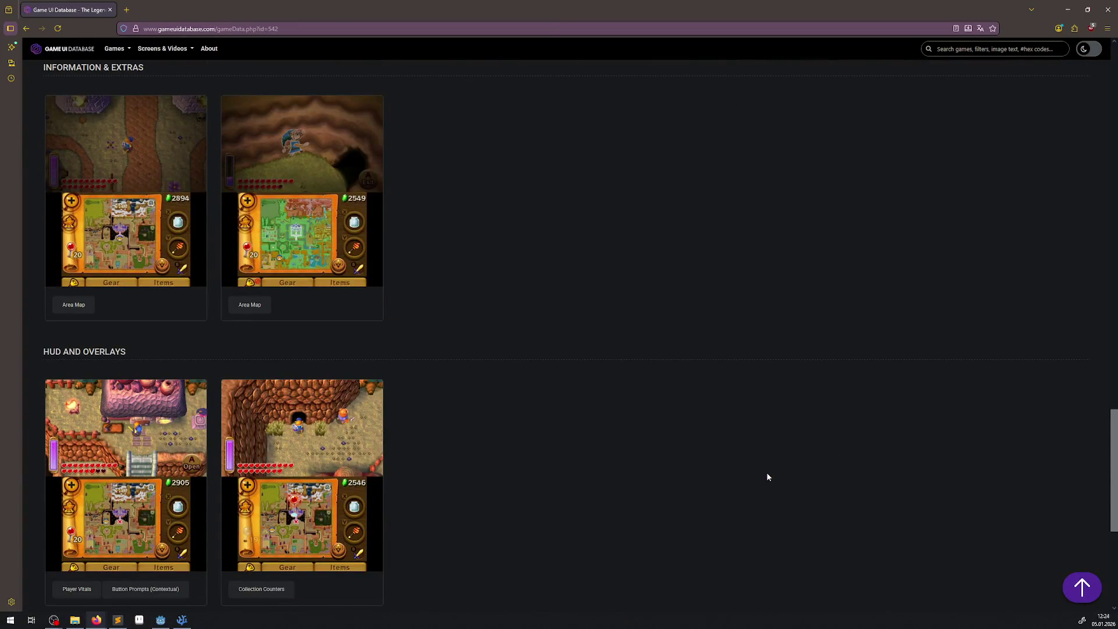
scroll(767, 477, "down", 3)
scroll(767, 476, "up", 3)
scroll(767, 477, "up", 6)
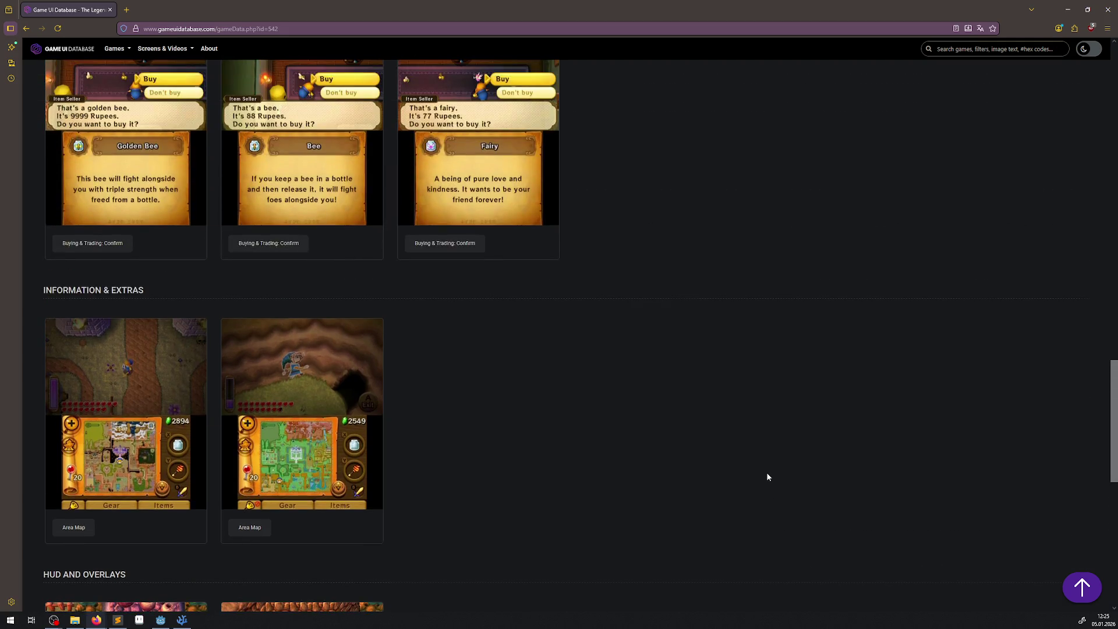
scroll(768, 477, "up", 3)
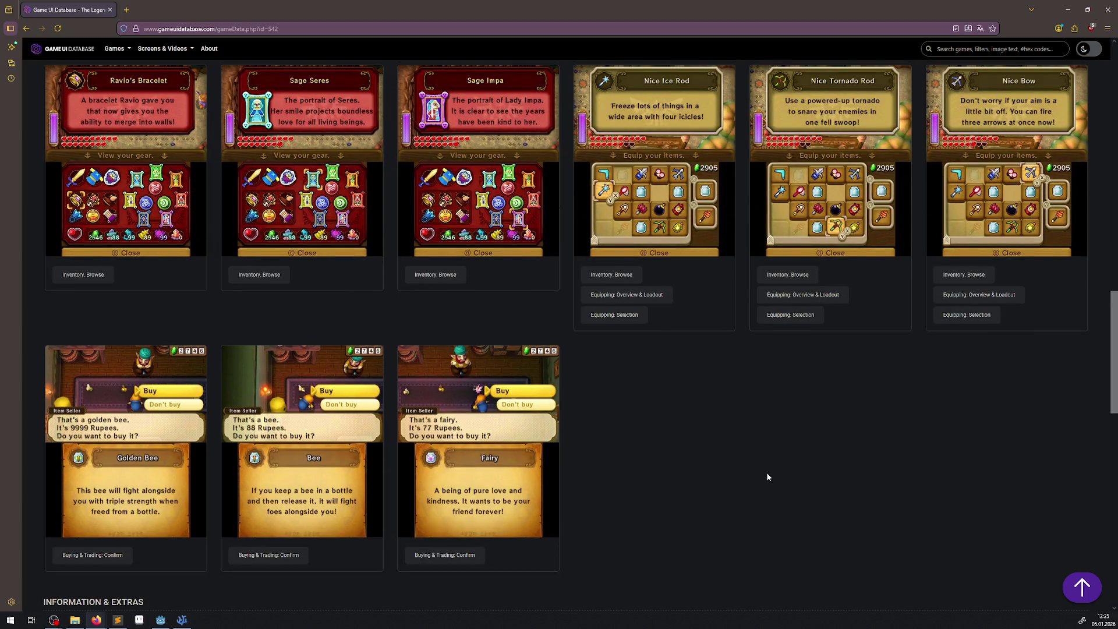
scroll(768, 477, "up", 5)
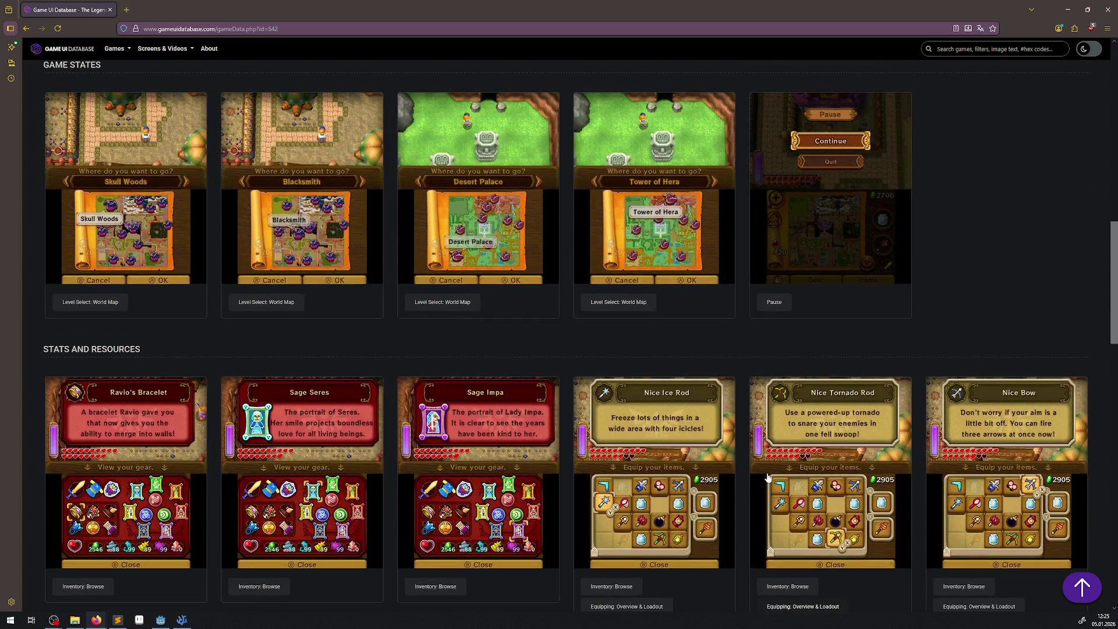
scroll(767, 477, "up", 2)
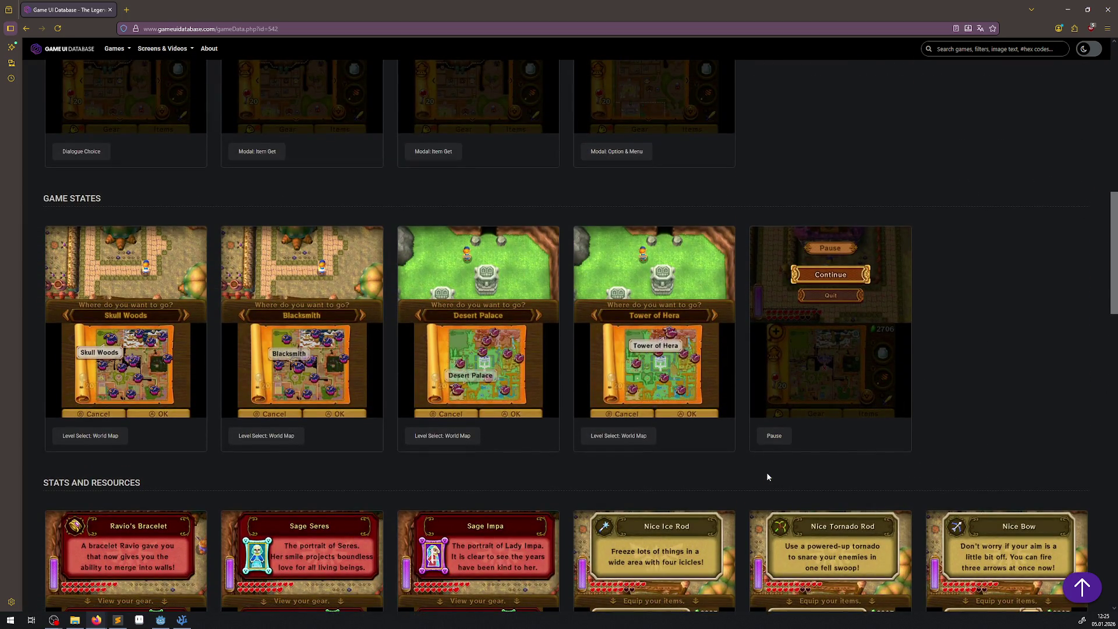
scroll(765, 474, "up", 15)
scroll(640, 174, "down", 1)
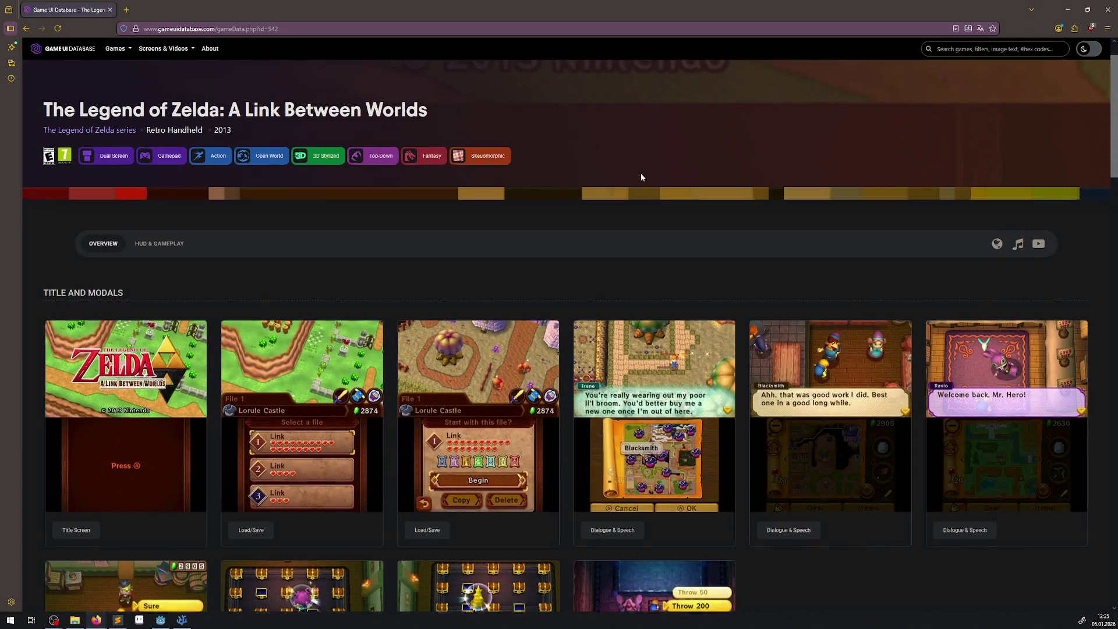
key("alt+Left")
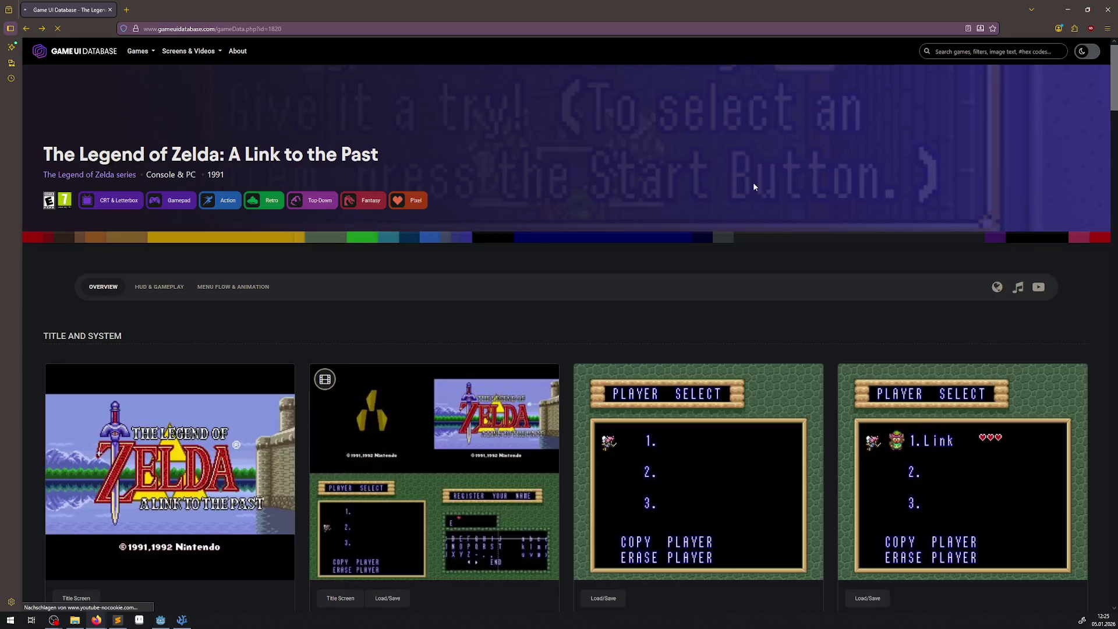
- Search the database for 'zelda' and scroll through the results
left_click(997, 51)
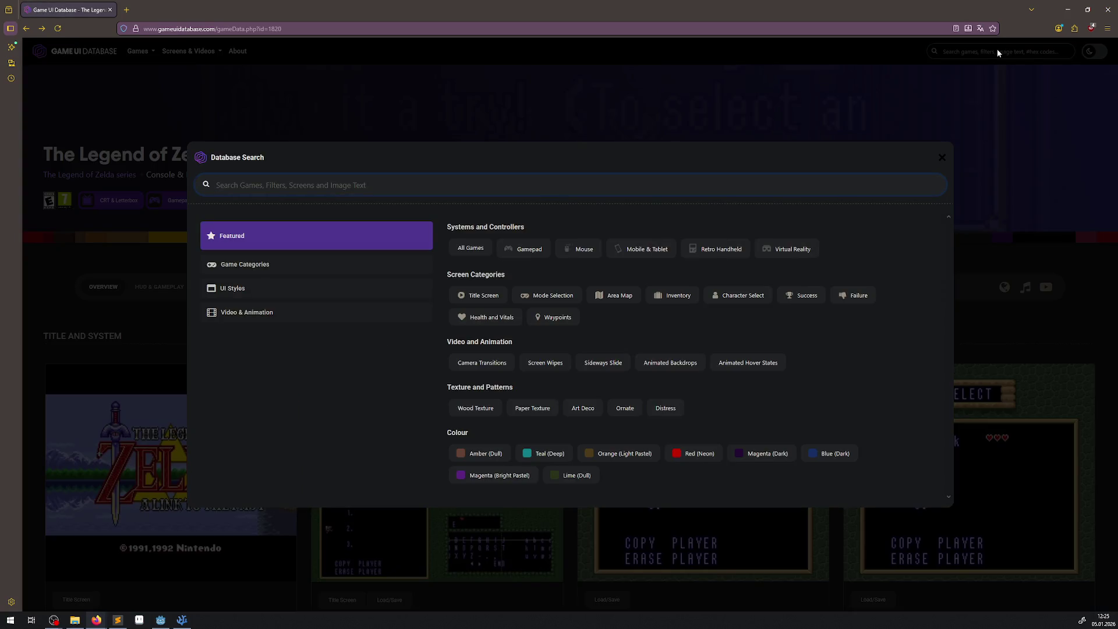
type("zelda")
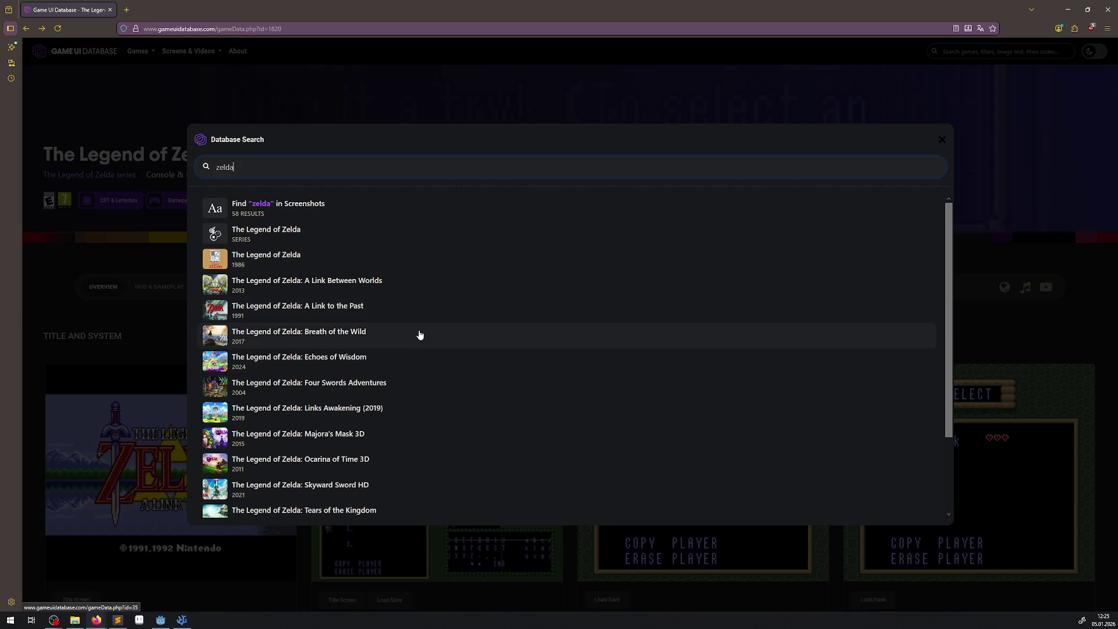
scroll(460, 381, "down", 1)
scroll(462, 385, "down", 1)
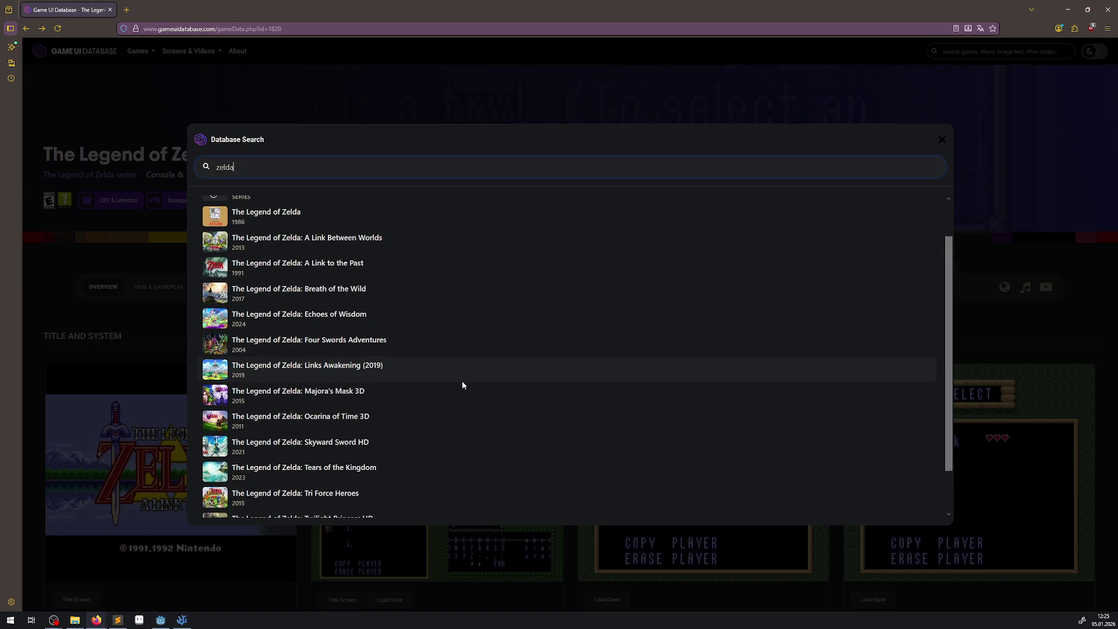
scroll(462, 383, "up", 2)
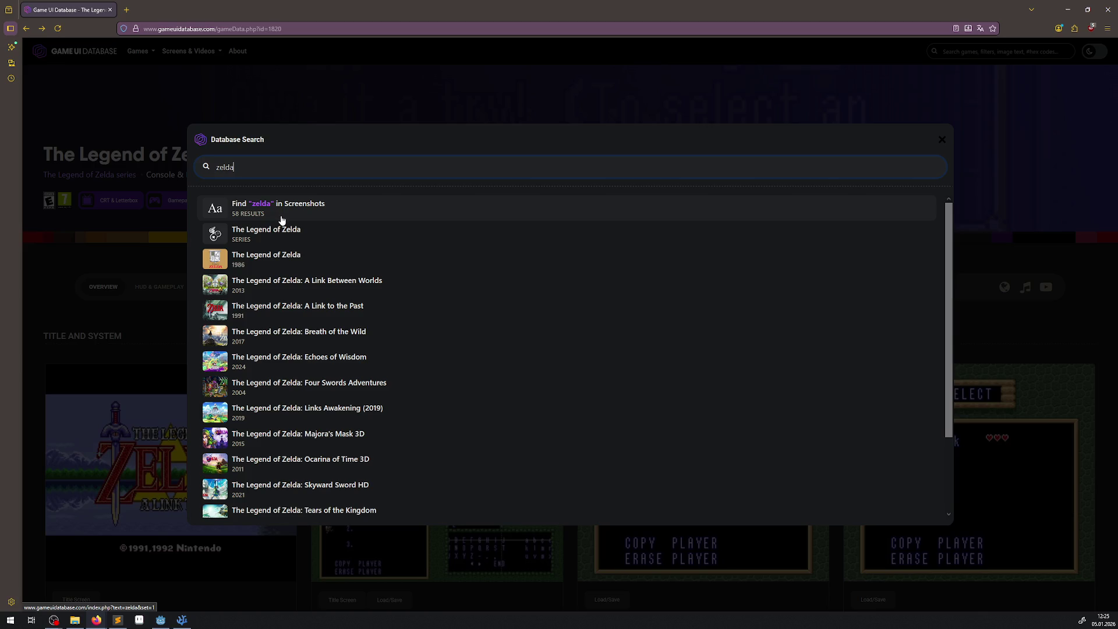
- Refine the search to 'the legend of zelda' and open The Legend of Zelda: Four Swords Adventures
key("BackSpace")
key("BackSpace")
key("BackSpace")
type("the legend of zelda")
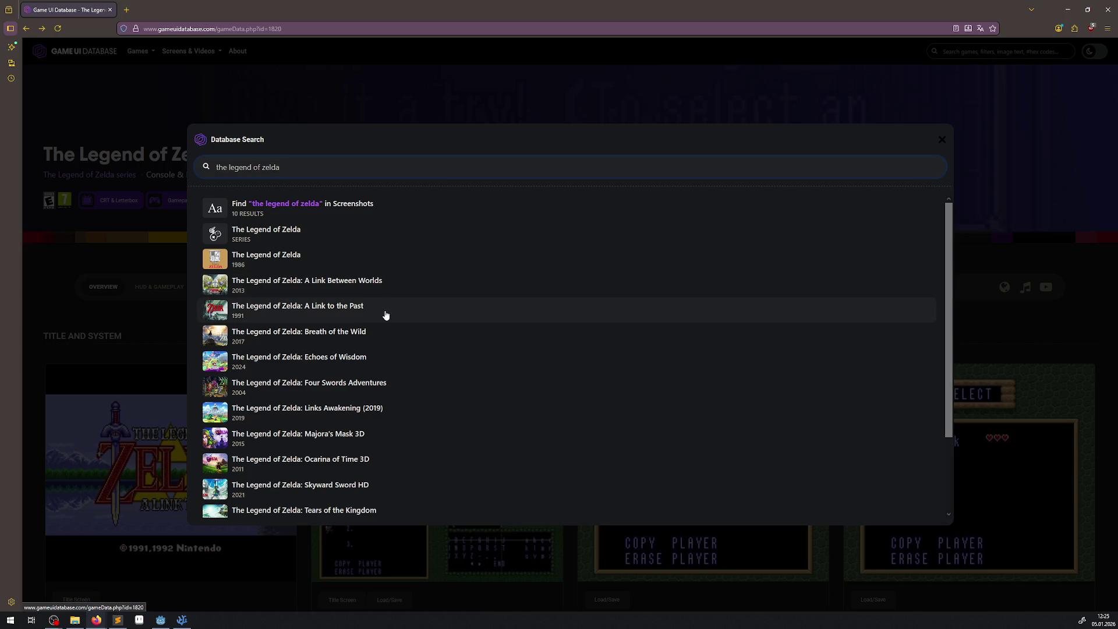
scroll(385, 315, "down", 3)
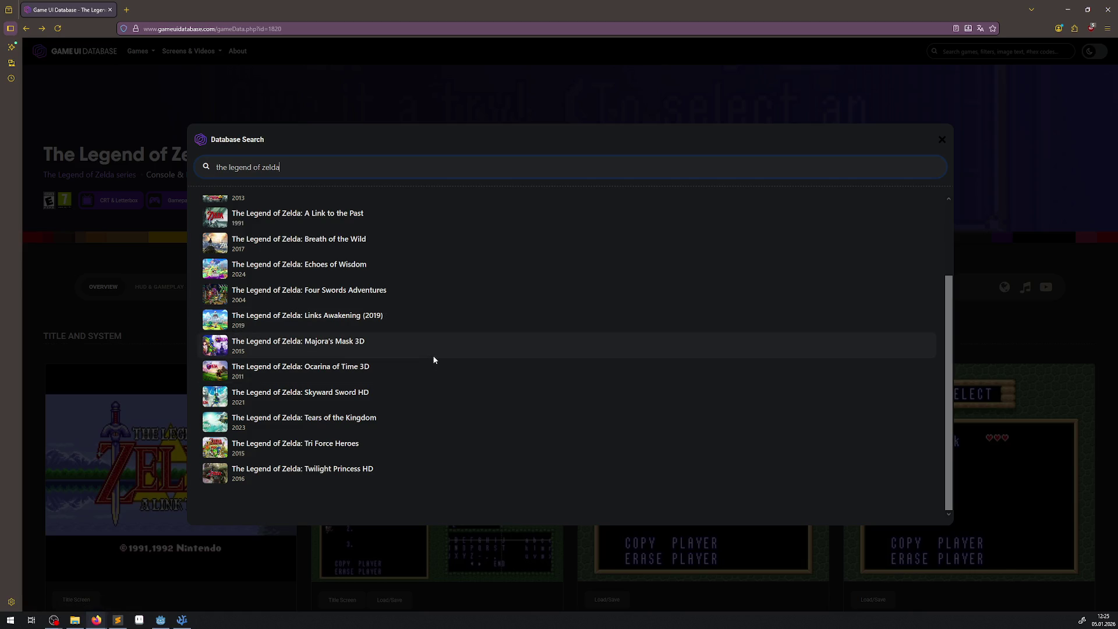
scroll(434, 360, "up", 2)
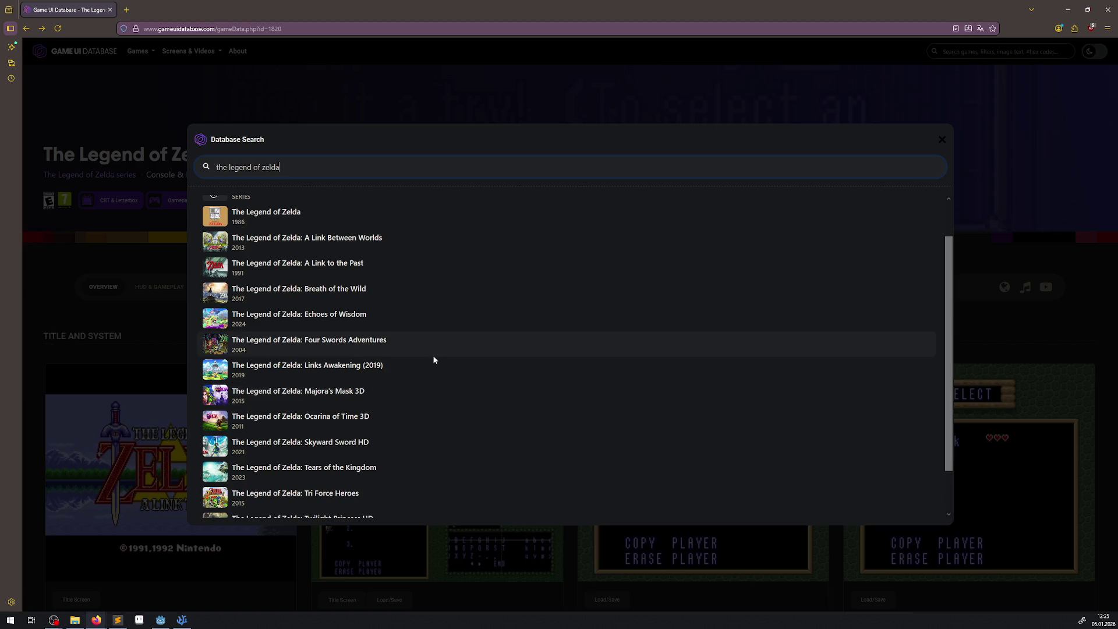
left_click(369, 354)
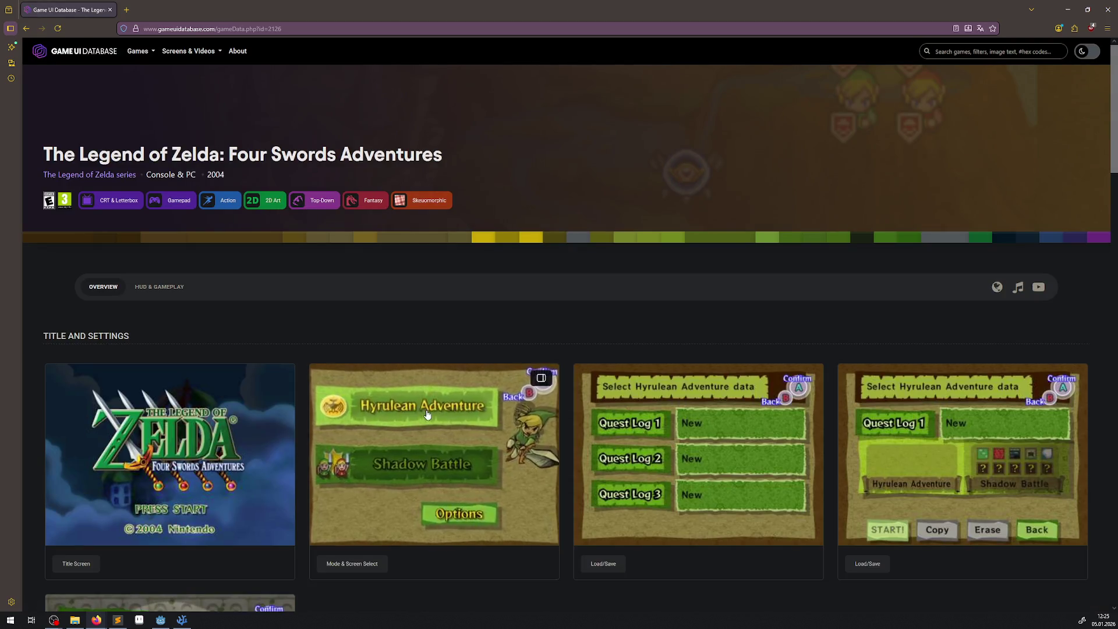
- Scroll the Four Swords Adventures page down to HUD and Overlays, then jump back to the top
scroll(429, 410, "down", 5)
scroll(429, 410, "down", 3)
scroll(431, 411, "down", 3)
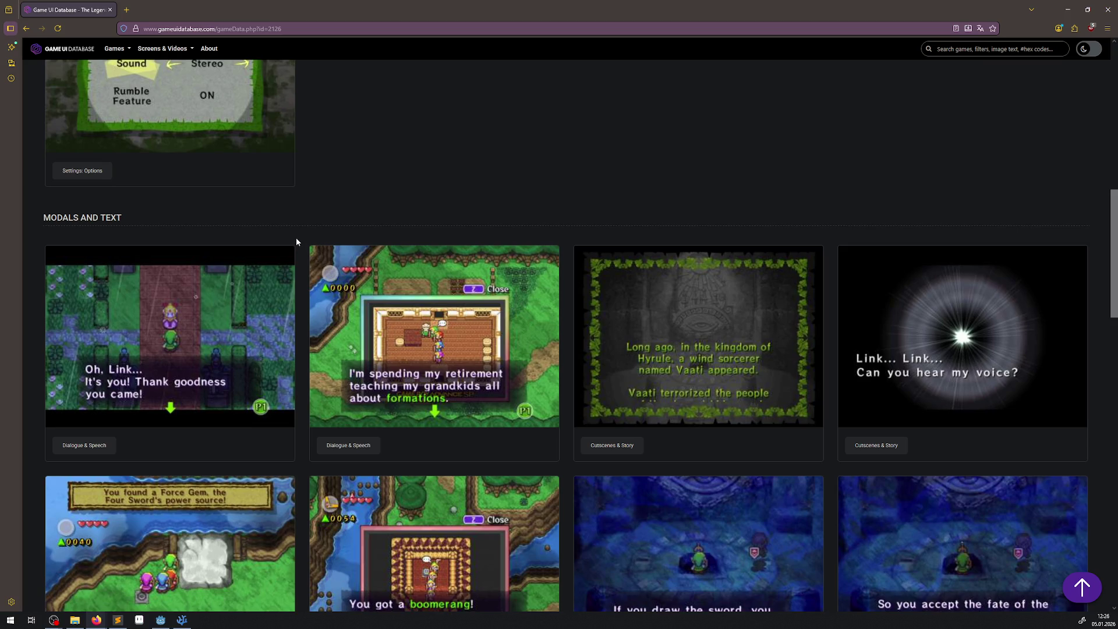
scroll(295, 236, "down", 4)
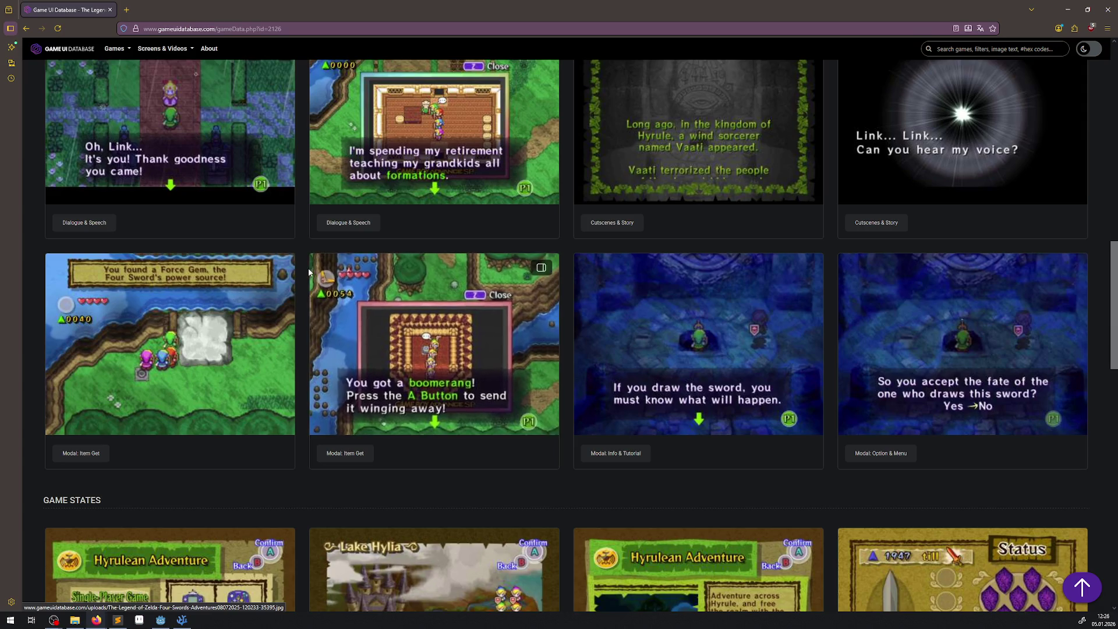
scroll(308, 270, "down", 2)
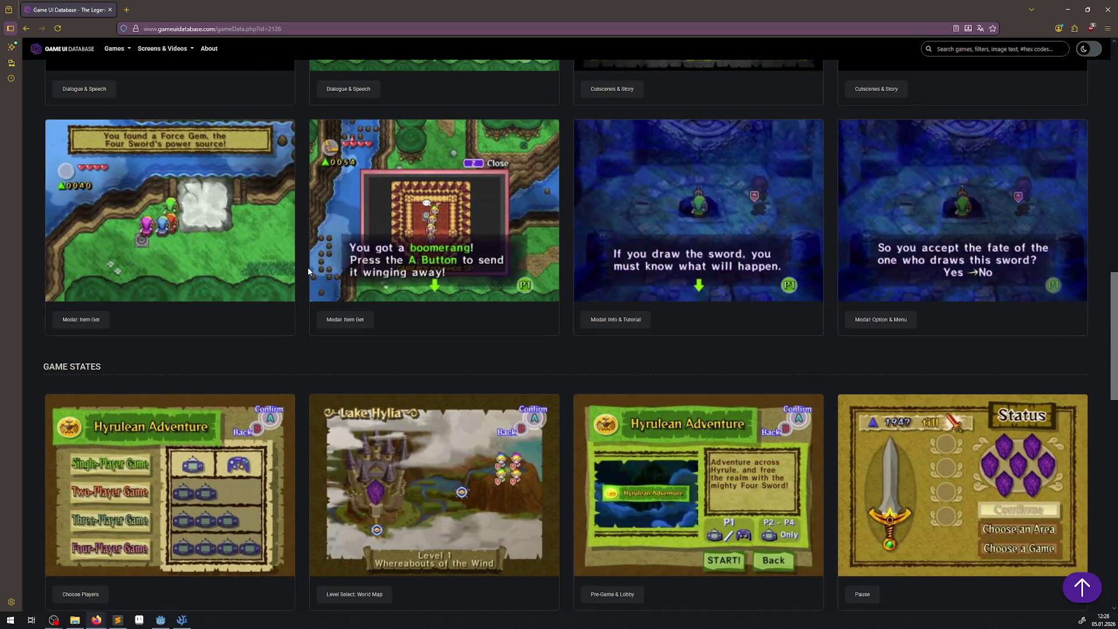
scroll(307, 267, "down", 2)
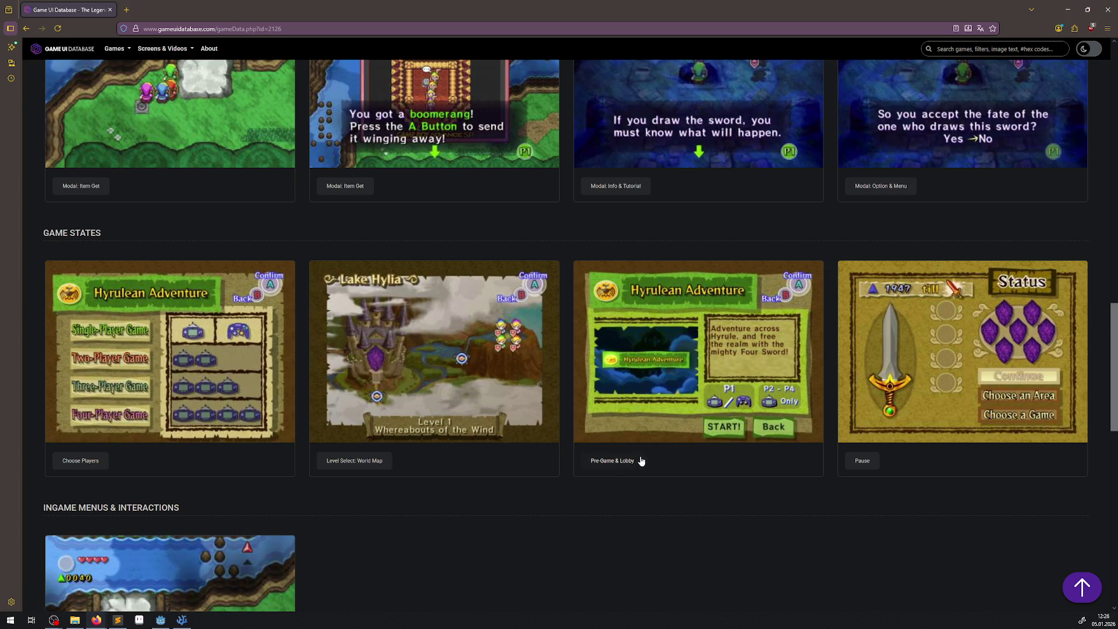
scroll(640, 459, "down", 3)
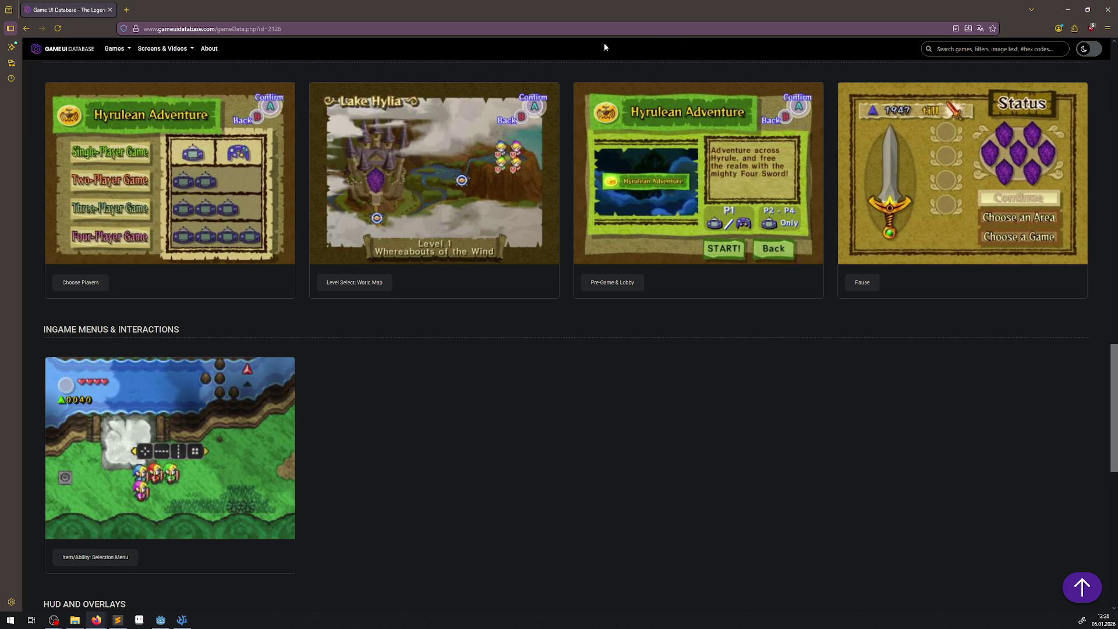
scroll(646, 423, "down", 5)
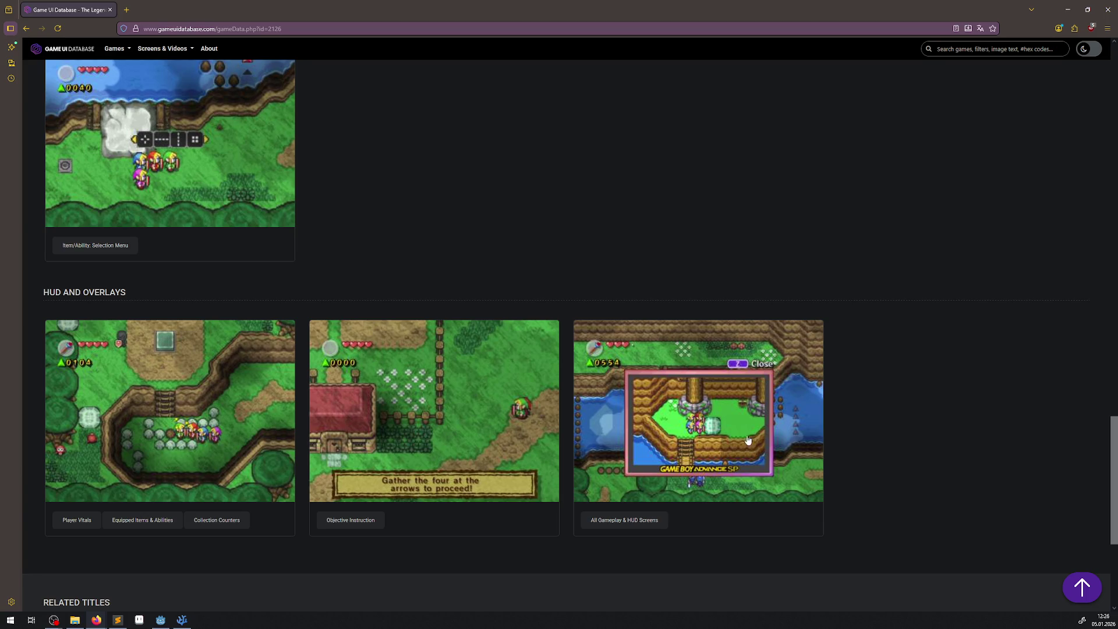
key("Home")
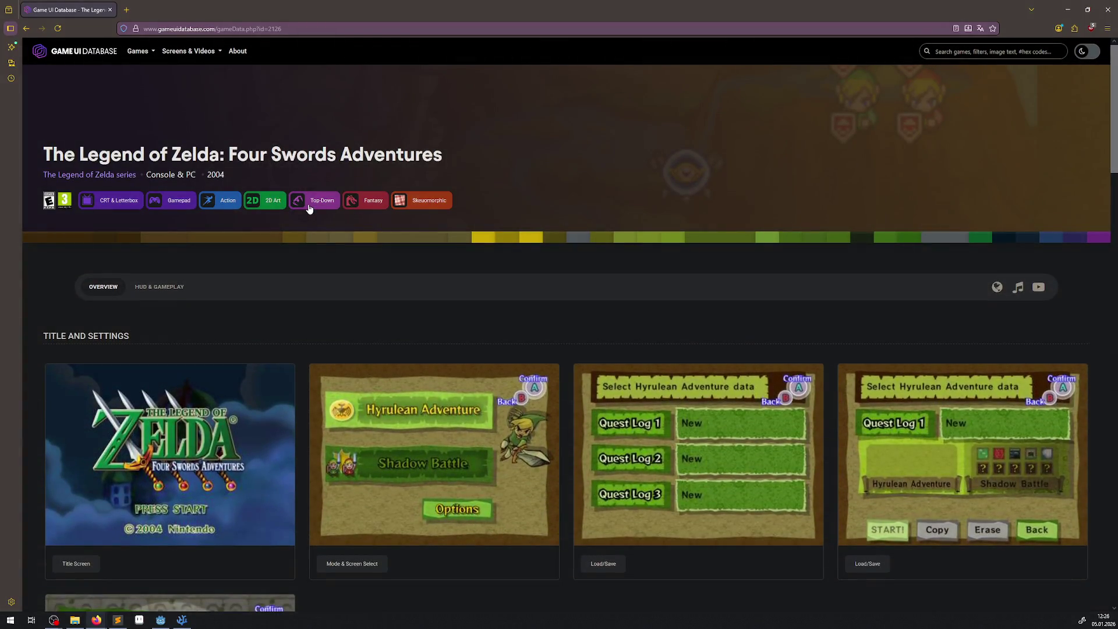
- List all games tagged Top-Down and scroll through the grid
left_click(309, 202)
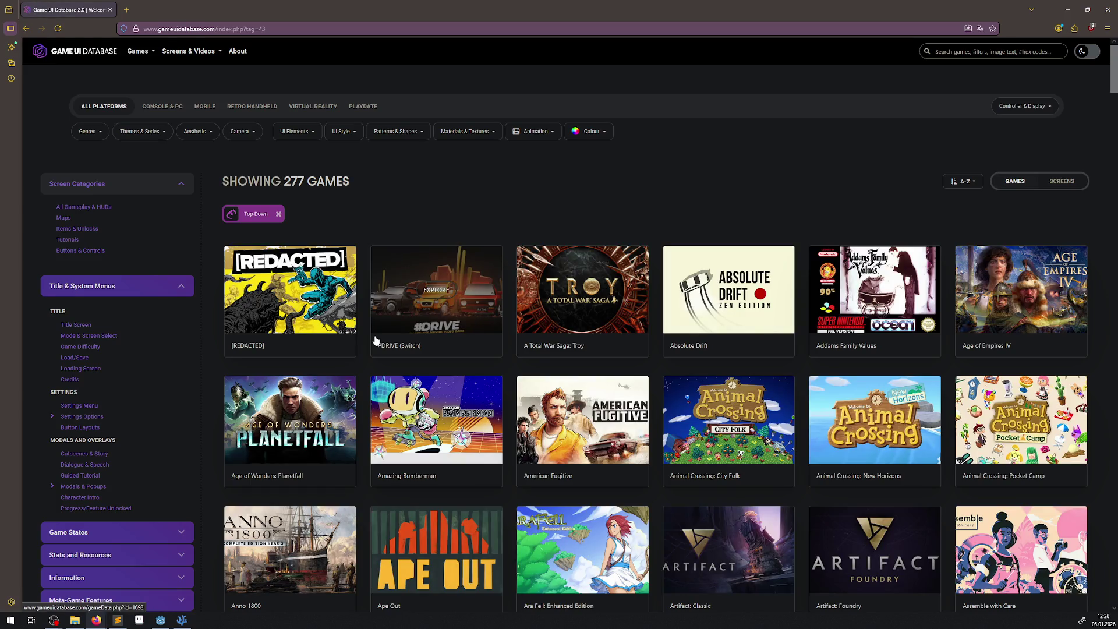
scroll(375, 340, "down", 3)
scroll(375, 340, "down", 3)
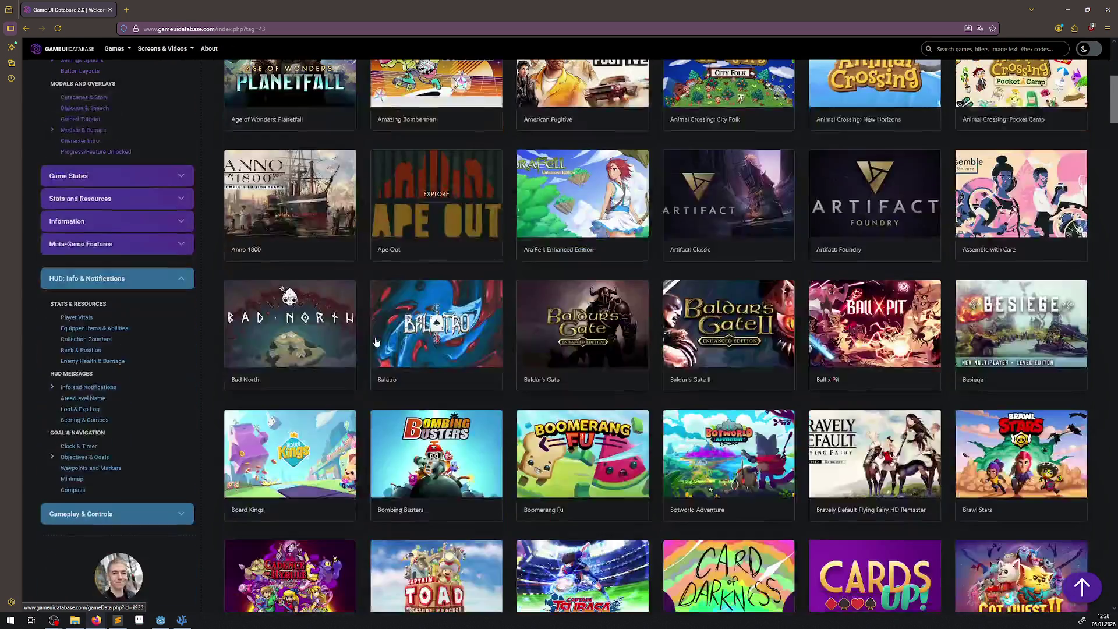
scroll(375, 341, "down", 3)
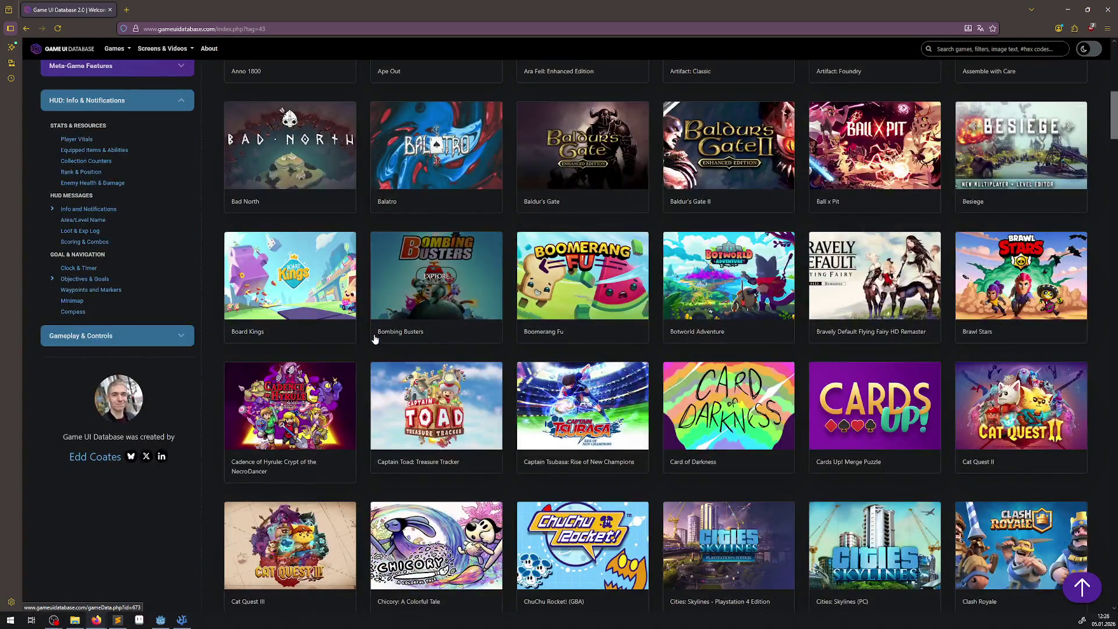
- Open Cadence of Hyrule: Crypt of the NecroDancer and scroll down to its HUD and Overlays section
left_click(306, 396)
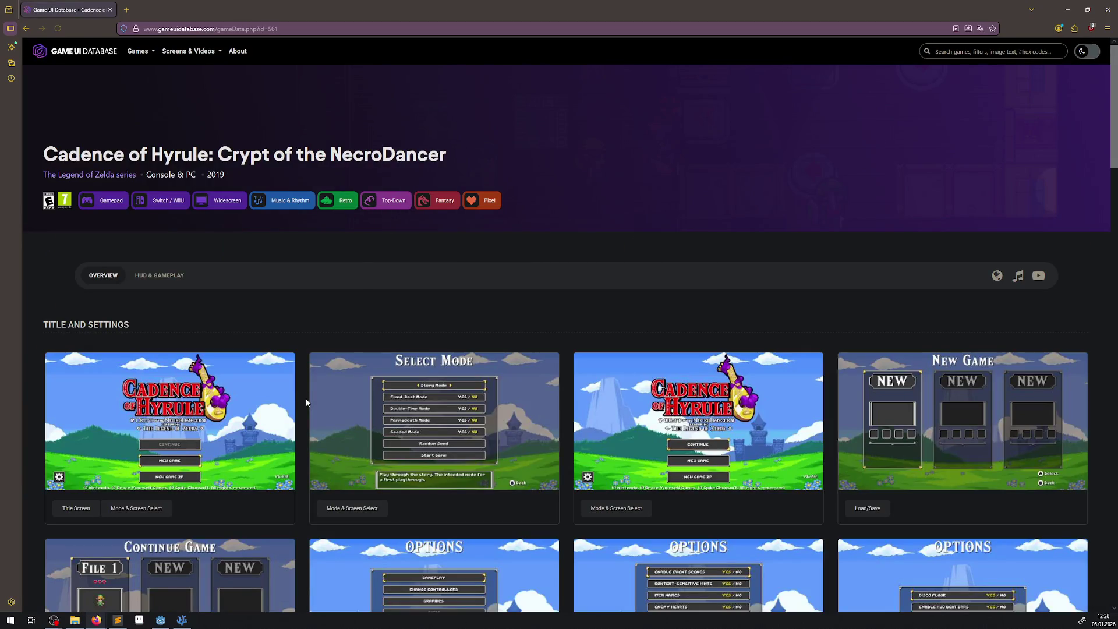
scroll(304, 413, "down", 2)
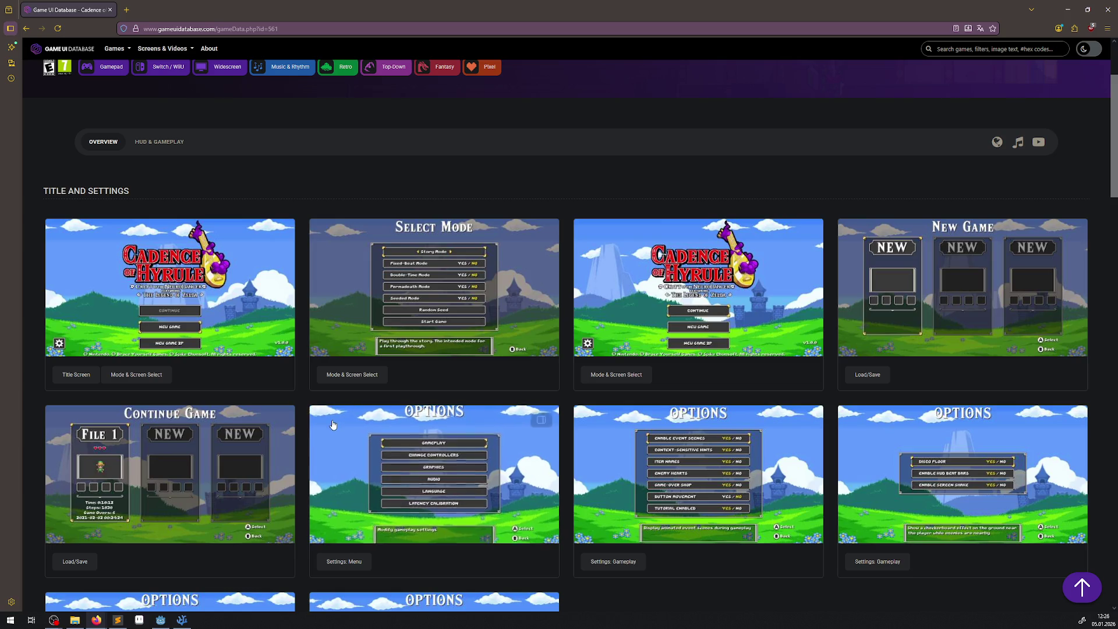
scroll(353, 408, "down", 7)
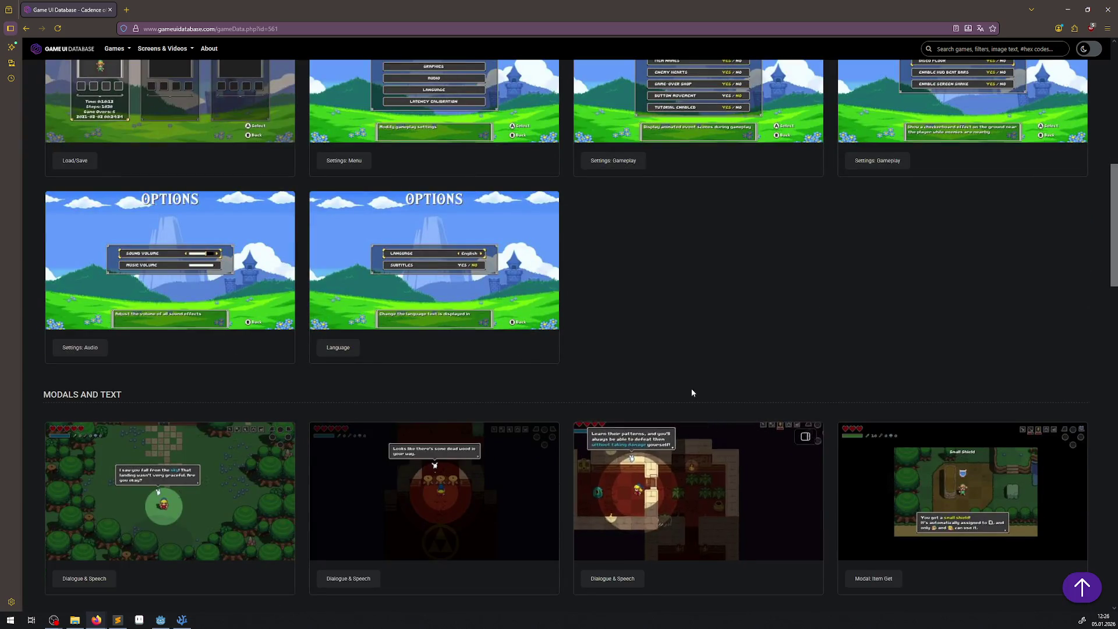
scroll(661, 352, "down", 2)
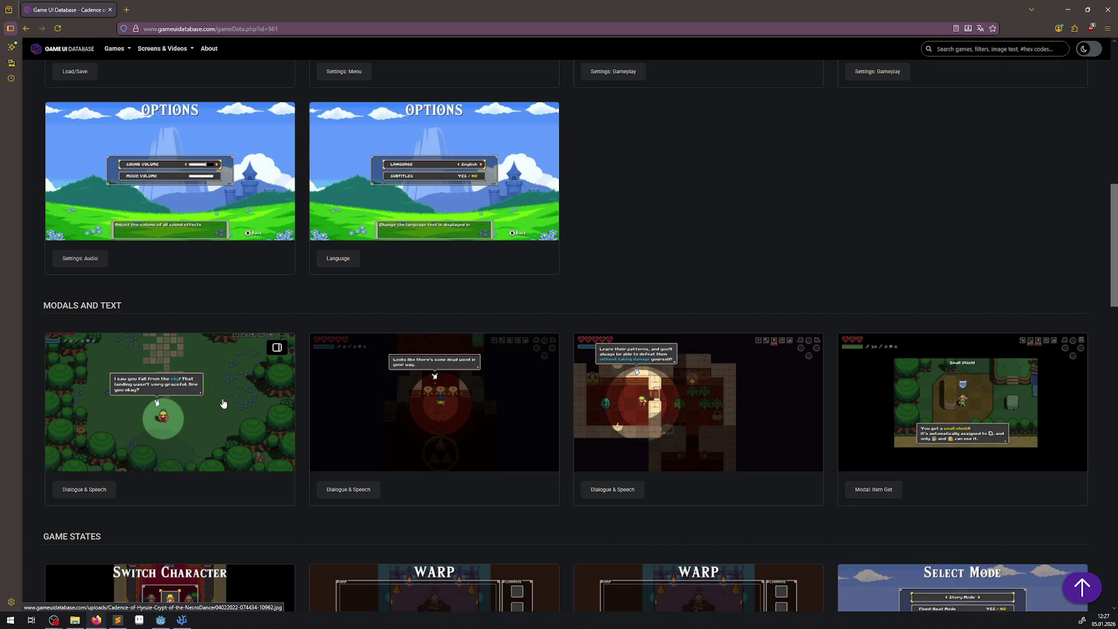
scroll(223, 403, "down", 2)
scroll(277, 416, "down", 4)
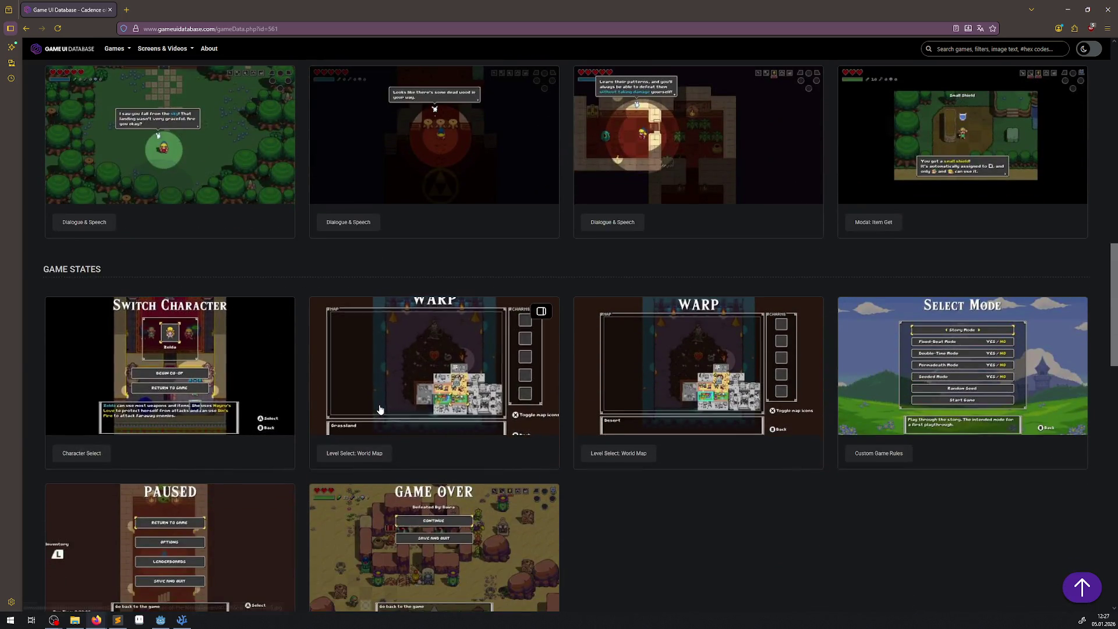
scroll(379, 415, "down", 2)
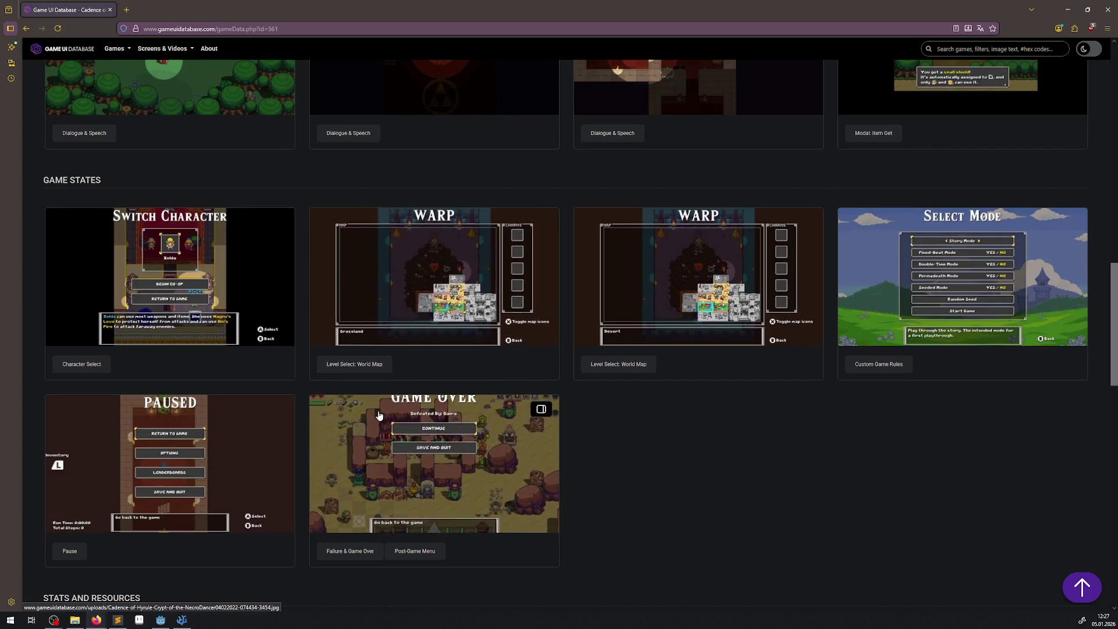
scroll(378, 415, "down", 7)
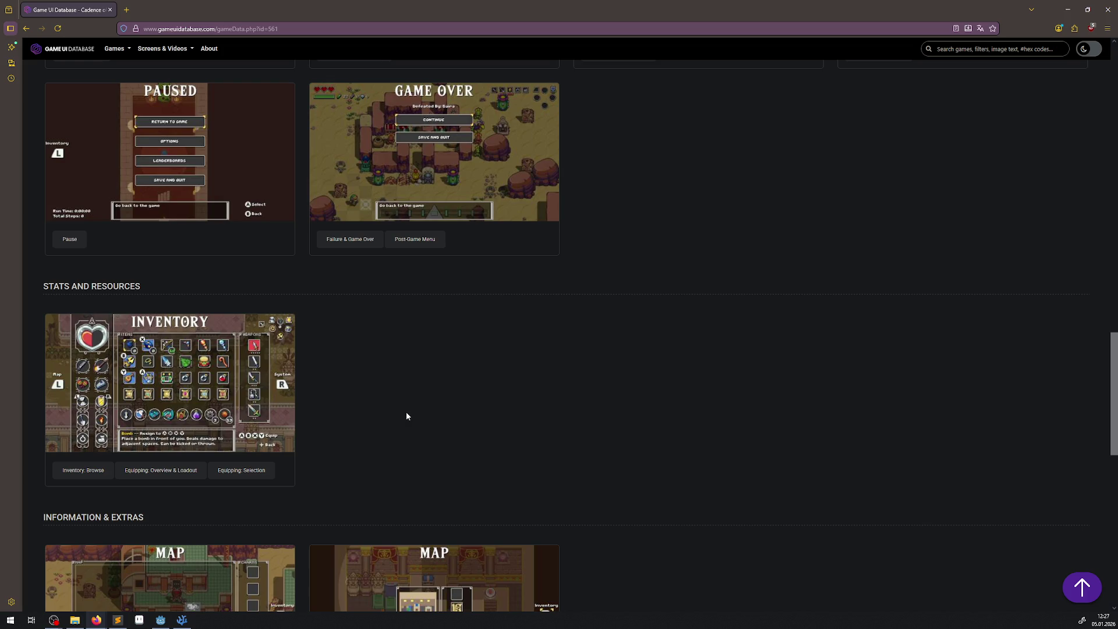
scroll(407, 413, "down", 2)
scroll(407, 414, "down", 4)
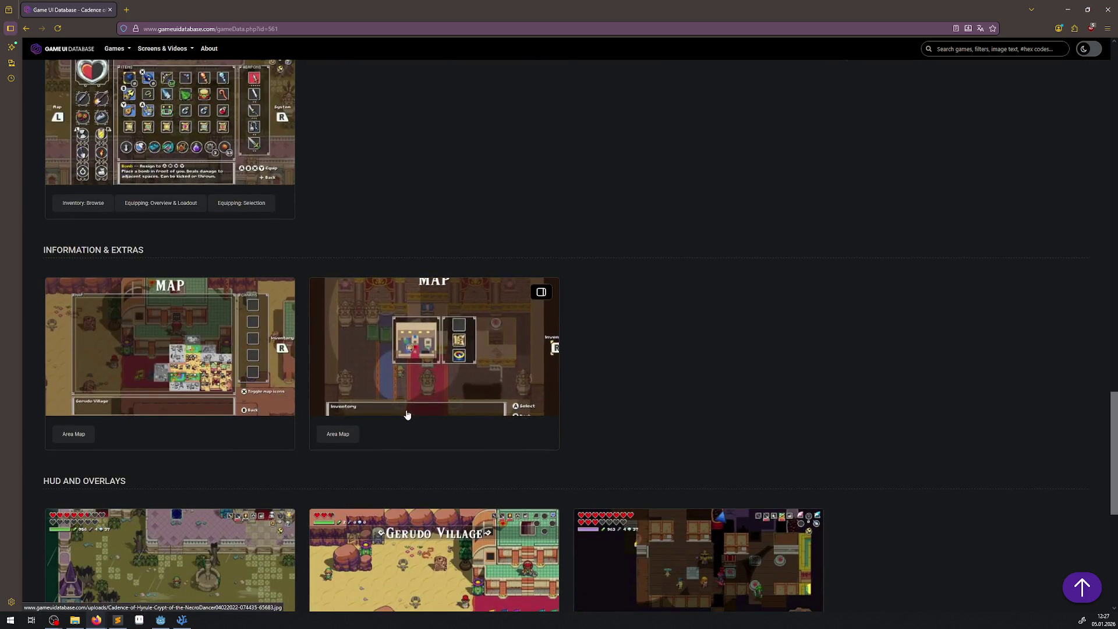
- View the Cadence of Hyrule HUD screenshots enlarged, including Gerudo Village and a dungeon room
left_click(150, 443)
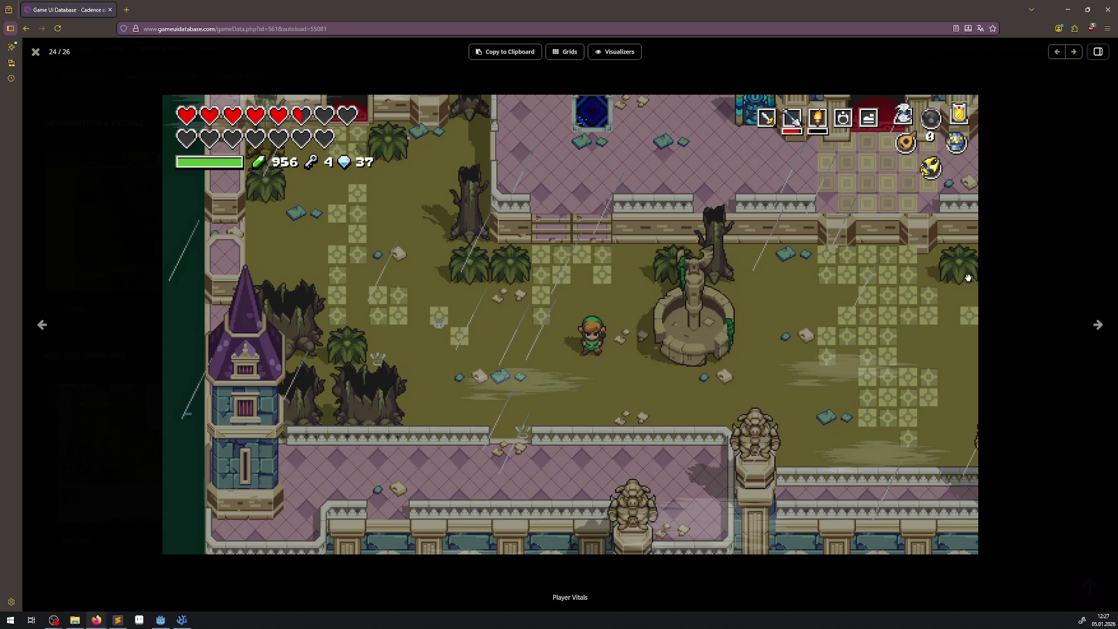
left_click(1097, 326)
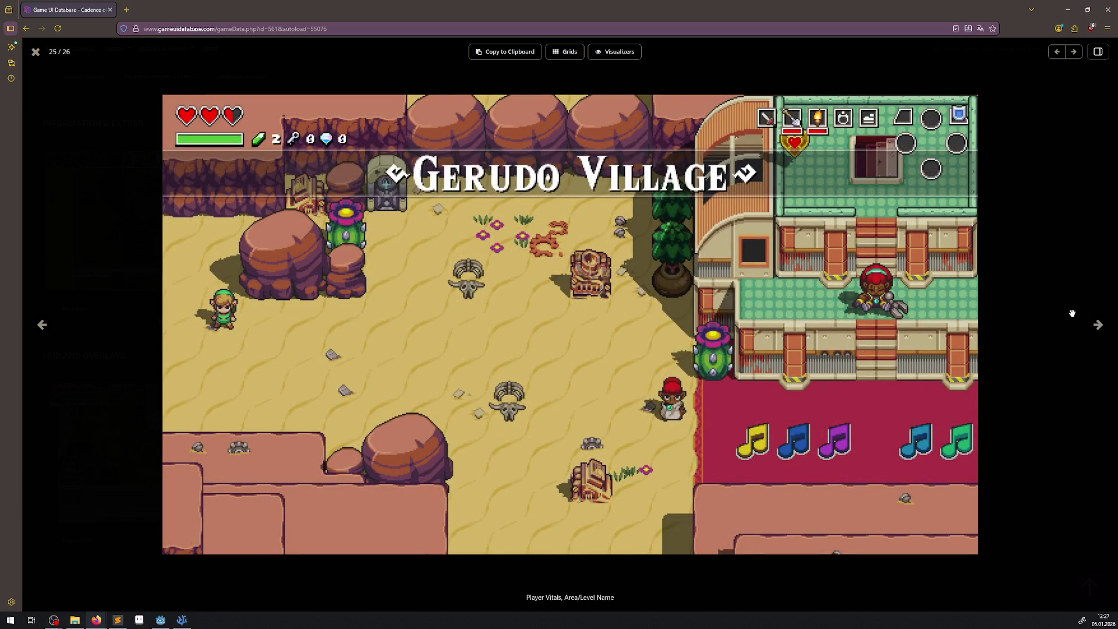
left_click(1098, 330)
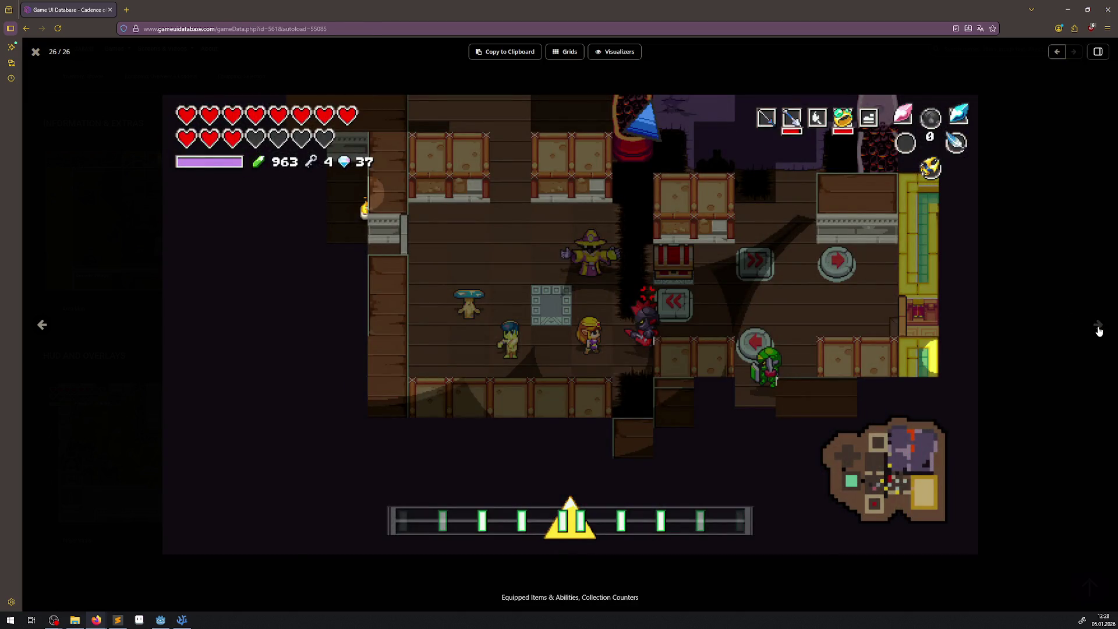
left_click(1032, 114)
- Scroll back through HUD and Overlays and jump to the page bottom showing Related Titles
scroll(699, 408, "up", 4)
scroll(491, 349, "up", 4)
scroll(516, 376, "up", 6)
scroll(517, 377, "up", 2)
scroll(520, 378, "up", 4)
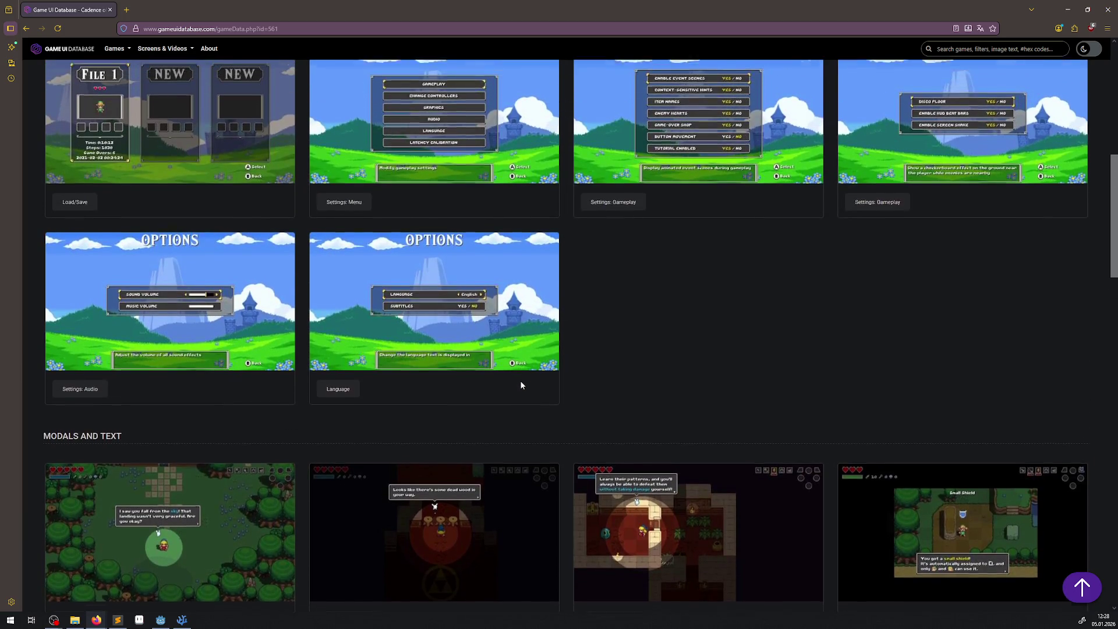
scroll(519, 379, "up", 2)
key("End")
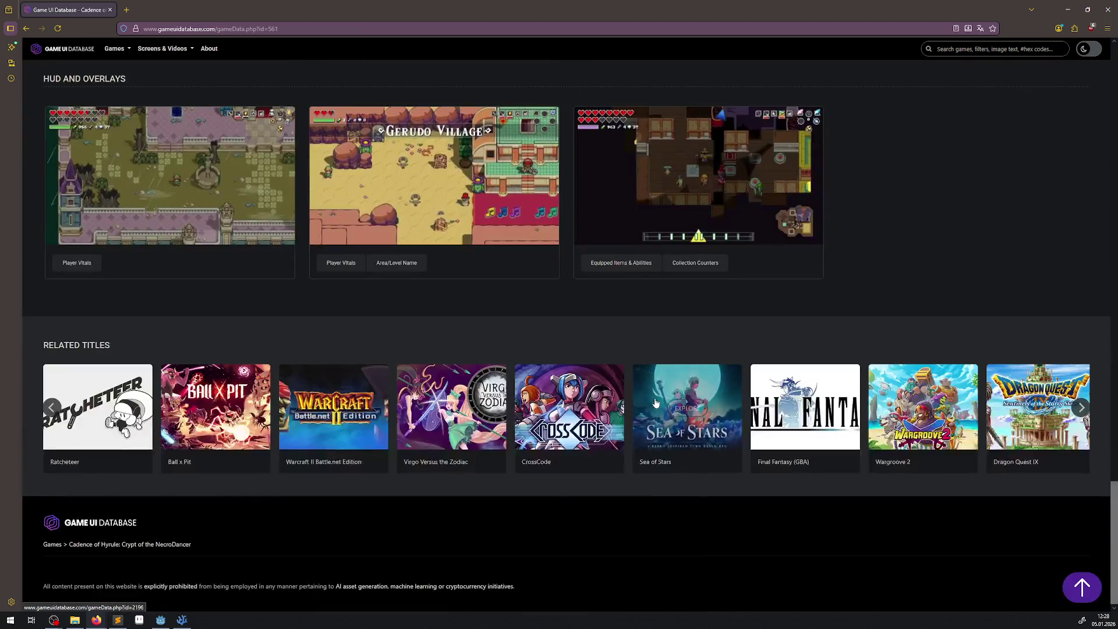
scroll(655, 401, "up", 1)
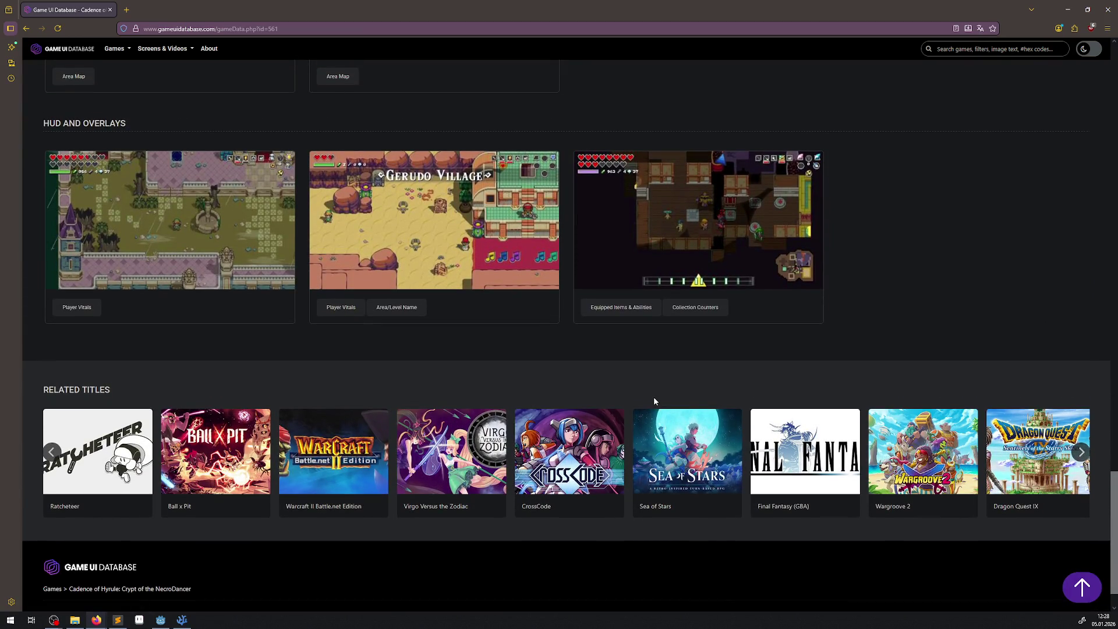
- Open the CrossCode page and view its Dialogue & Speech and guided tutorial screenshots
left_click(549, 447)
scroll(559, 366, "down", 10)
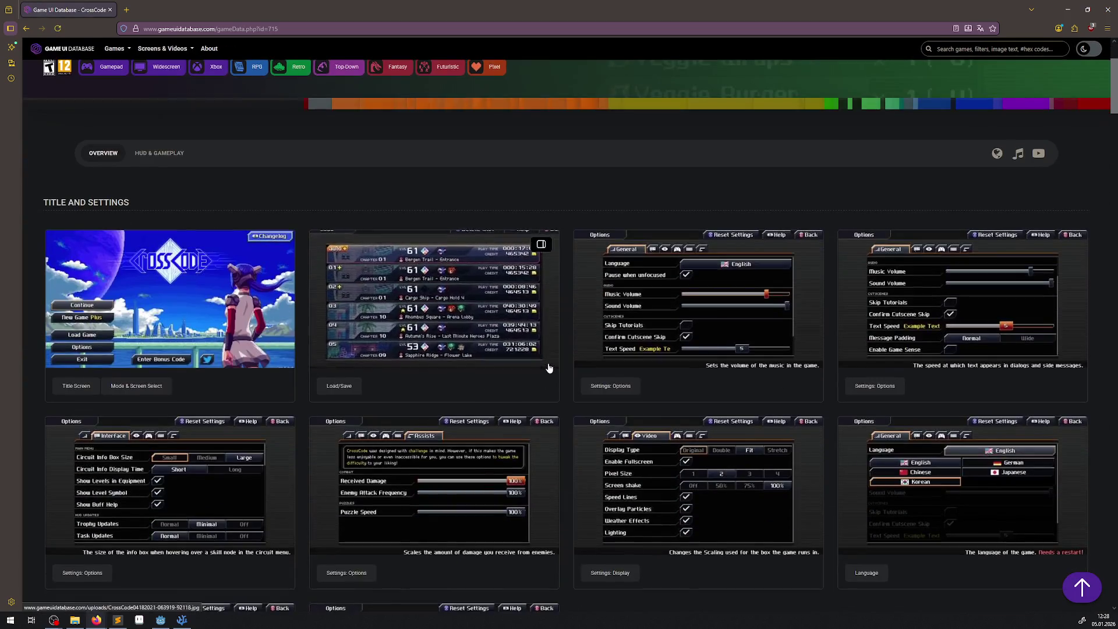
scroll(559, 366, "down", 3)
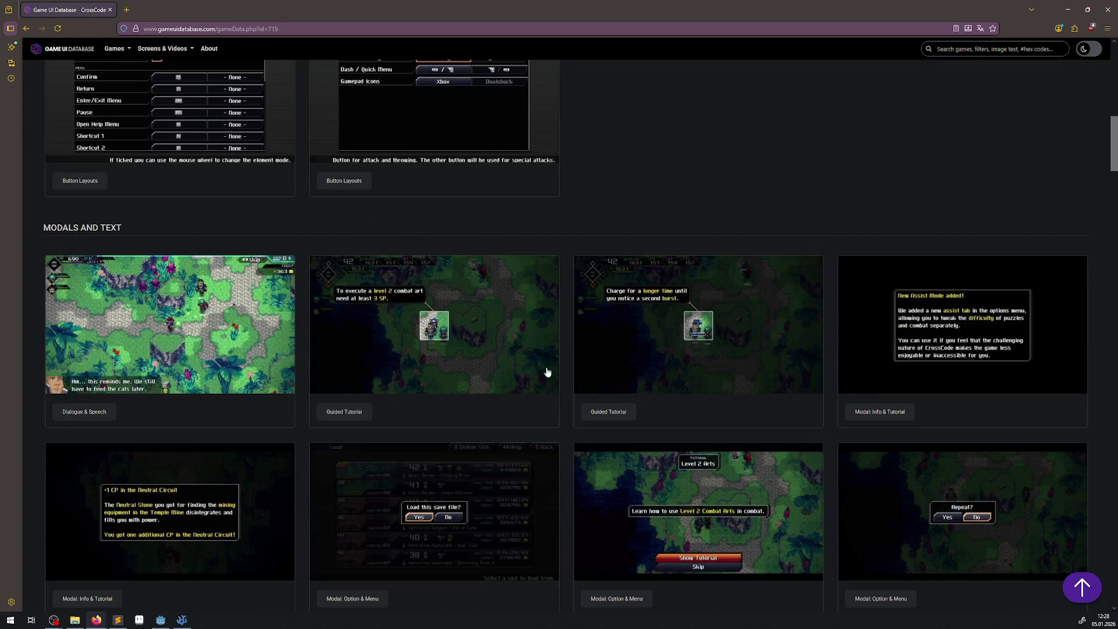
left_click(218, 302)
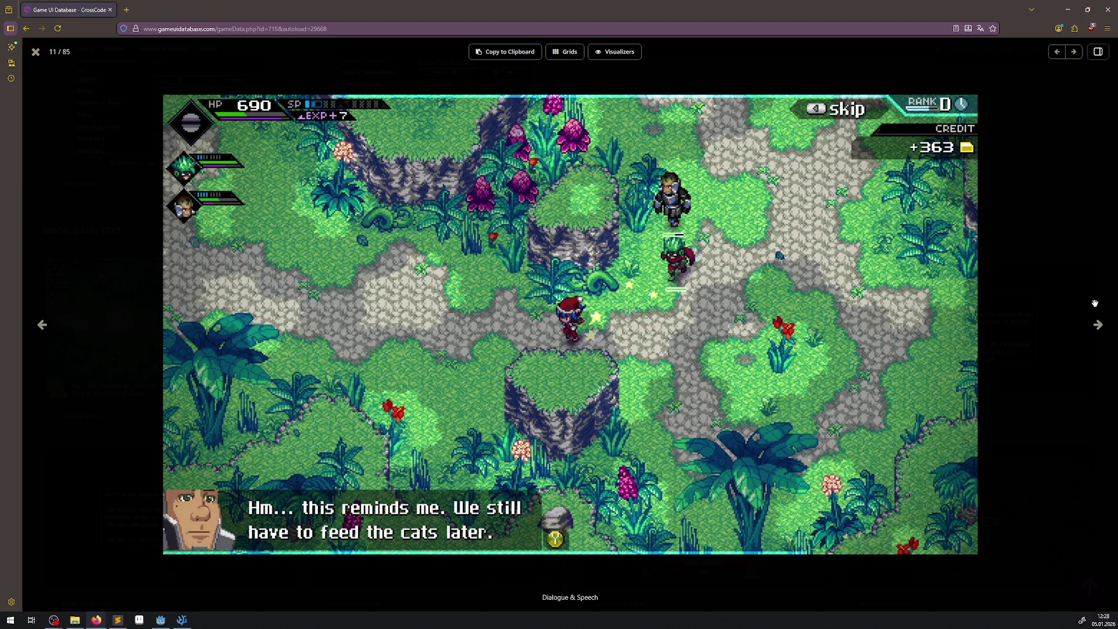
left_click(1097, 324)
left_click(950, 259)
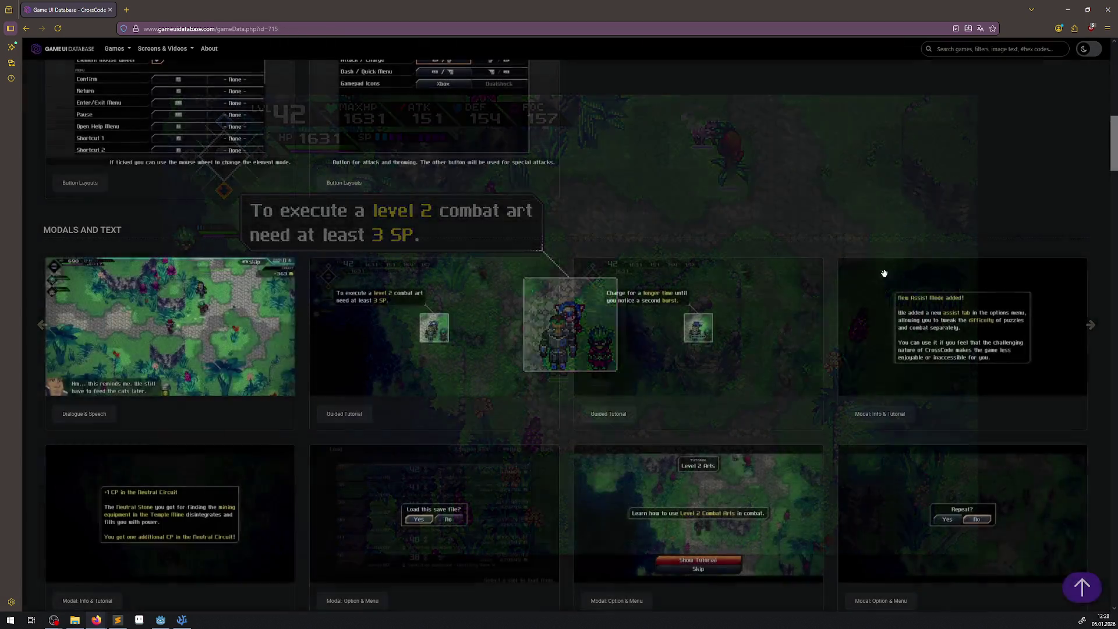
- Scroll through the rest of CrossCode's screens, go back to Cadence of Hyrule, and return to HUD.cs
scroll(621, 309, "down", 3)
scroll(621, 310, "down", 8)
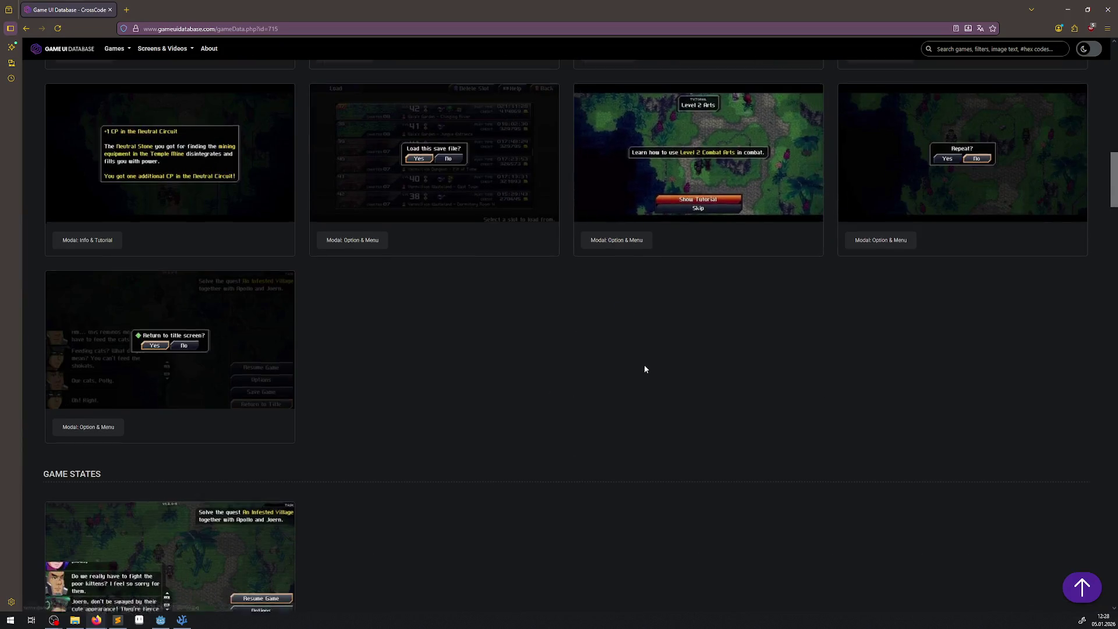
scroll(647, 365, "down", 4)
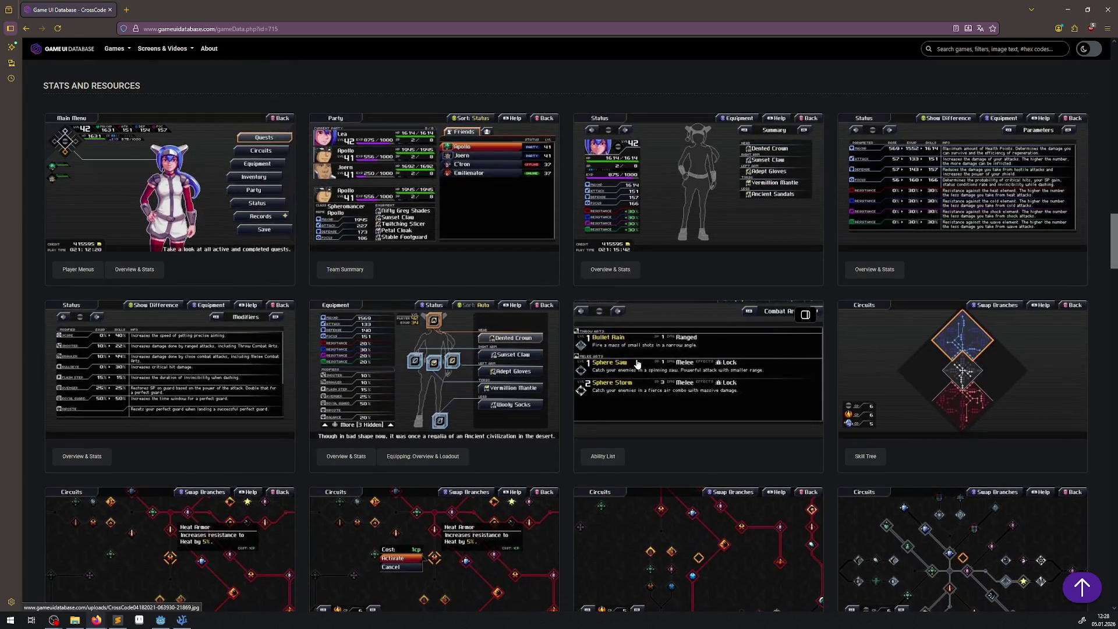
scroll(636, 362, "down", 3)
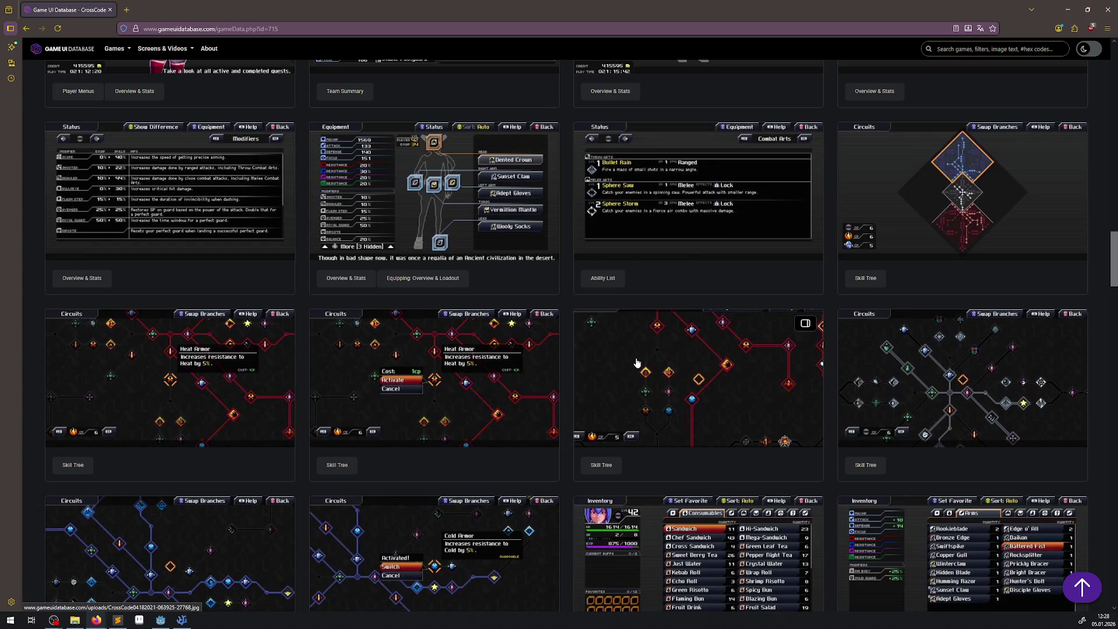
scroll(637, 362, "down", 9)
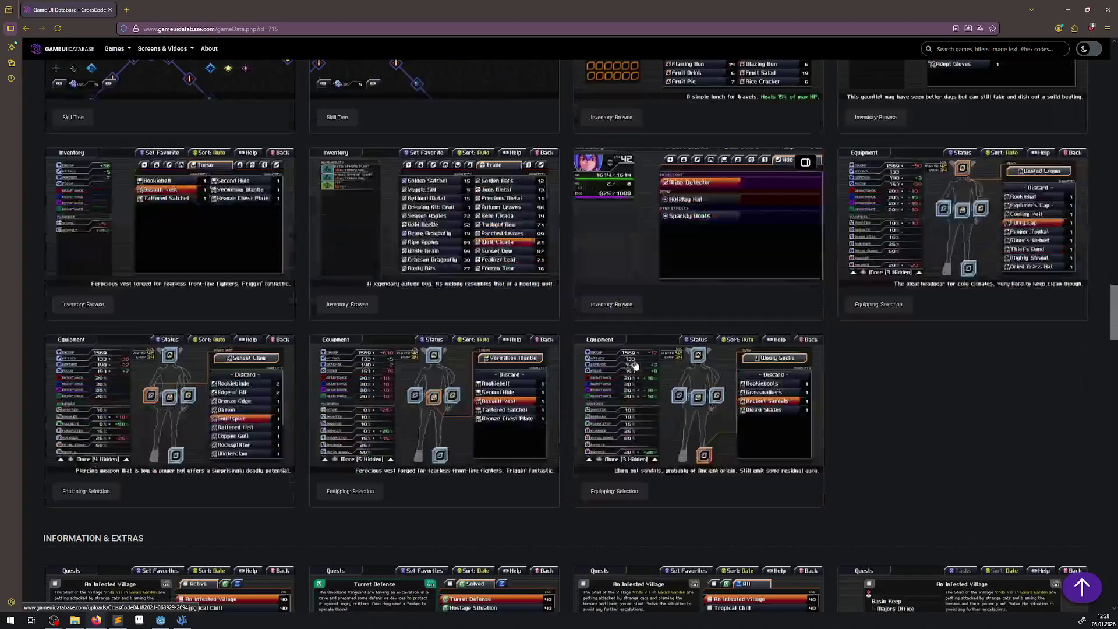
scroll(635, 365, "down", 10)
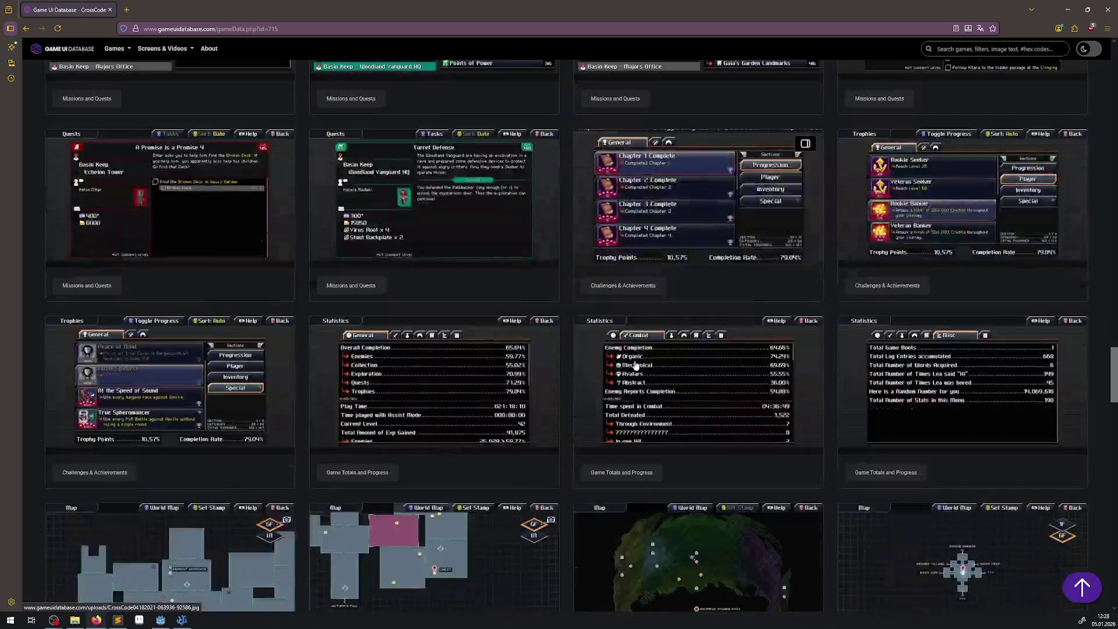
scroll(635, 365, "down", 3)
scroll(636, 365, "down", 10)
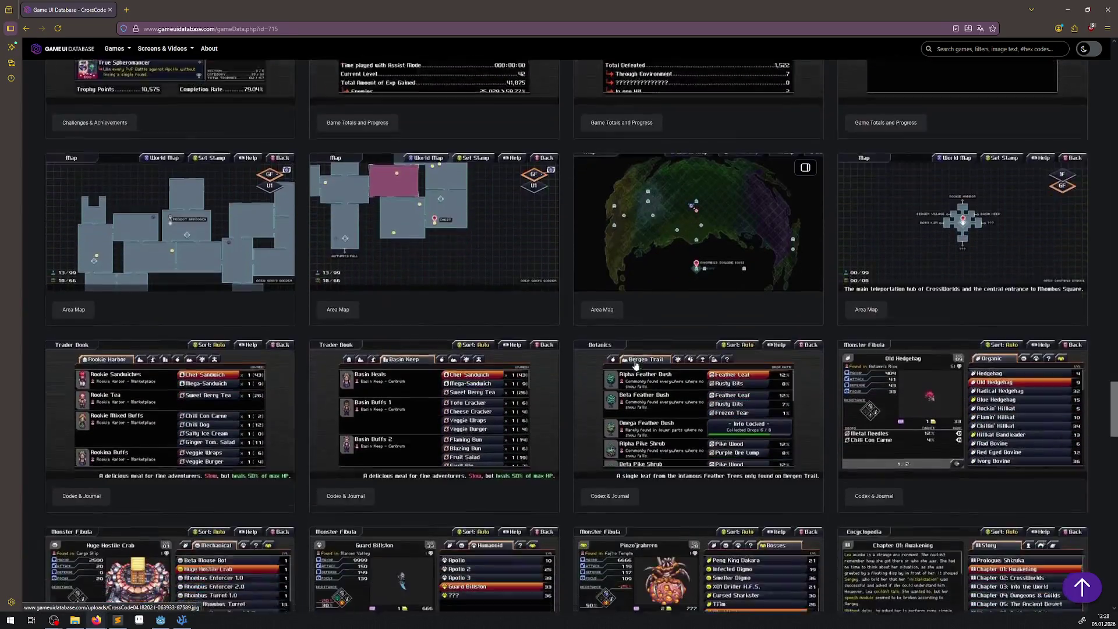
scroll(636, 365, "down", 15)
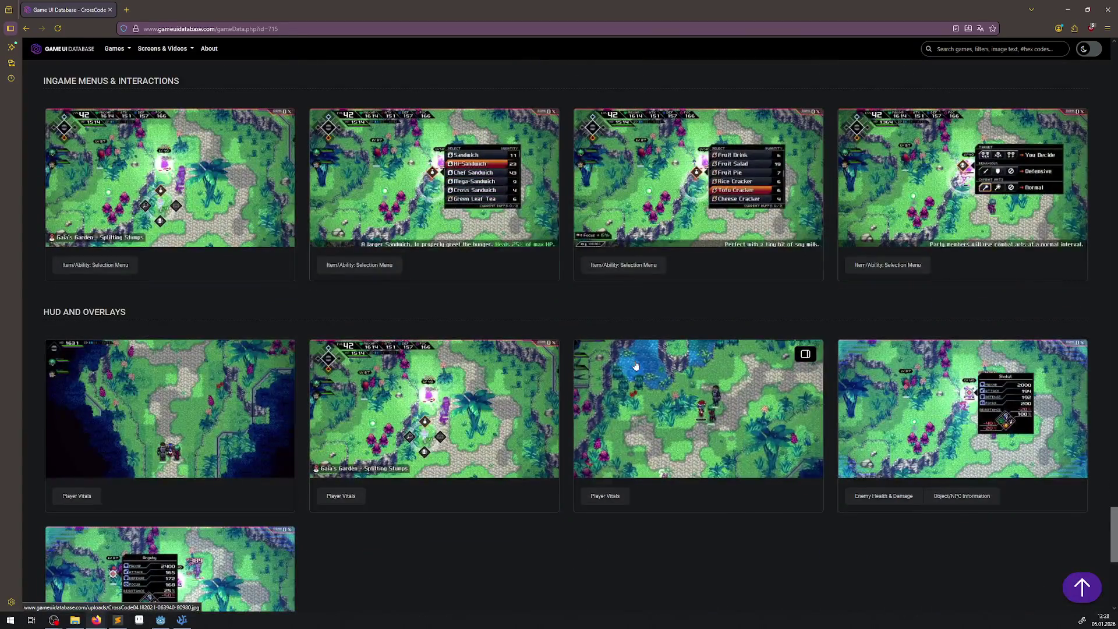
scroll(636, 365, "down", 5)
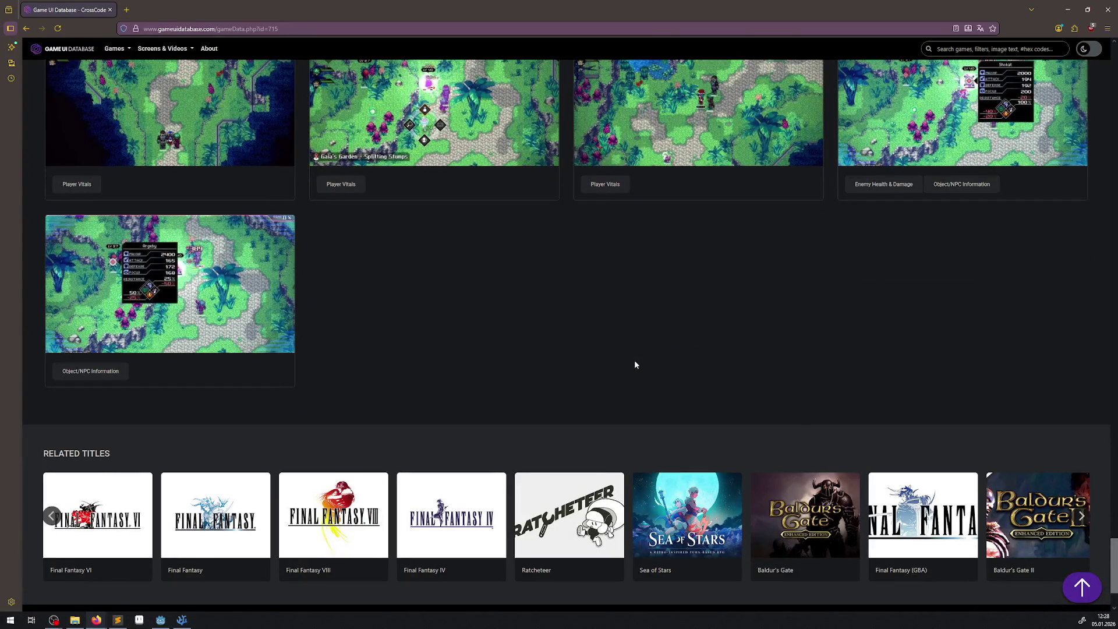
key("alt+Left")
key("alt+Left")
key("alt+Left")
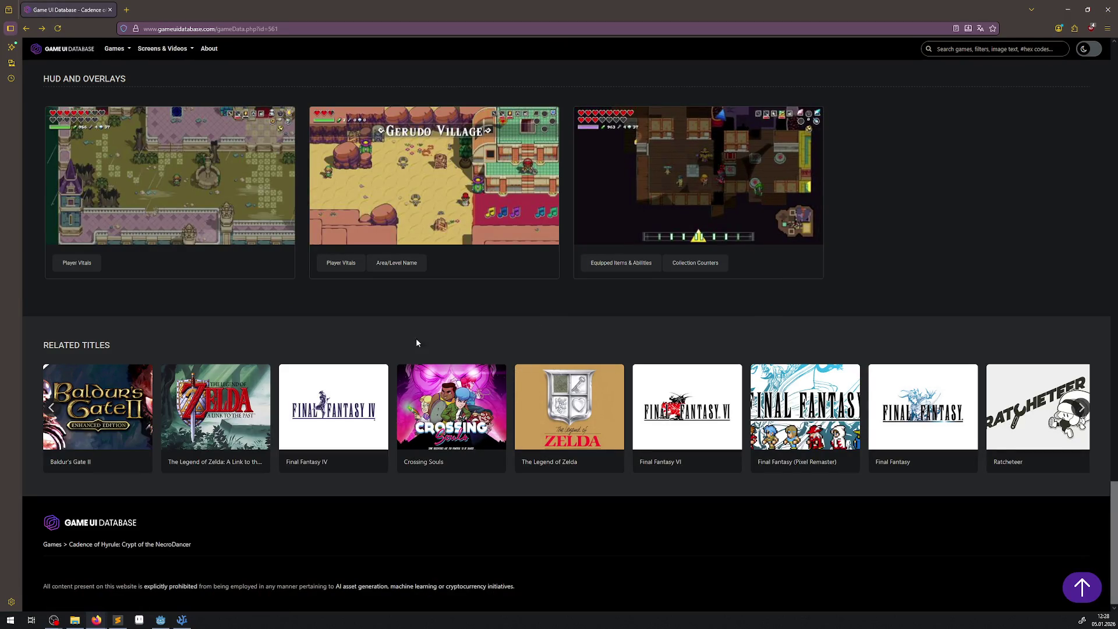
left_click(175, 621)
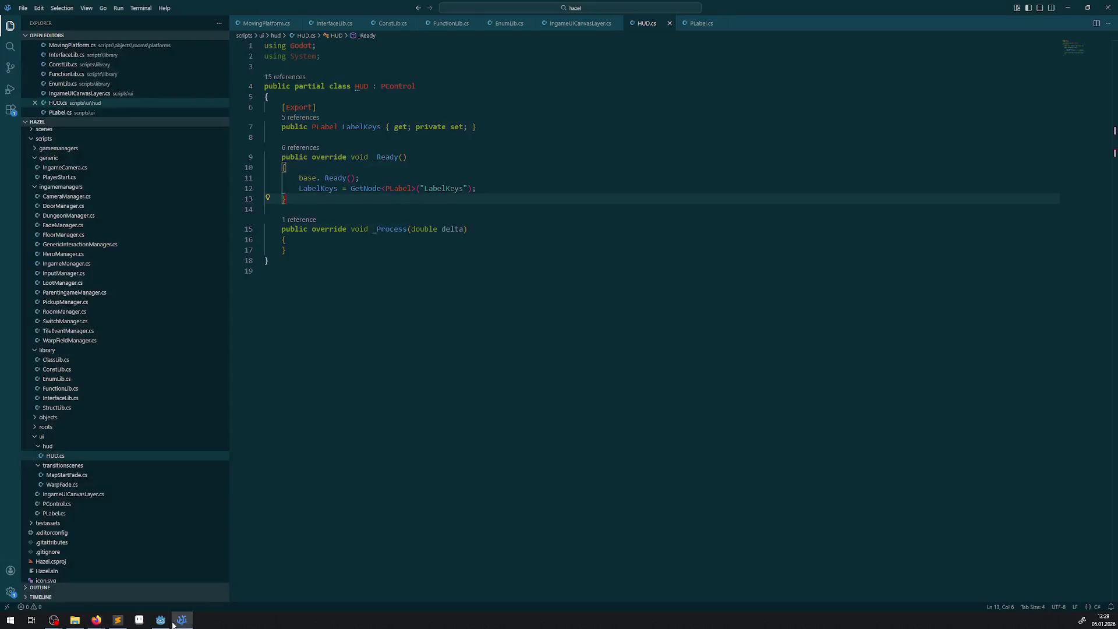
- Place the caret on HUD.cs's empty last line, then open the IngameUICanvasLayer scene in Godot
left_click(175, 621)
left_click(174, 622)
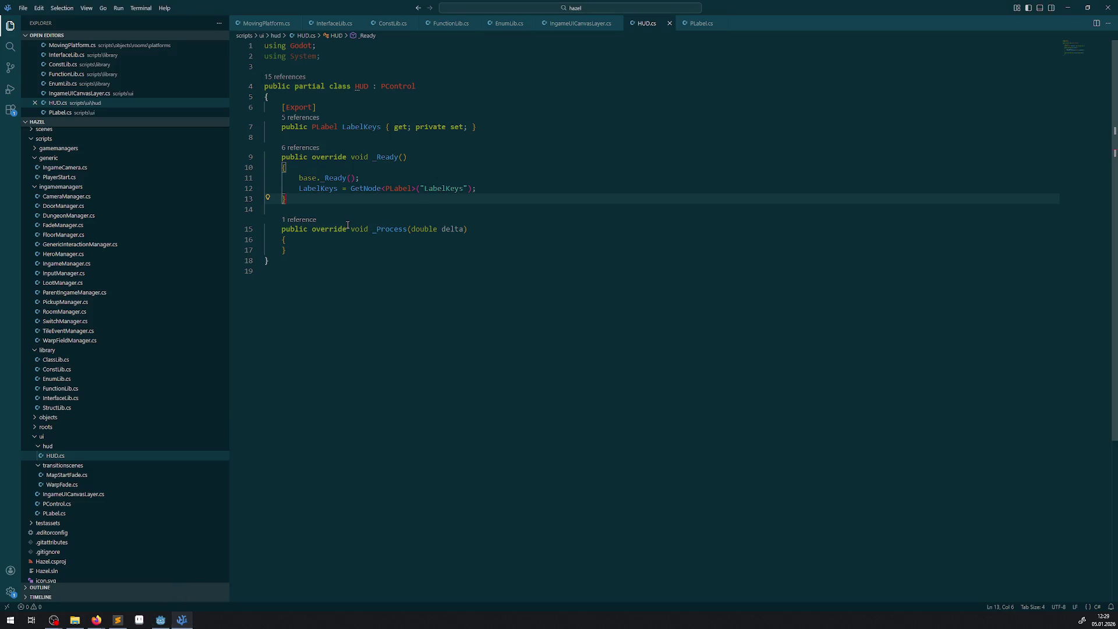
mouse_move(349, 232)
left_click(450, 286)
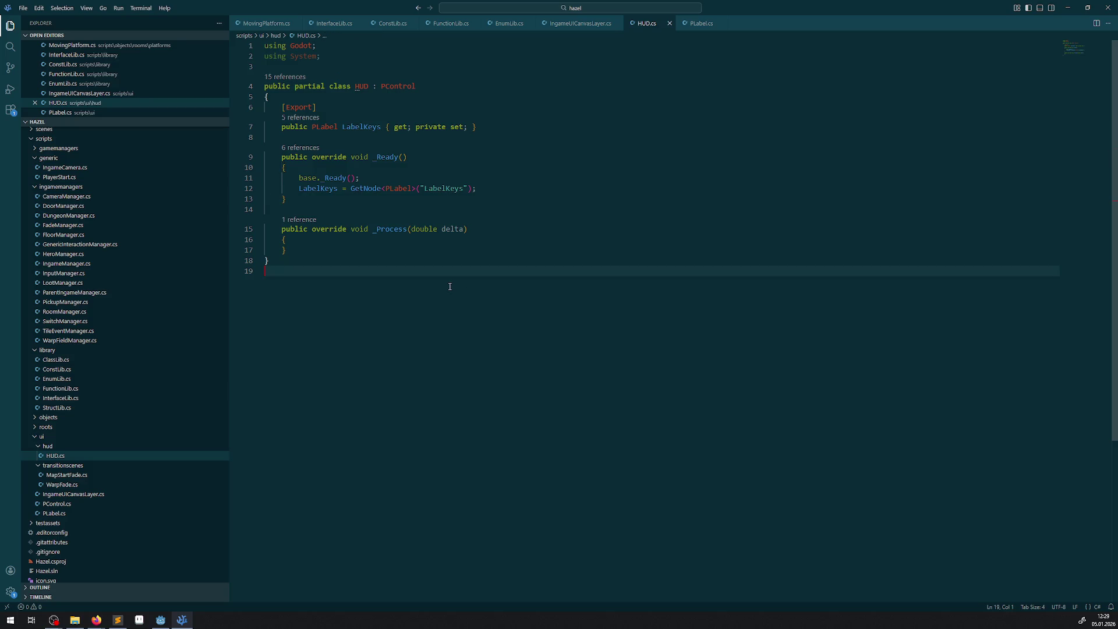
left_click(161, 619)
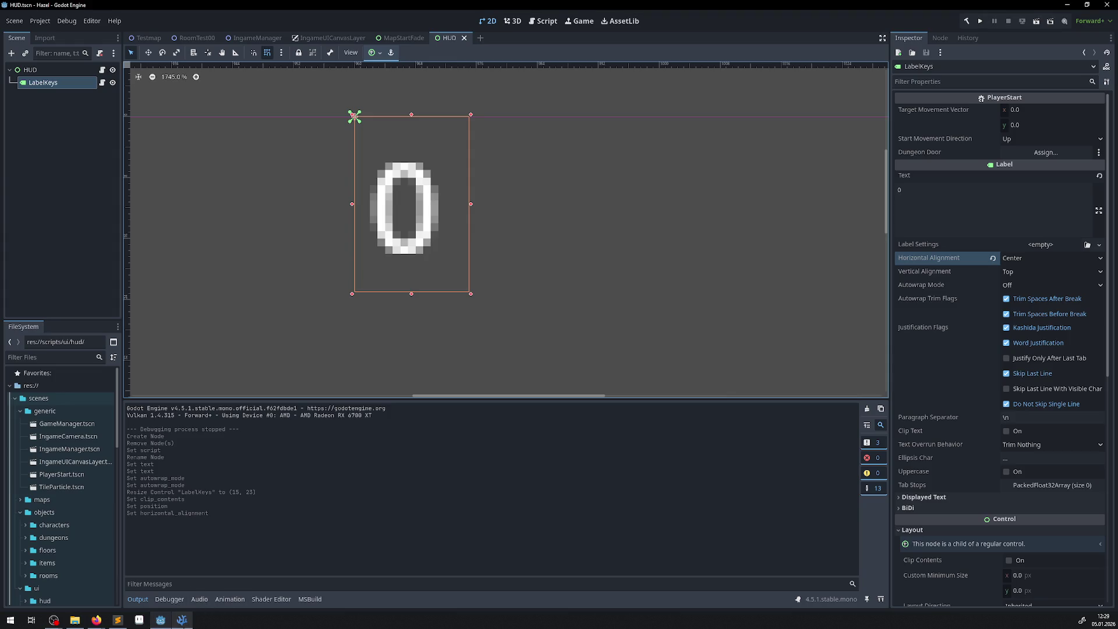
mouse_move(179, 617)
left_click(317, 39)
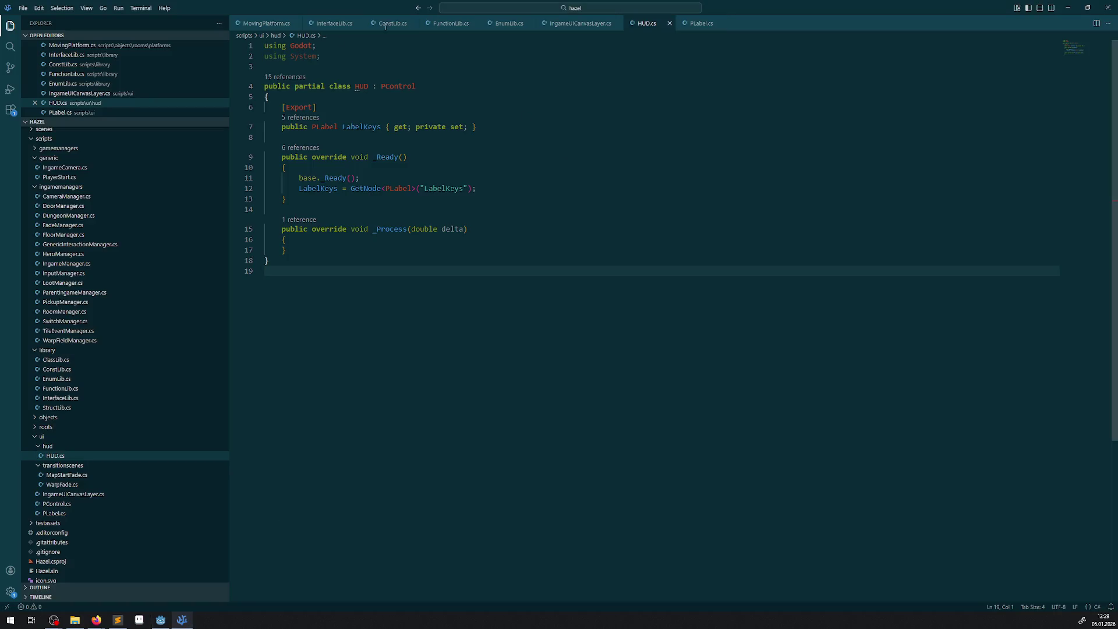
- Check IngameUICanvasLayer.cs and FadeManager.cs for the ParentIngameManager base class, then return to Godot
left_click(575, 24)
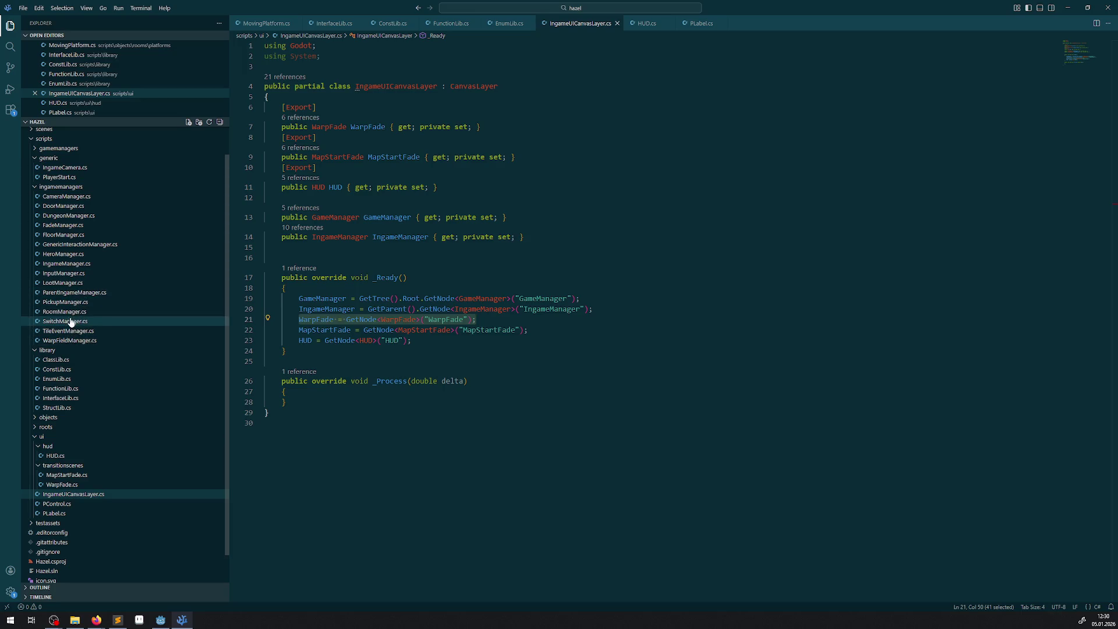
left_click(56, 227)
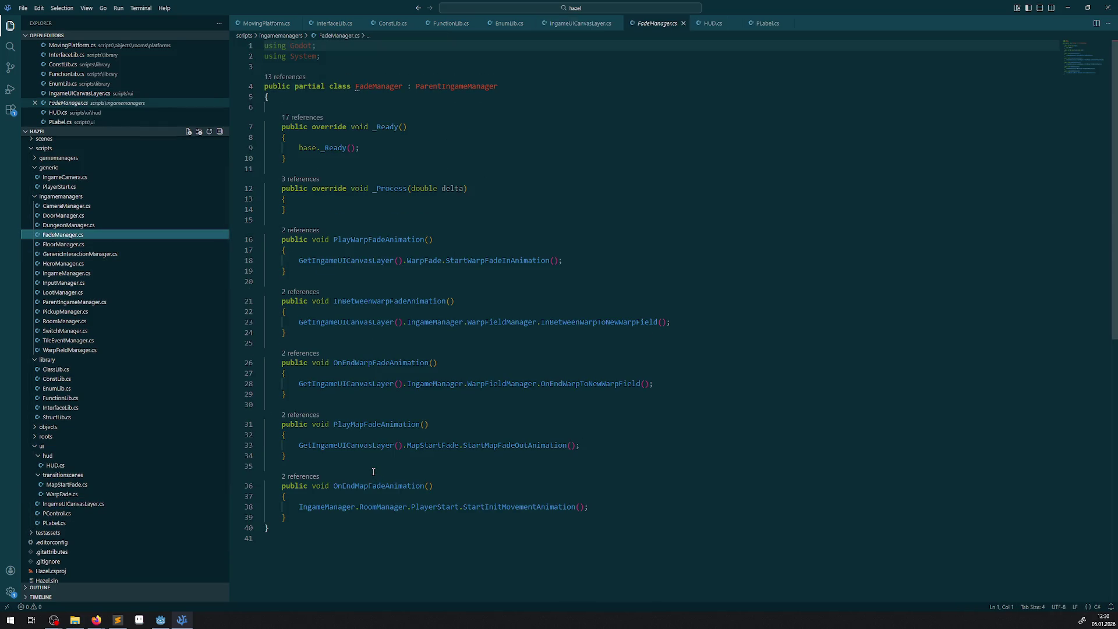
scroll(373, 471, "down", 2)
left_click(157, 619)
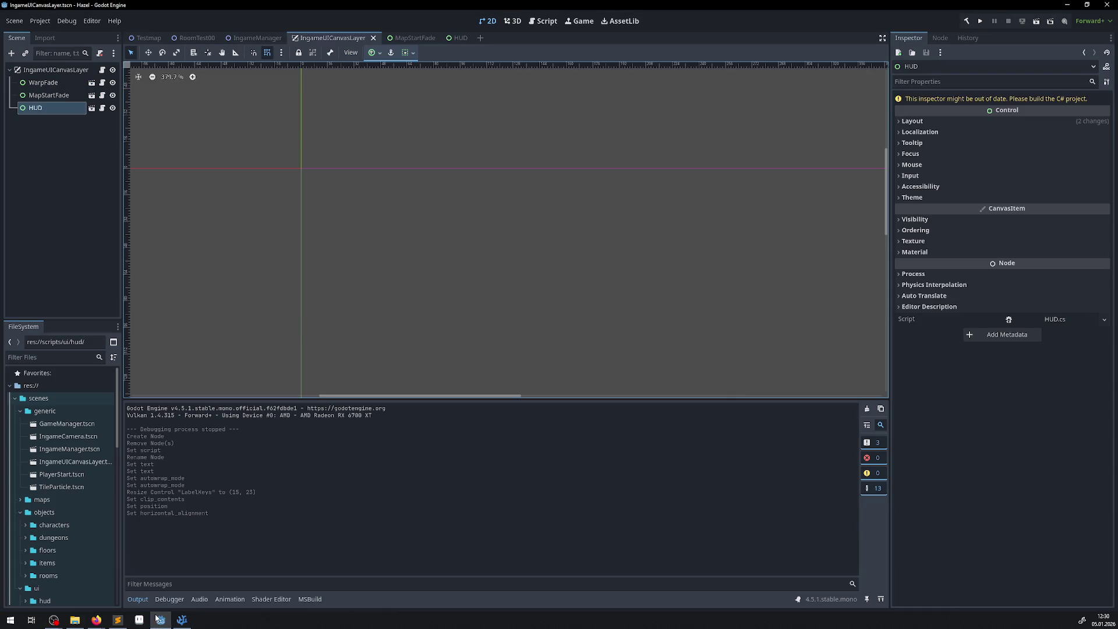
- Open the IngameManager scene and add a Node2D child under the root named HUDManager
double_click(69, 451)
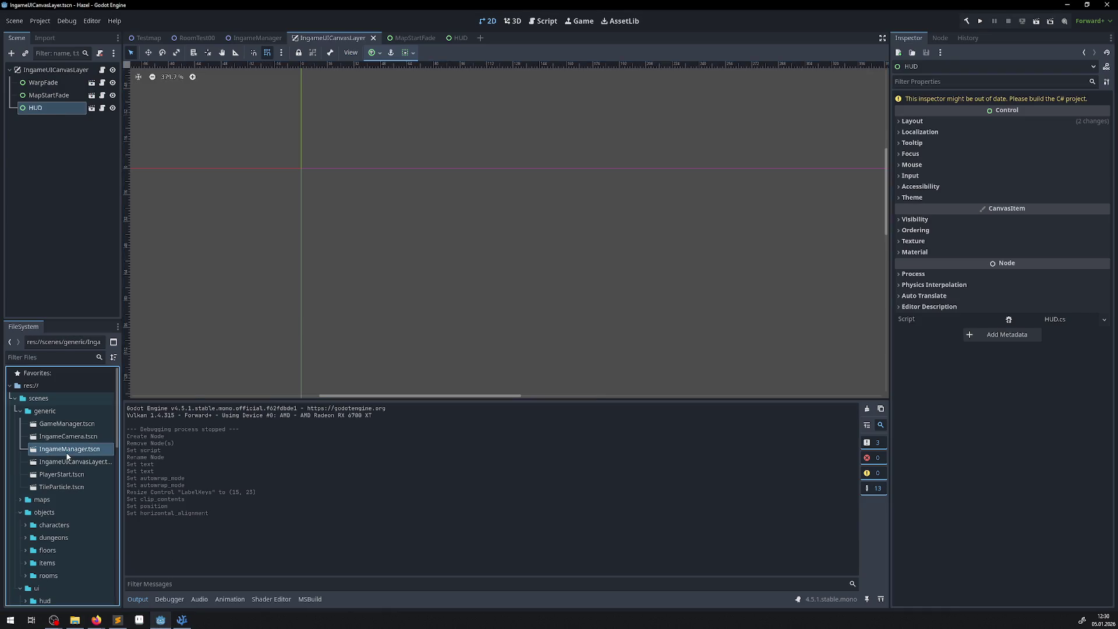
double_click(11, 69)
double_click(11, 69)
left_click(13, 55)
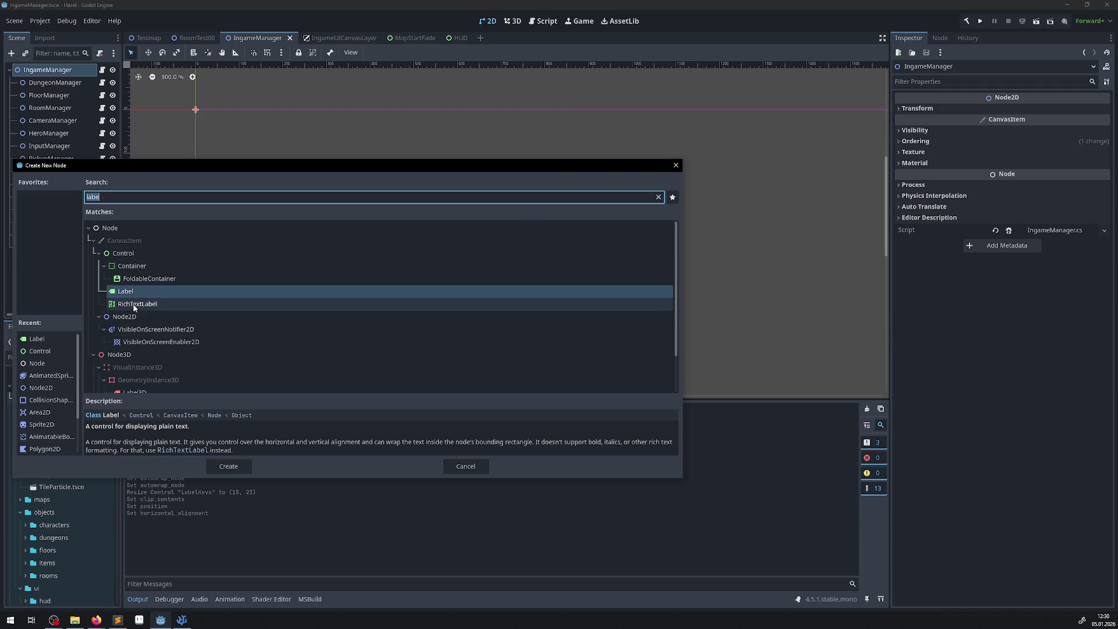
left_click(314, 316)
left_click(244, 468)
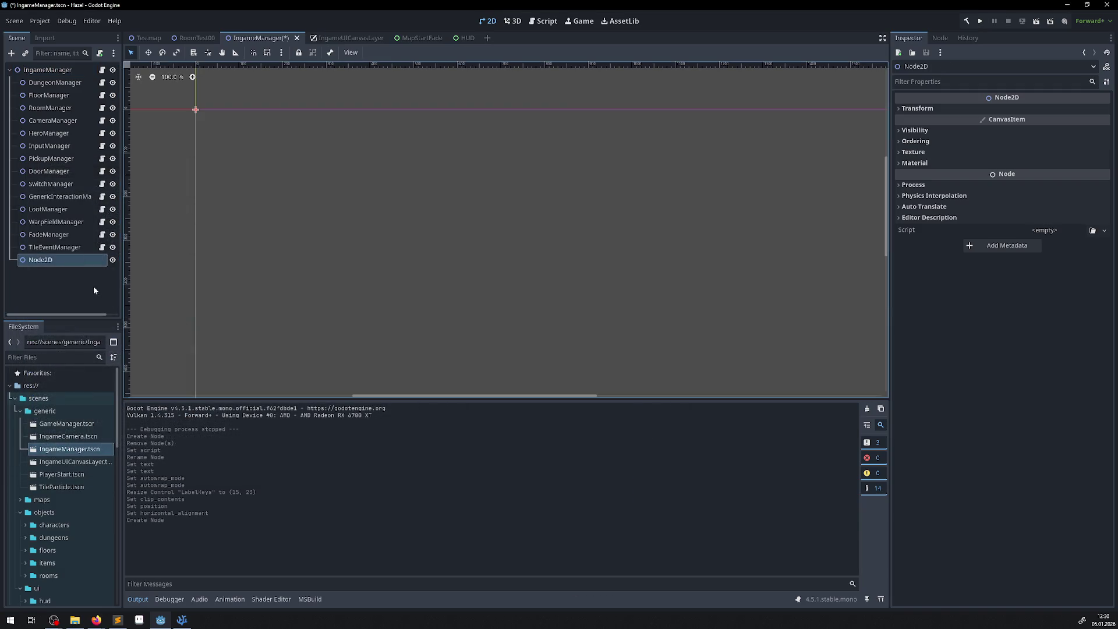
left_click(53, 260)
type("HUD")
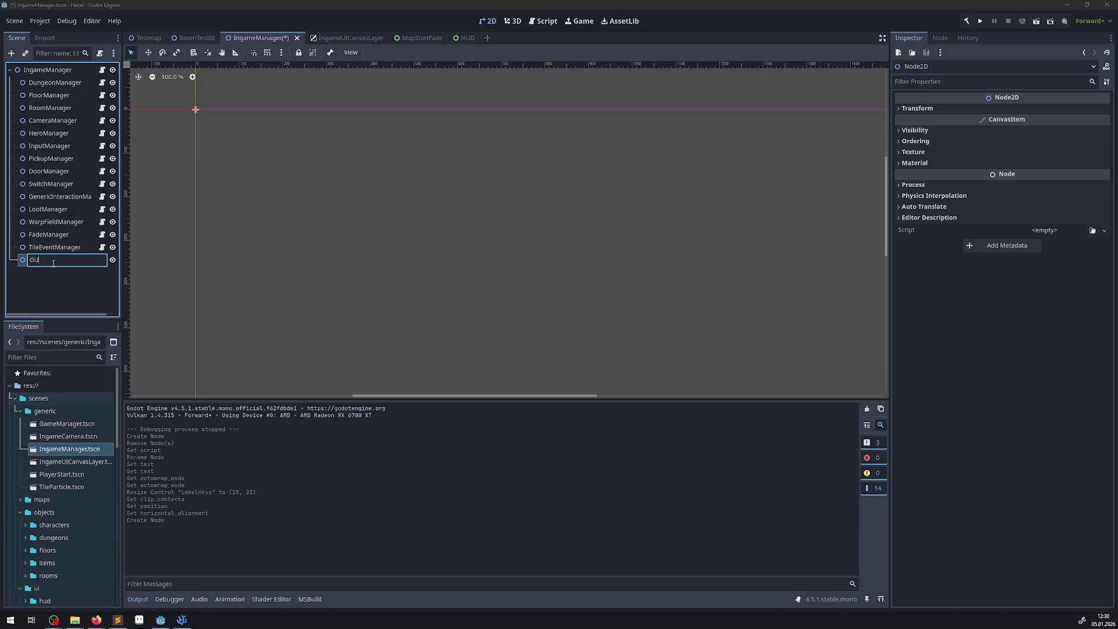
type("Manager")
key("Return")
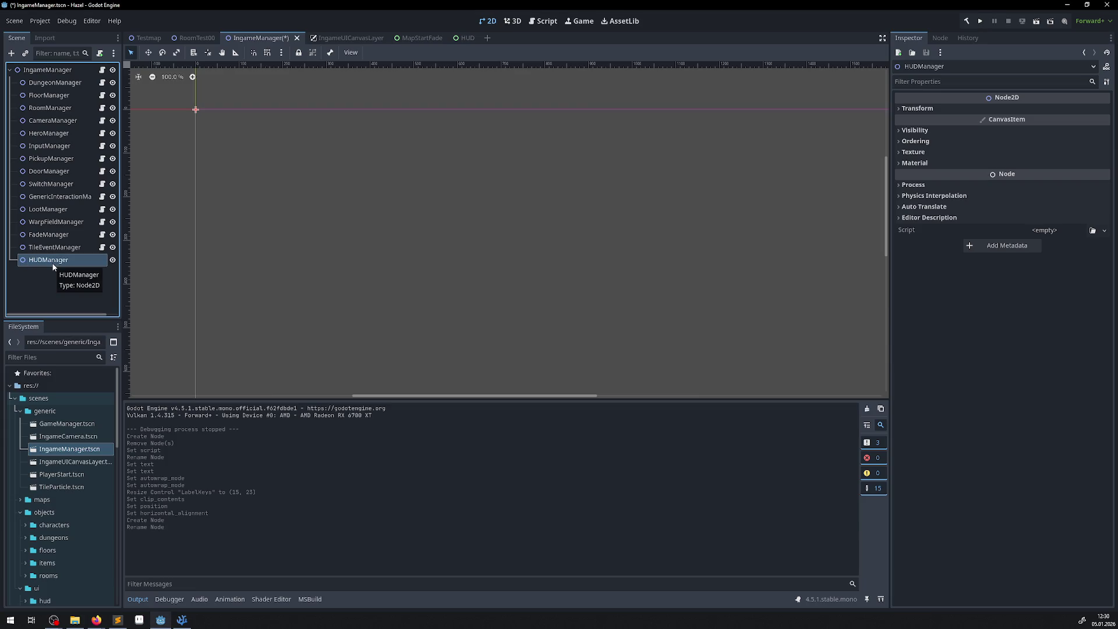
- Locate and select the scripts/ingamemanagers folder in the FileSystem dock
scroll(58, 457, "down", 10)
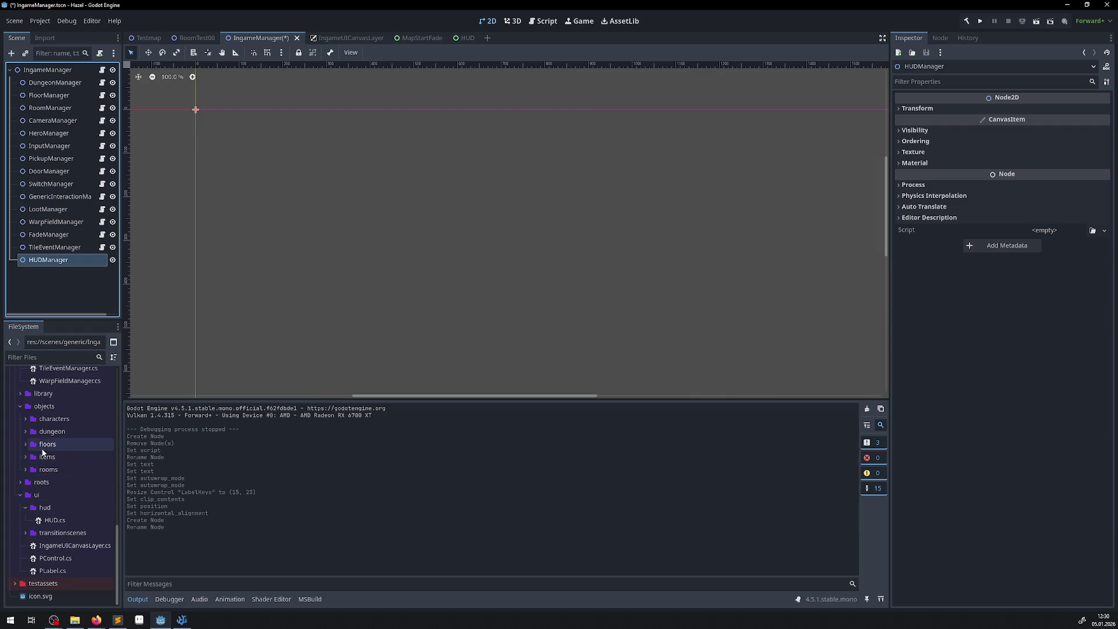
left_click(21, 408)
scroll(35, 443, "up", 5)
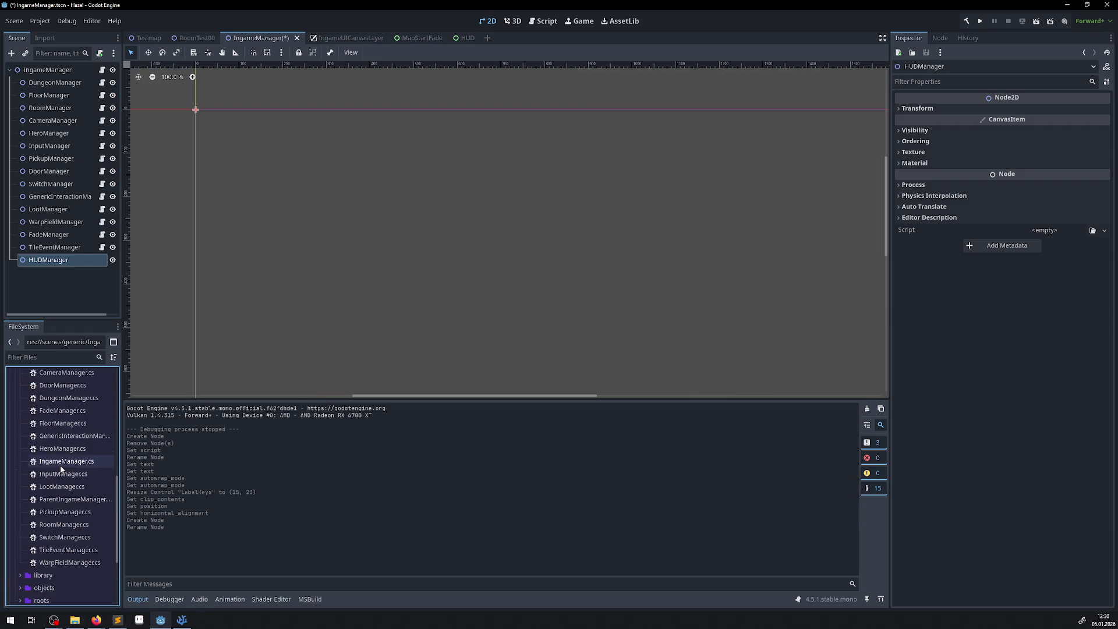
left_click(42, 447)
- Create HUDManager.cs with Node2D as base class in ingamemanagers and build the .NET project
right_click(44, 448)
mouse_move(90, 428)
left_click(182, 450)
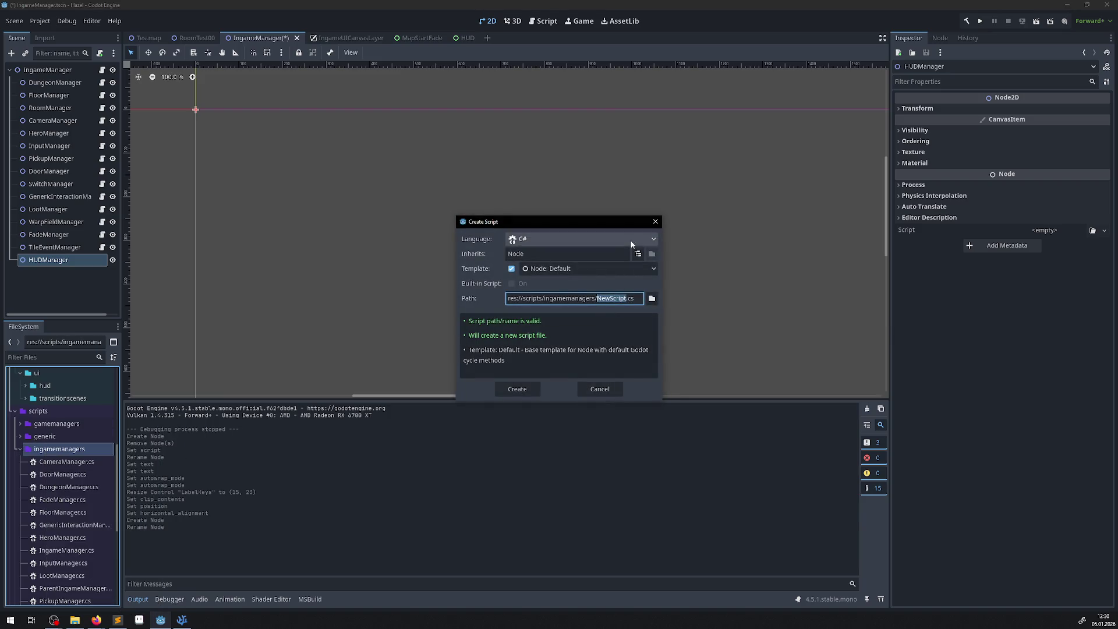
left_click(636, 252)
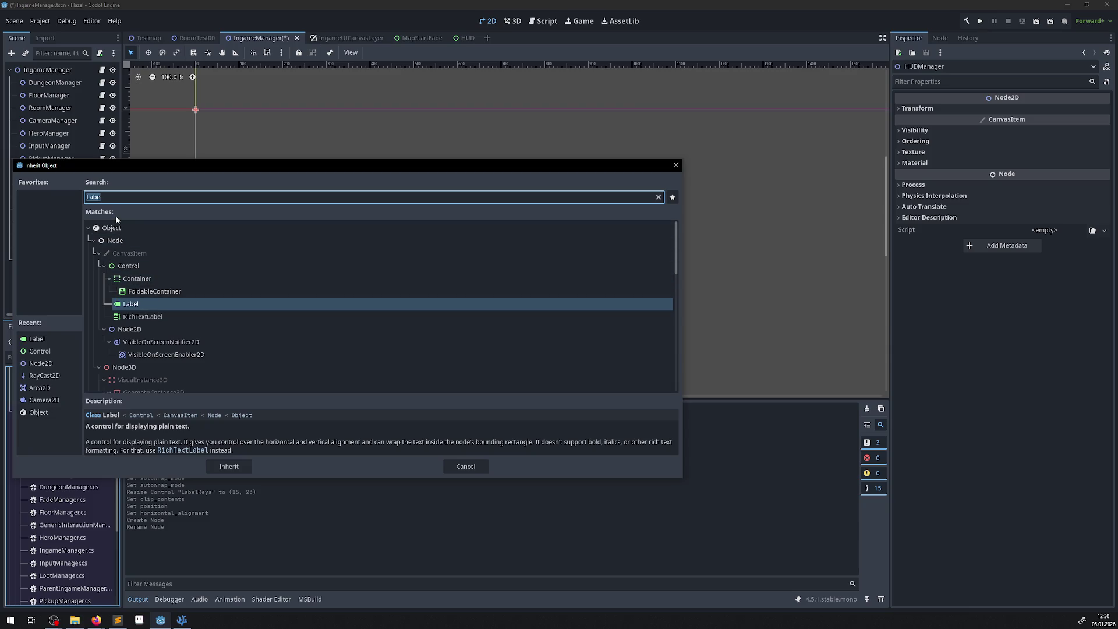
type("node2")
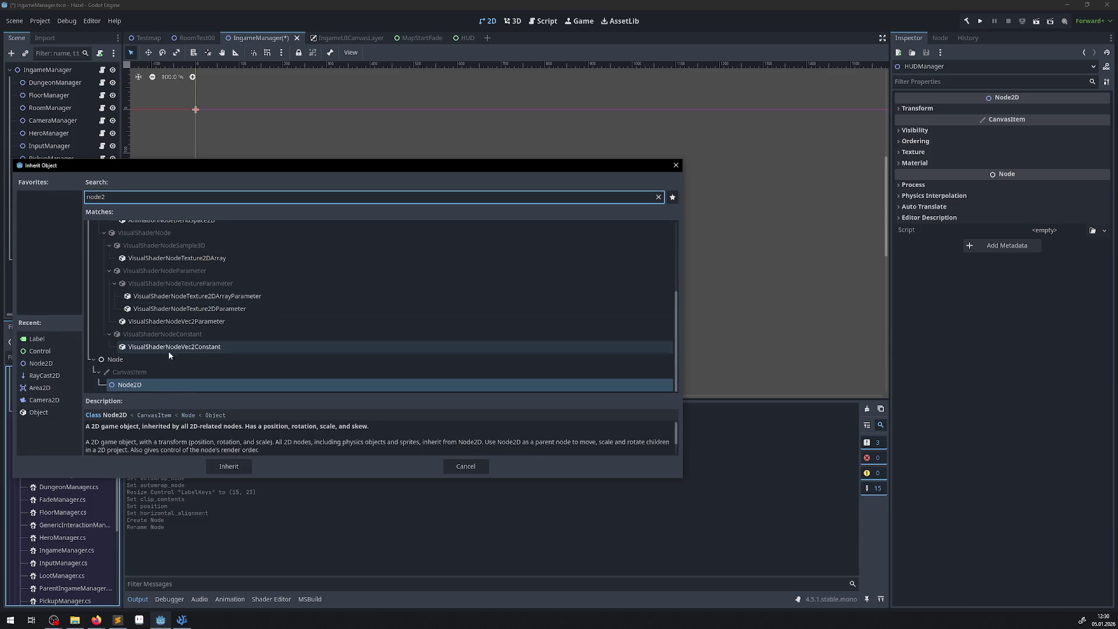
left_click(223, 465)
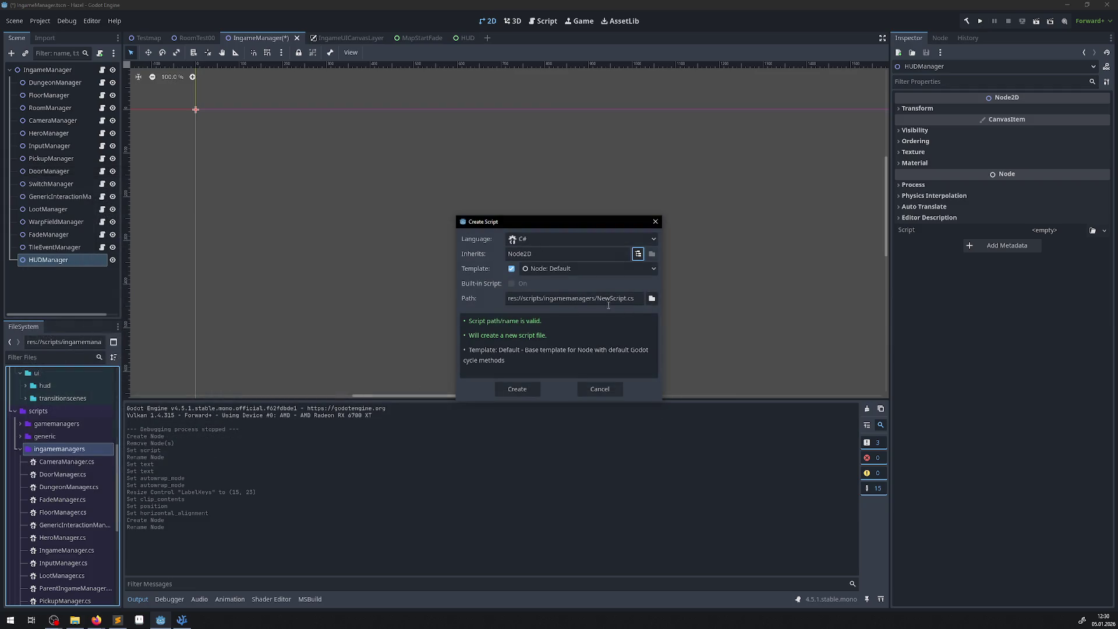
left_click_drag(596, 298, 627, 298)
key("BackSpace")
type("HUDManager")
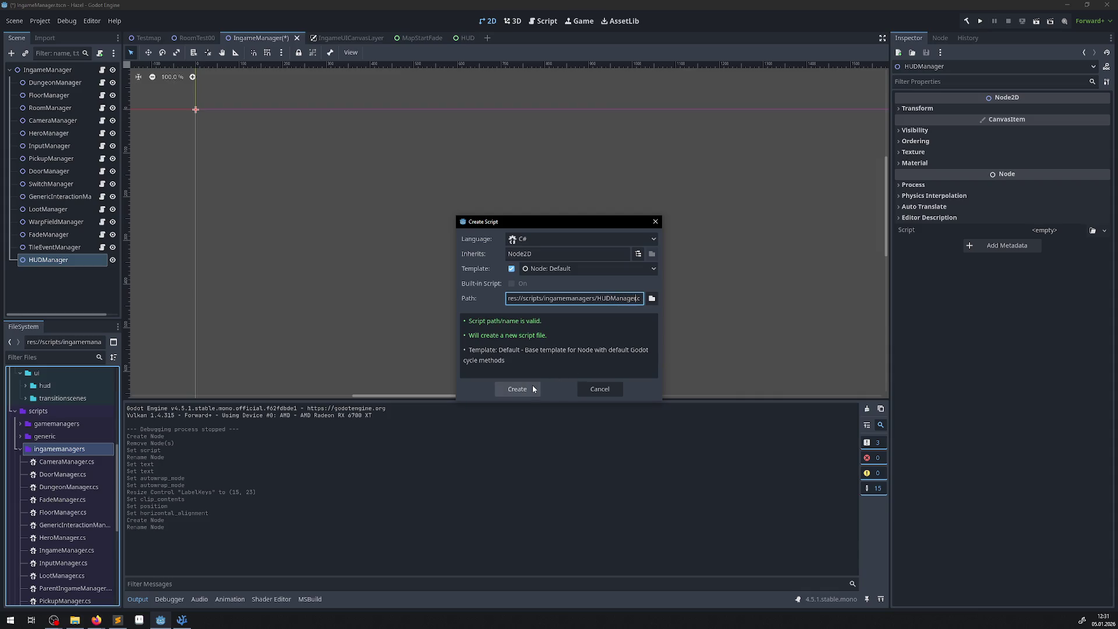
left_click(505, 389)
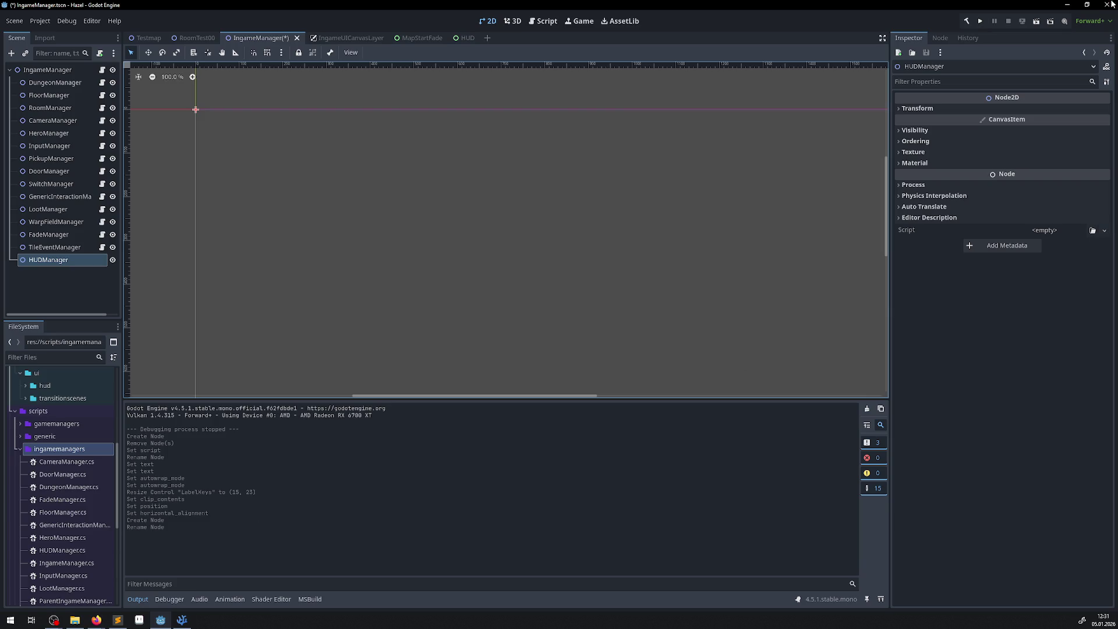
left_click(966, 21)
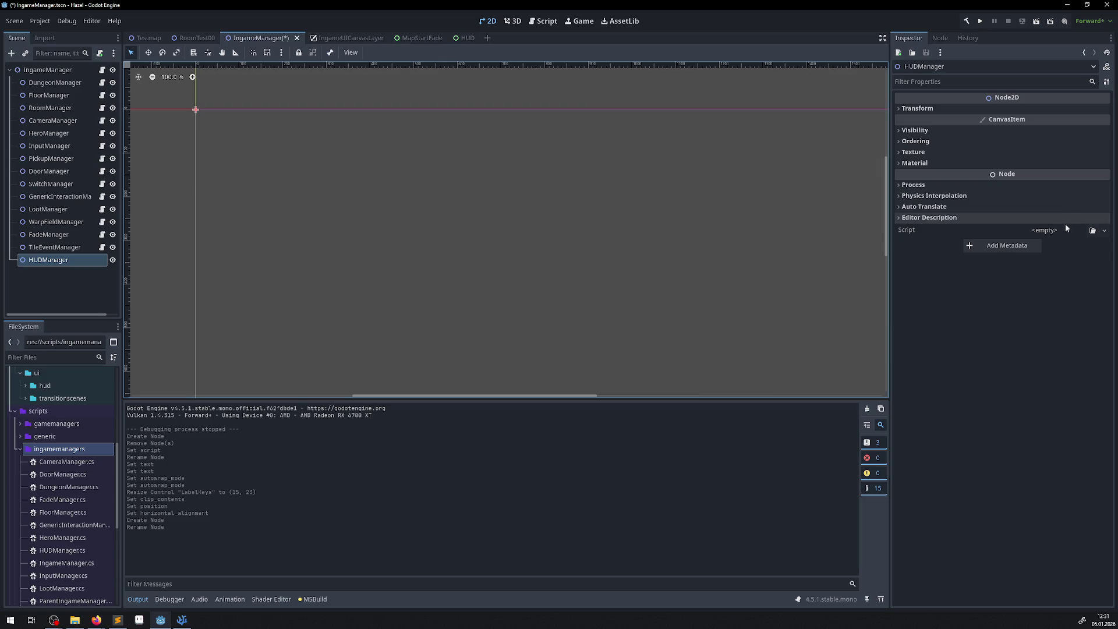
left_click(1092, 230)
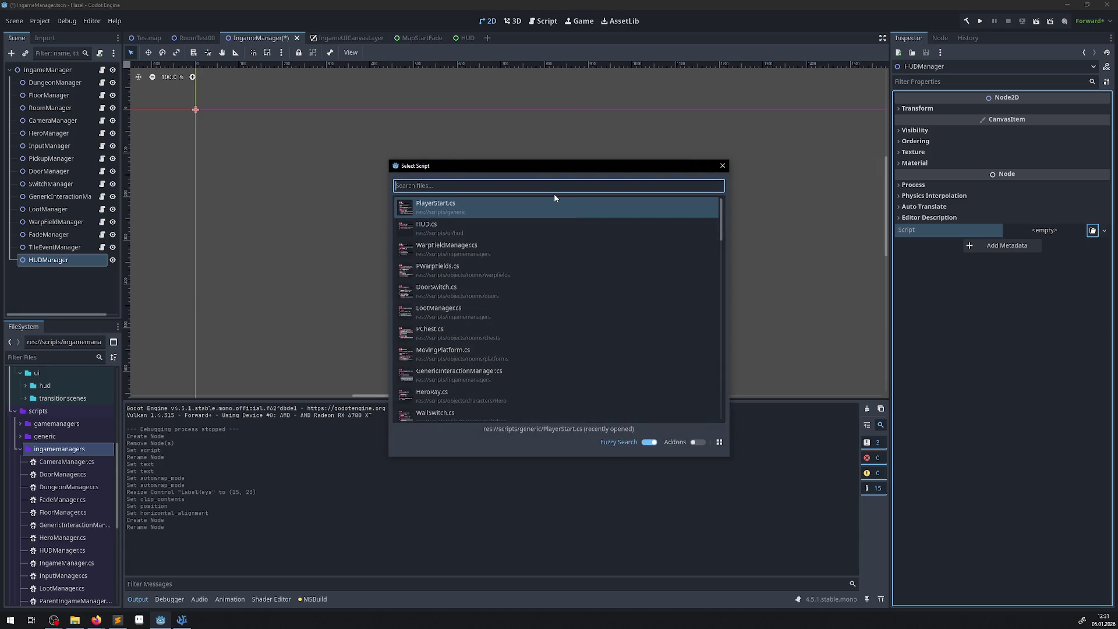
- Load HUDManager.cs as the HUDManager node's script and save the IngameManager scene
type("hudm")
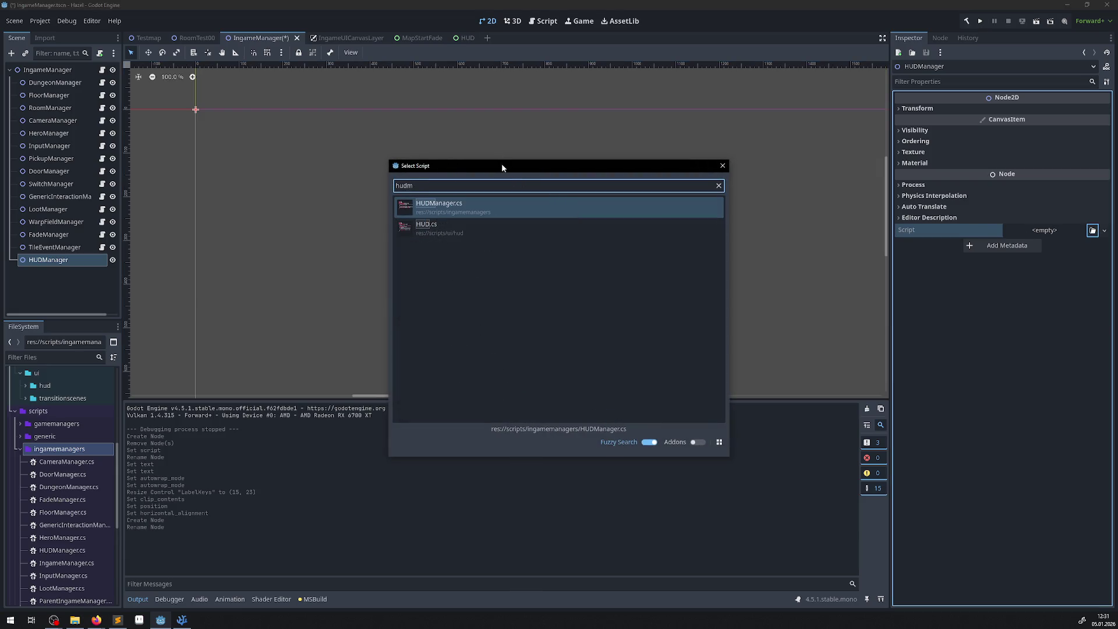
double_click(466, 210)
key("ctrl+s")
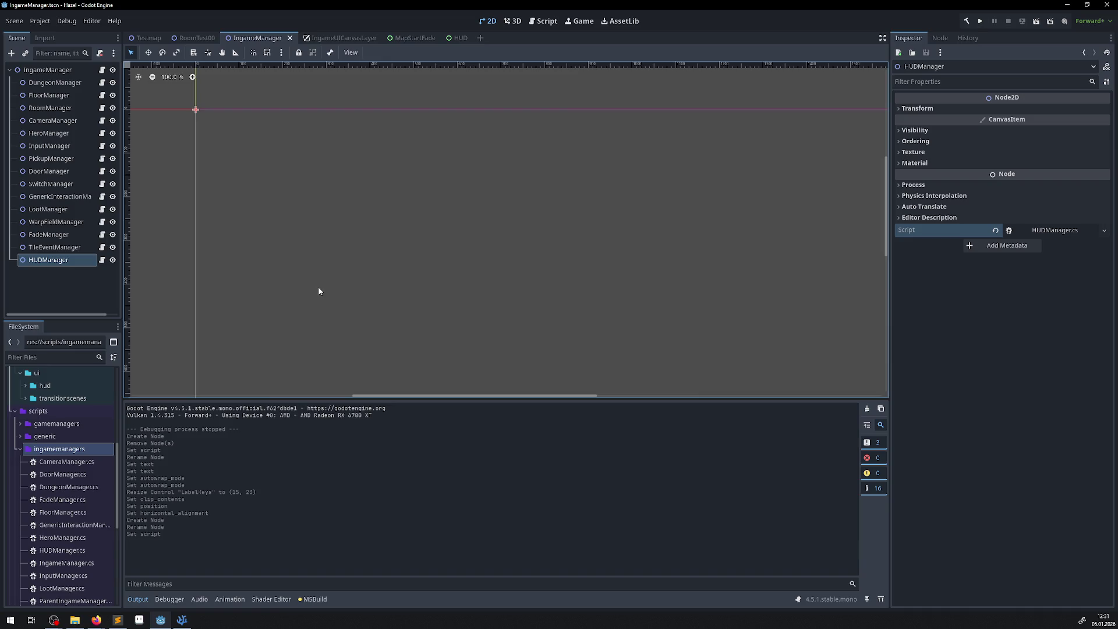
- Select the IngameManager root node in Godot, then switch to Visual Studio Code
left_click(182, 620)
left_click(182, 620)
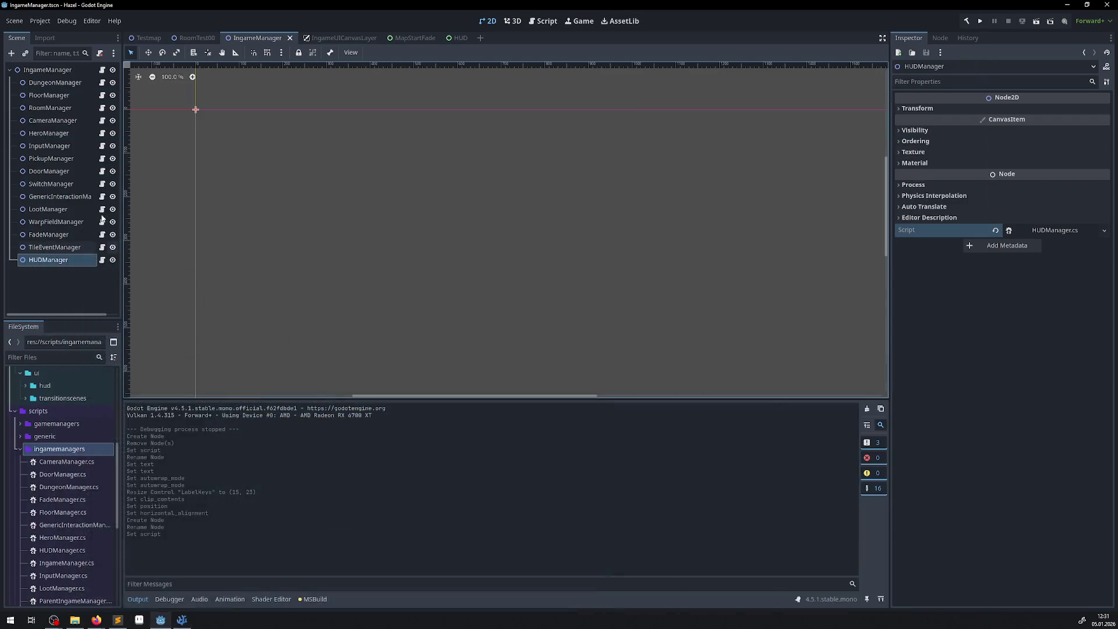
left_click(47, 70)
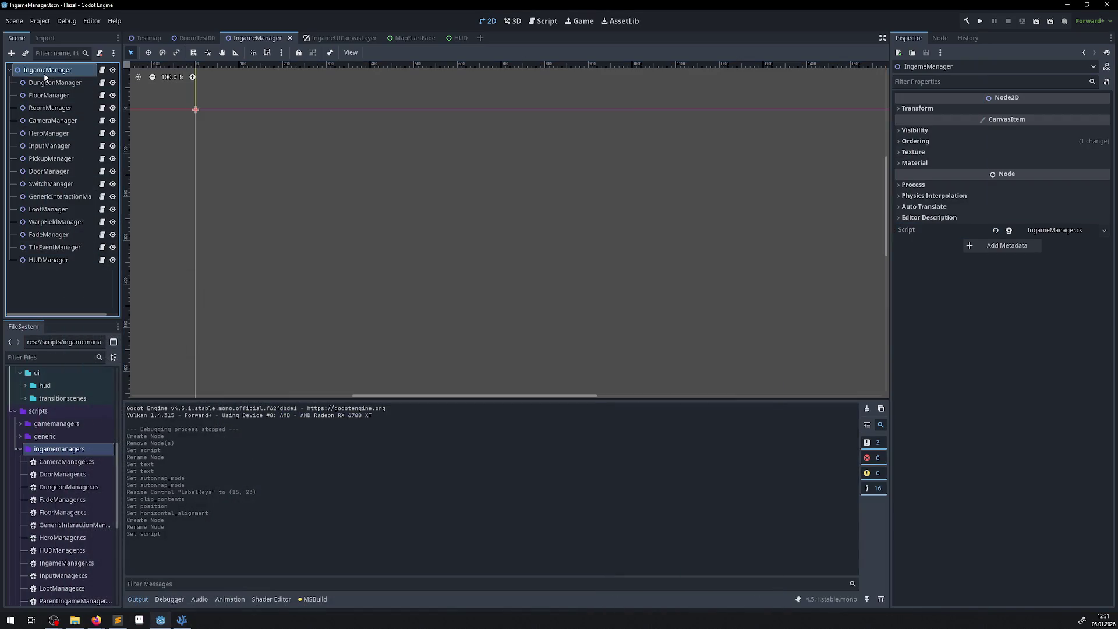
left_click(182, 620)
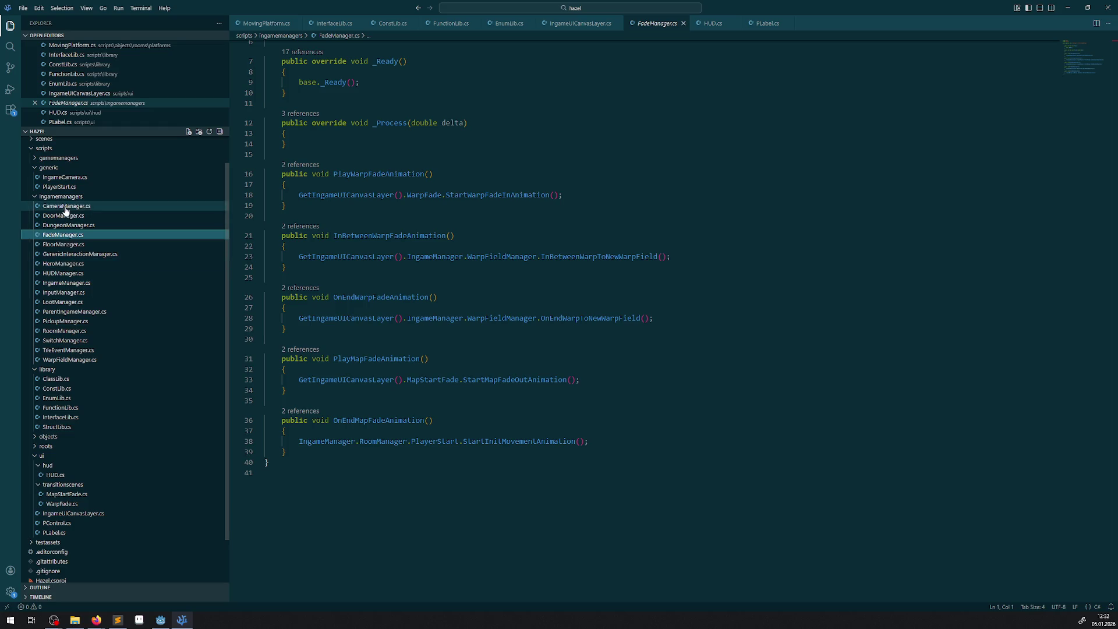
- Change HUDManager's base class from Node2D to ParentIngameManager, copied from InputManager.cs
double_click(62, 273)
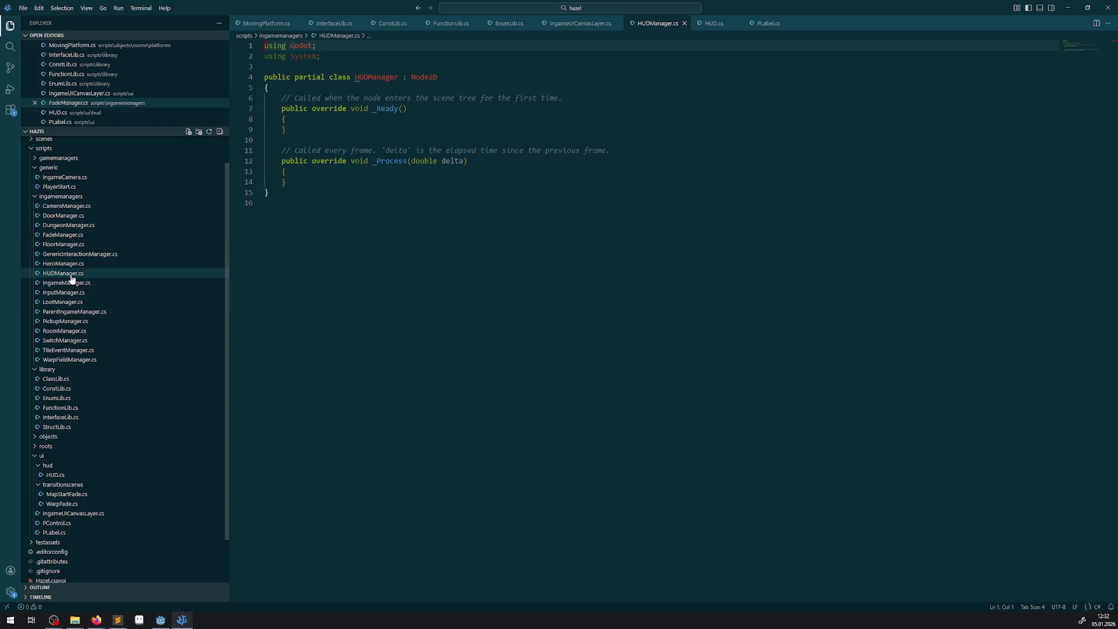
double_click(69, 292)
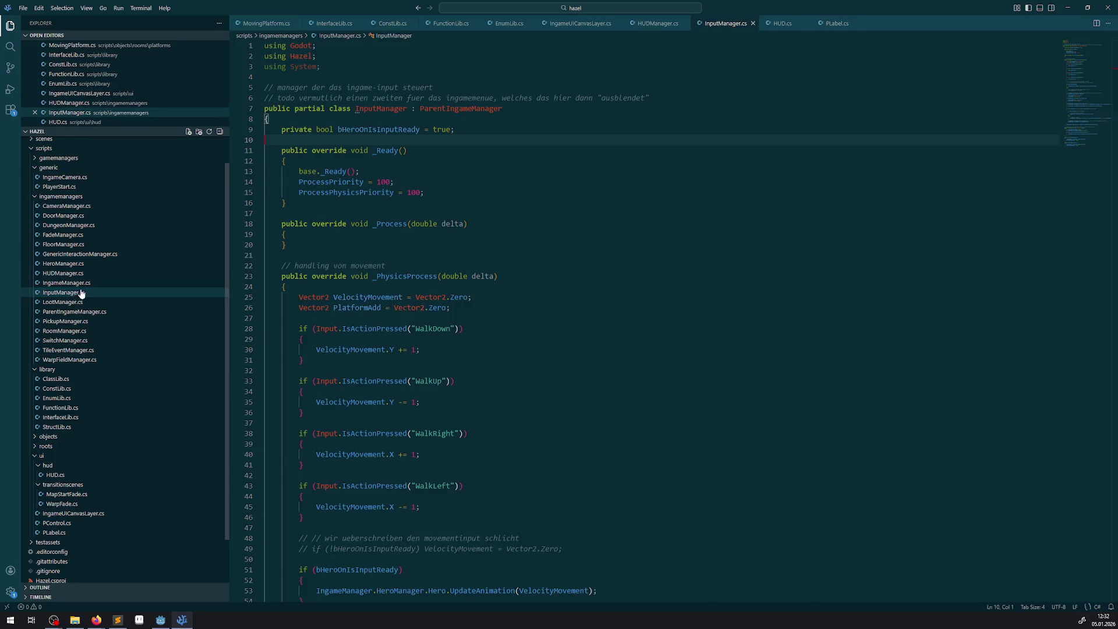
left_click(458, 126)
double_click(458, 118)
key("ctrl+c")
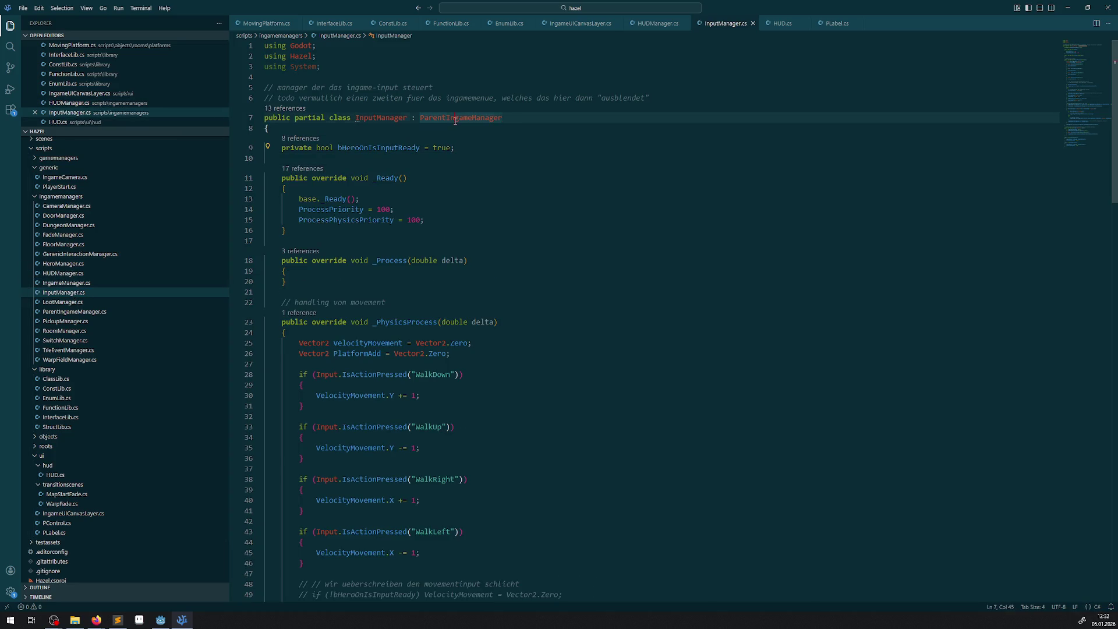
left_click(644, 29)
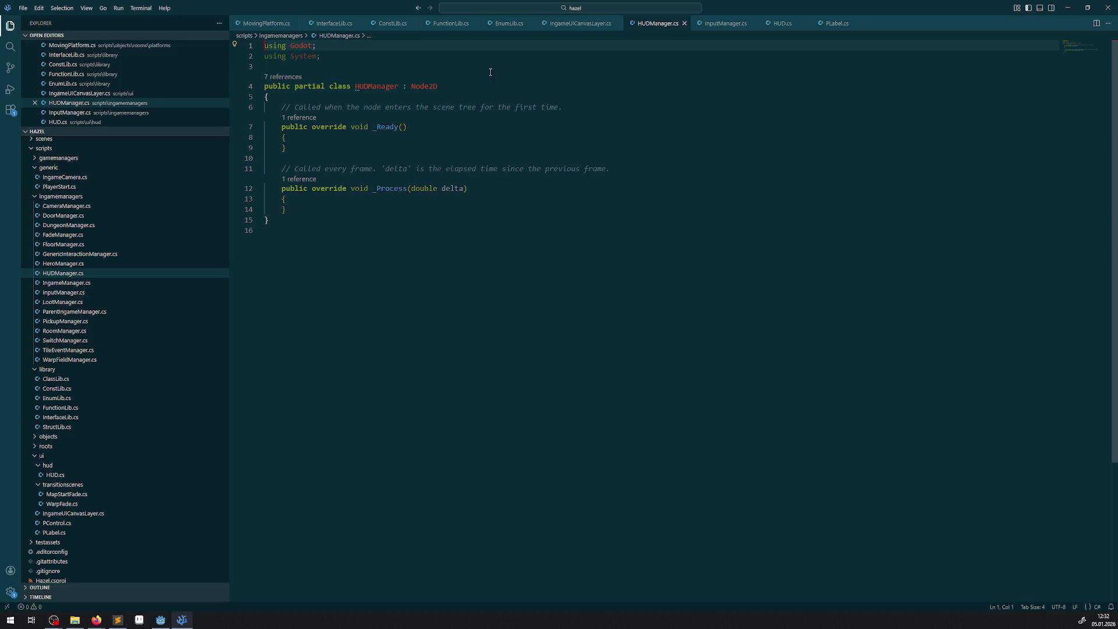
double_click(433, 86)
key("ctrl+v")
- Add InputManager's base._Ready(); call into HUDManager's _Ready method and save
left_click(725, 24)
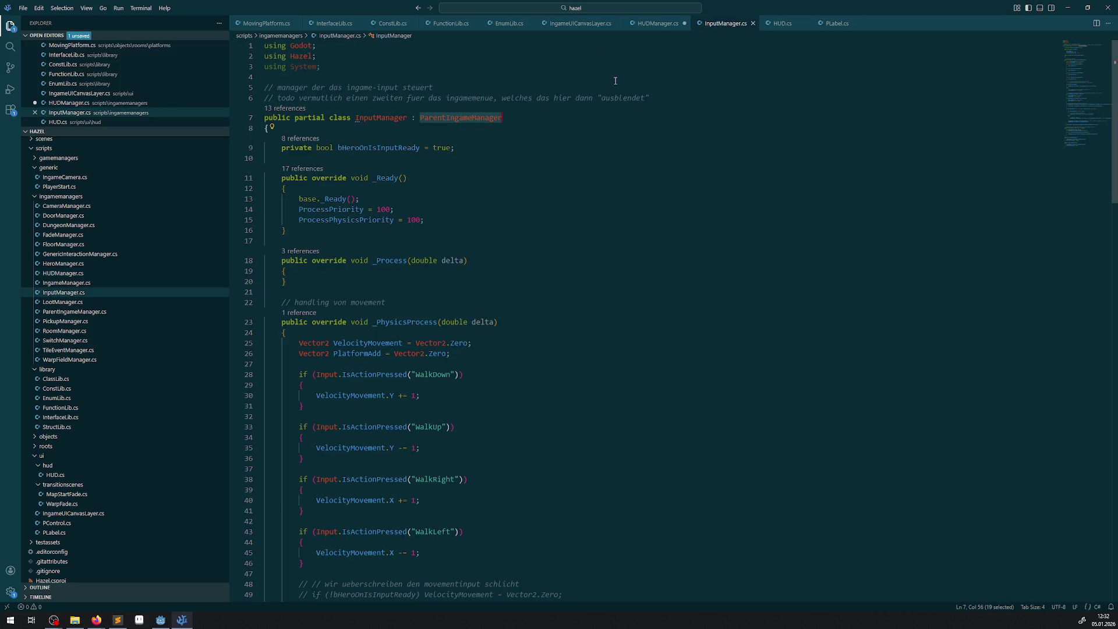
triple_click(368, 198)
key("ctrl+c")
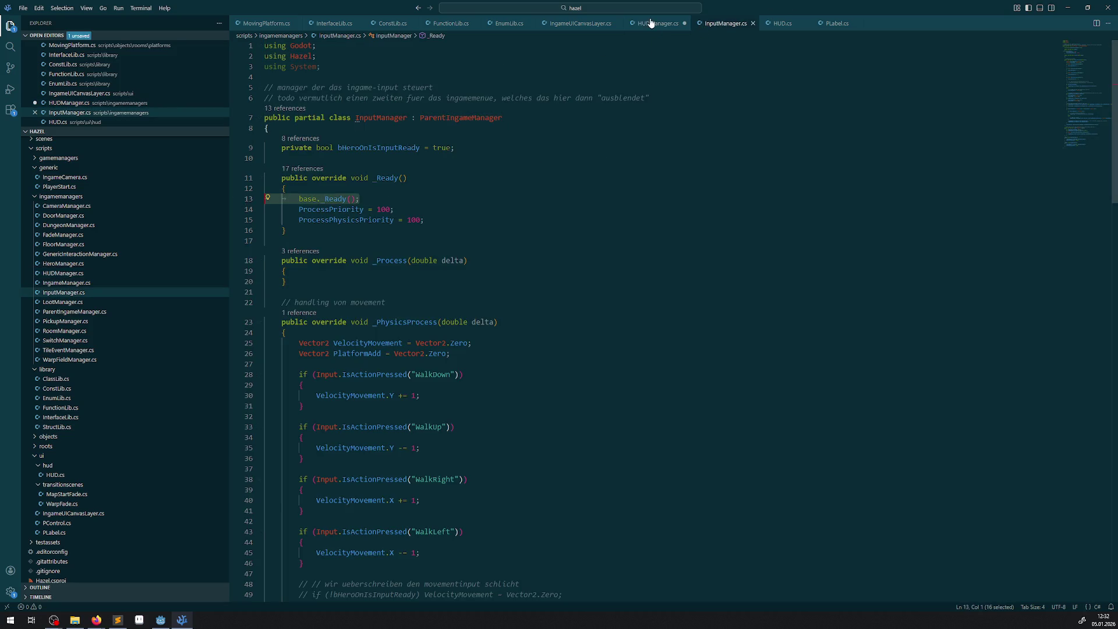
left_click(655, 23)
left_click(330, 140)
key("Return")
key("ctrl+v")
key("ctrl+s")
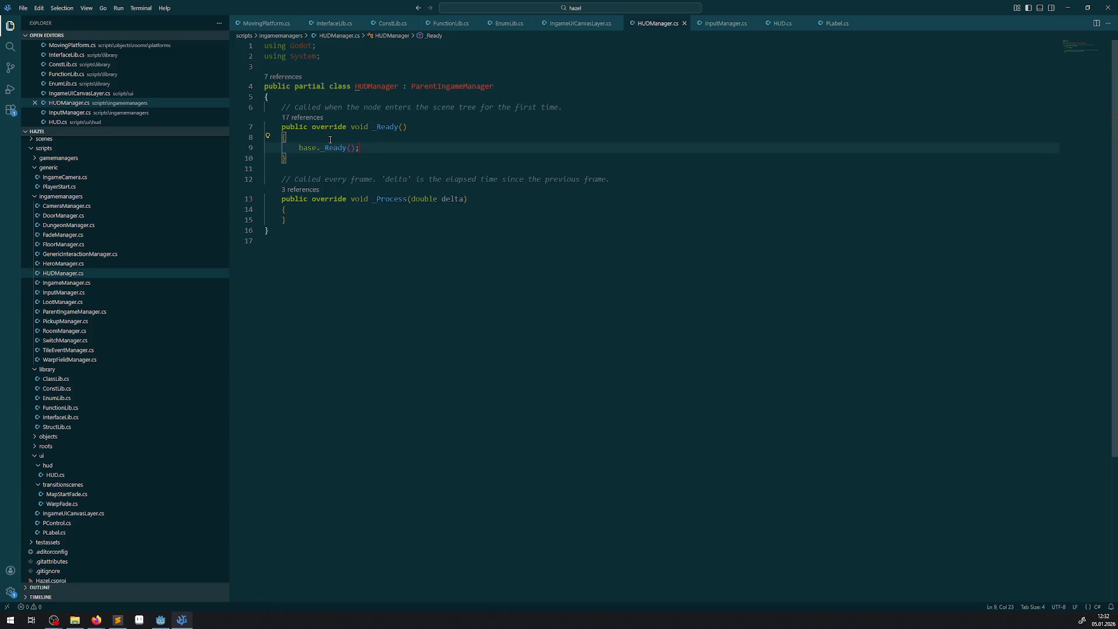
- Delete the _Ready and _Process template comments from HUDManager.cs and save the file
left_click(571, 107)
key("shift+Home")
key("BackSpace")
key("BackSpace")
left_click_drag(625, 173, 233, 172)
key("BackSpace")
key("BackSpace")
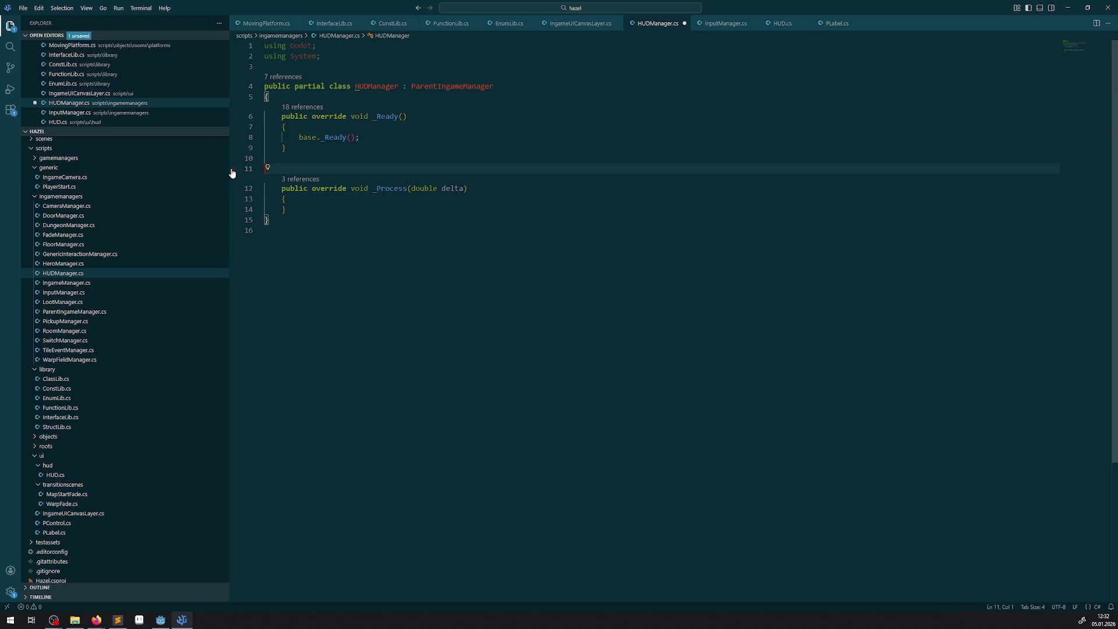
left_click(383, 216)
key("ctrl+s")
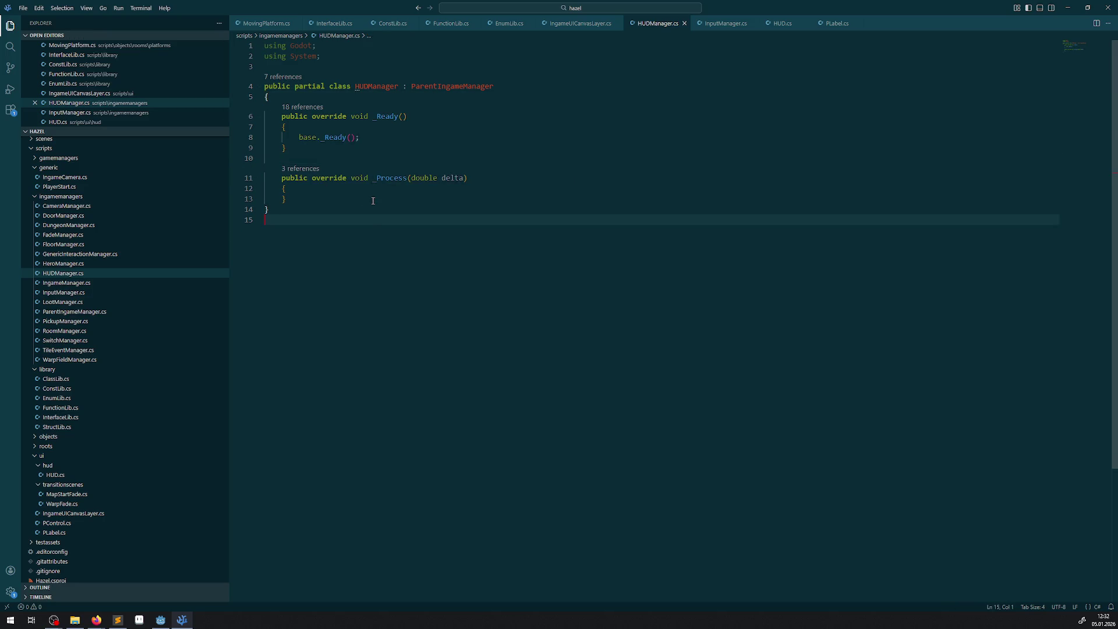
- Show InputManager.cs, whose _Ready sets ProcessPriority and ProcessPhysicsPriority to 100
left_click(721, 30)
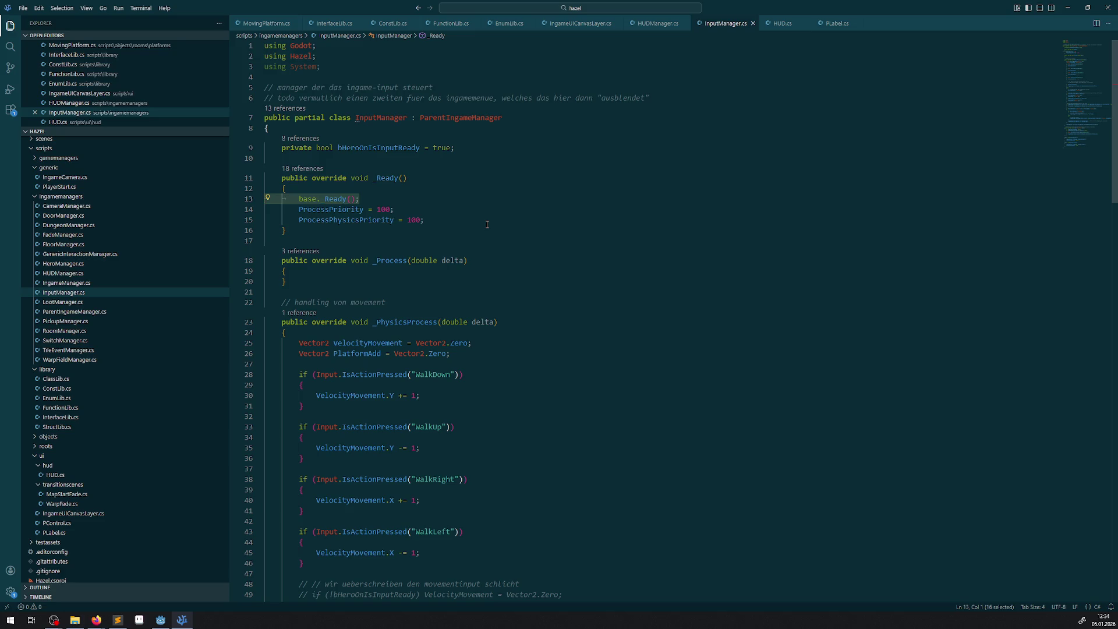
- Review HUD.cs and InputManager.cs, then go back to HUDManager.cs and select the HUDManager class name
left_click(783, 25)
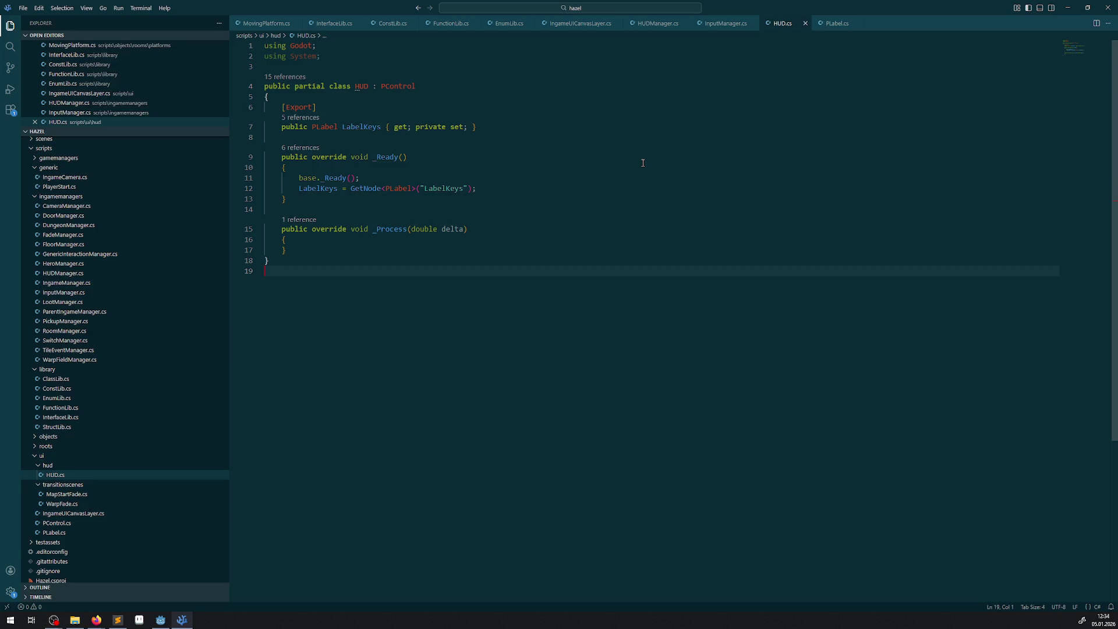
left_click(725, 25)
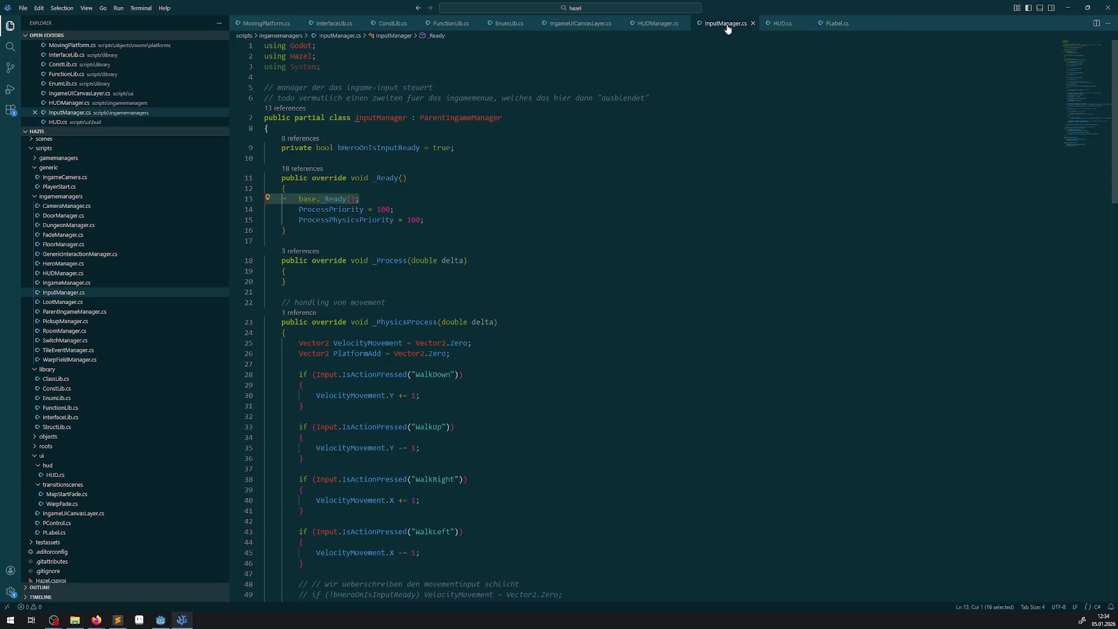
left_click(660, 29)
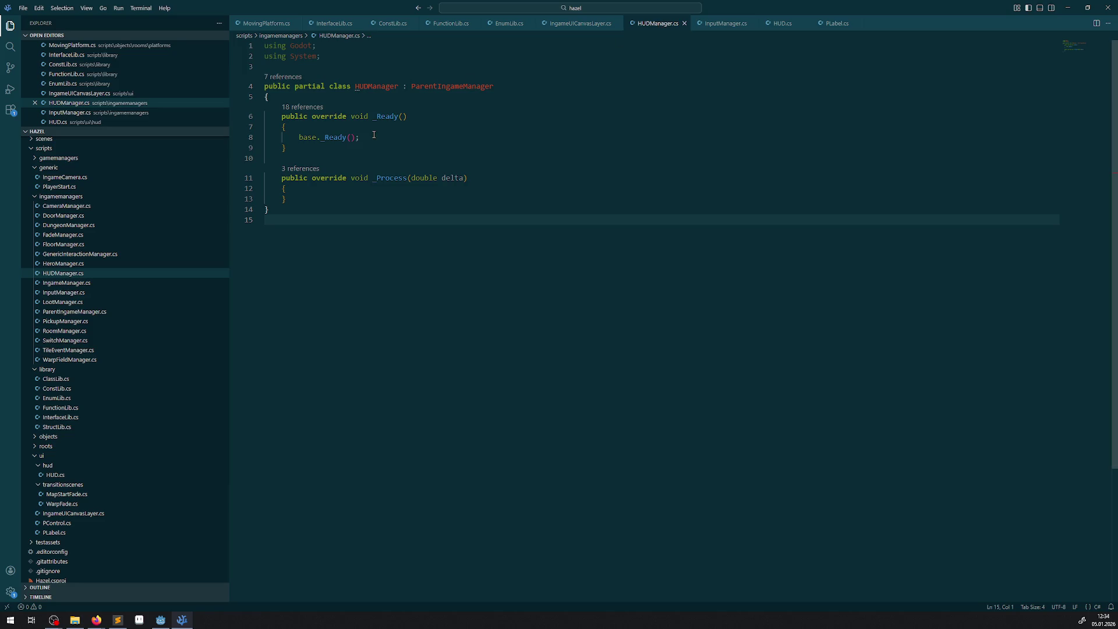
double_click(367, 89)
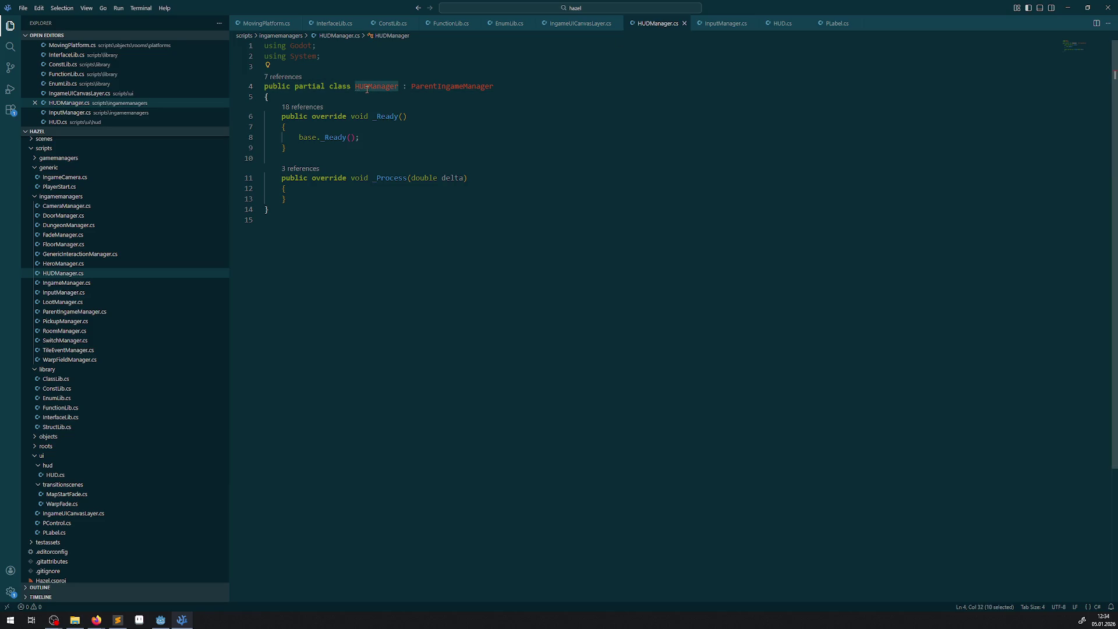
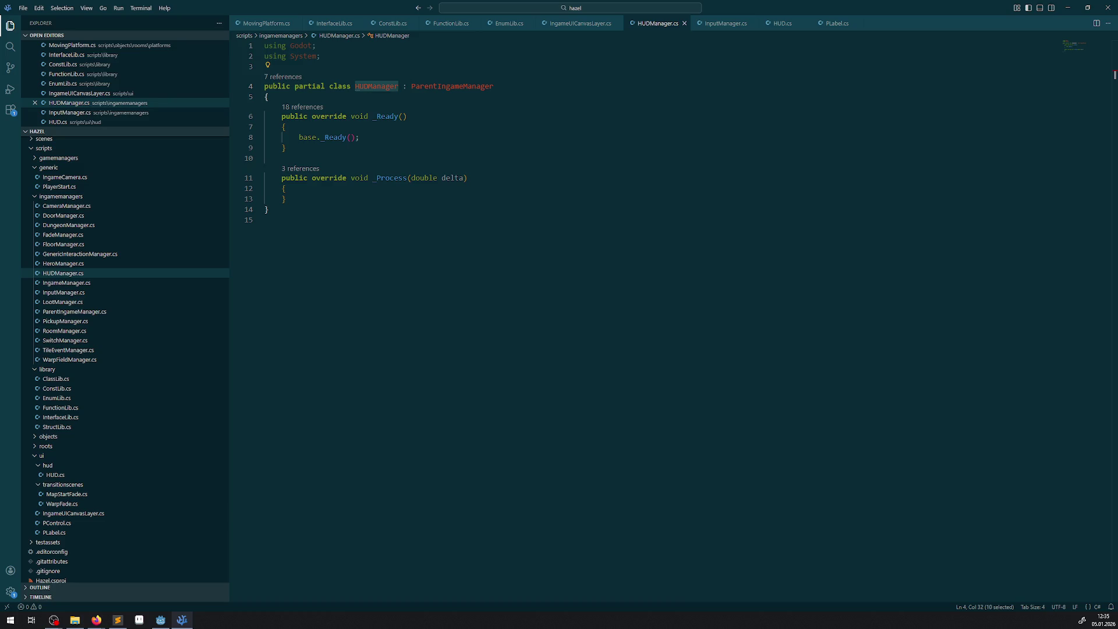
- In IngameManager.cs, duplicate the DungeonManager property as a HUDManager property of type HUDManager
left_click(86, 274)
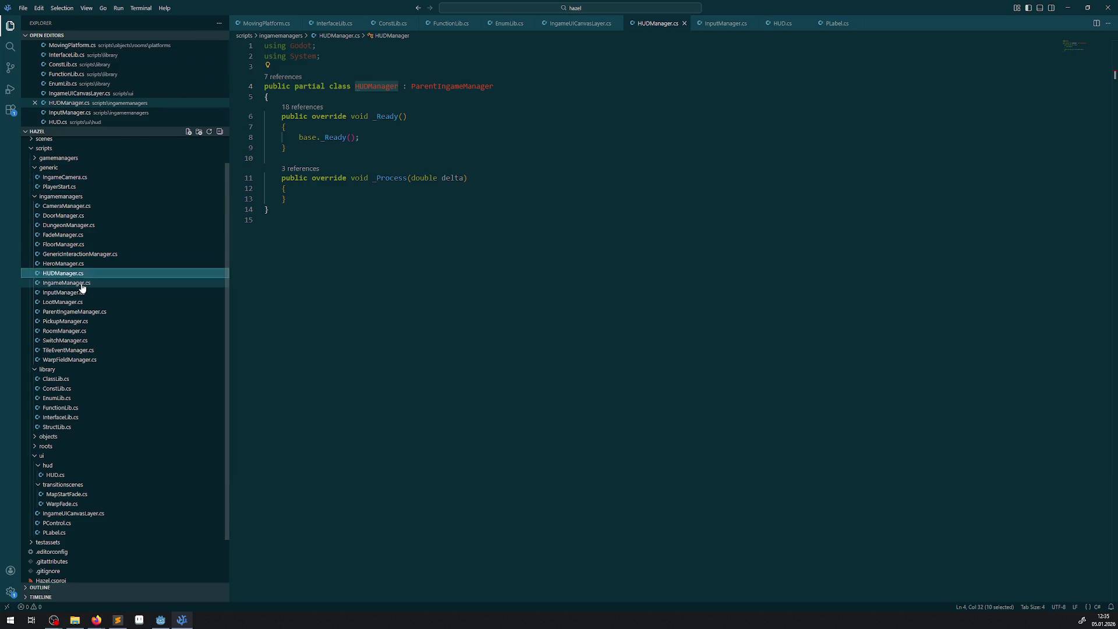
left_click(82, 283)
left_click(556, 414)
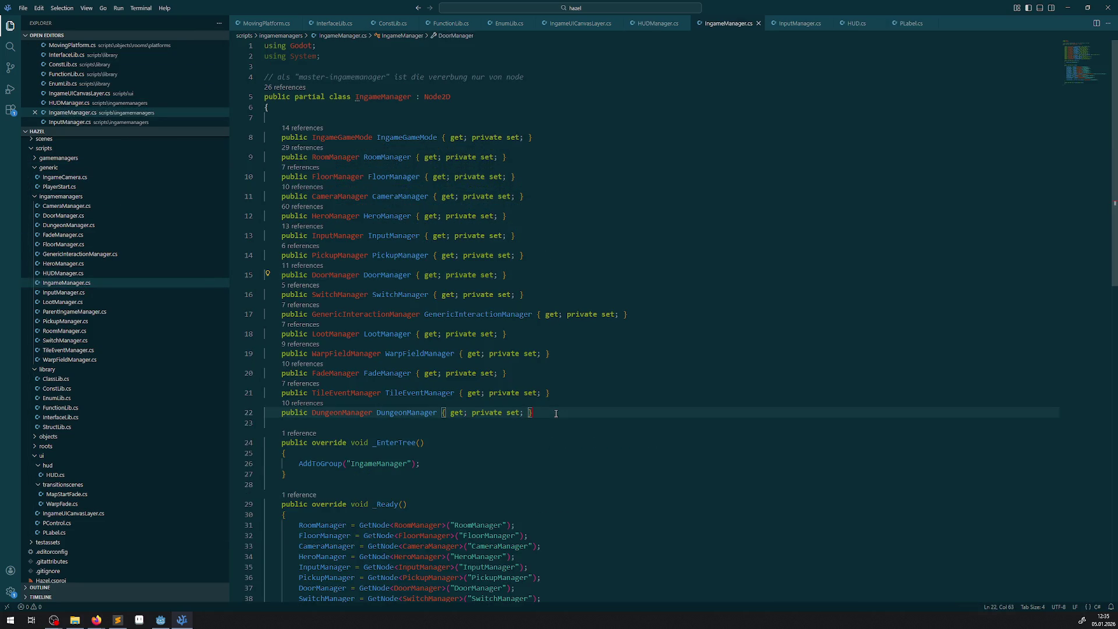
key("shift+alt+Down")
double_click(341, 432)
type("HUDManager")
left_click(400, 432)
double_click(401, 432)
type("HUDManager")
scroll(463, 376, "down", 3)
key("ctrl+s")
scroll(463, 375, "down", 6)
- Add HUDManager = GetNode<HUDManager>("HUDManager") in _Ready, copied from the DungeonManager line, and save
left_click(430, 419)
key("shift+alt+Down")
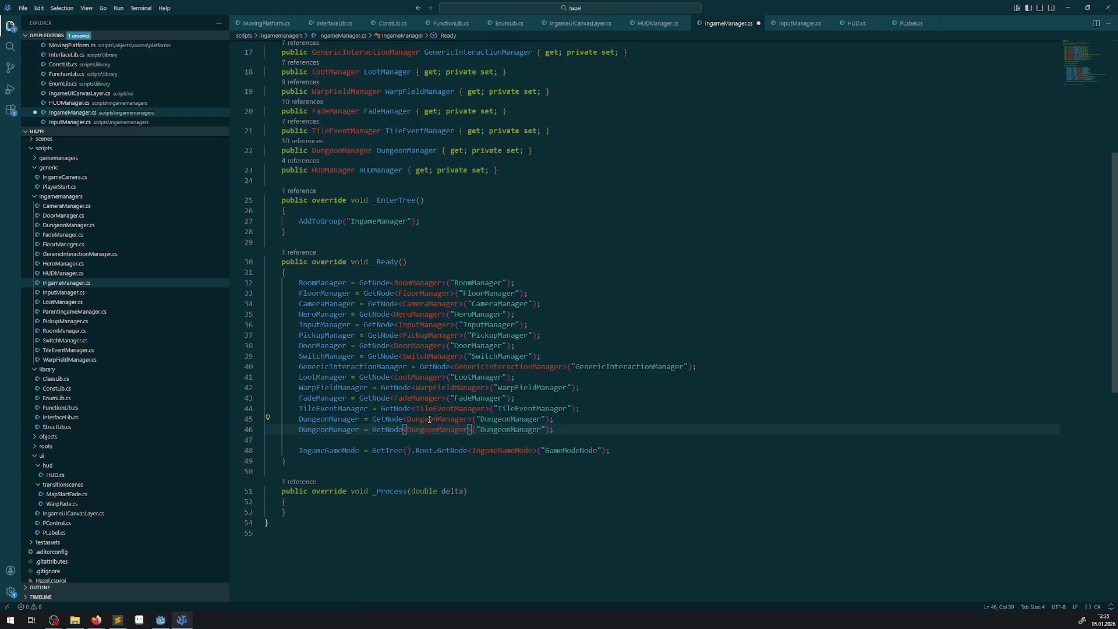
double_click(324, 429)
type("HUDManager")
double_click(427, 430)
type("HUDManager")
double_click(484, 430)
type("HUDManager")
key("ctrl+s")
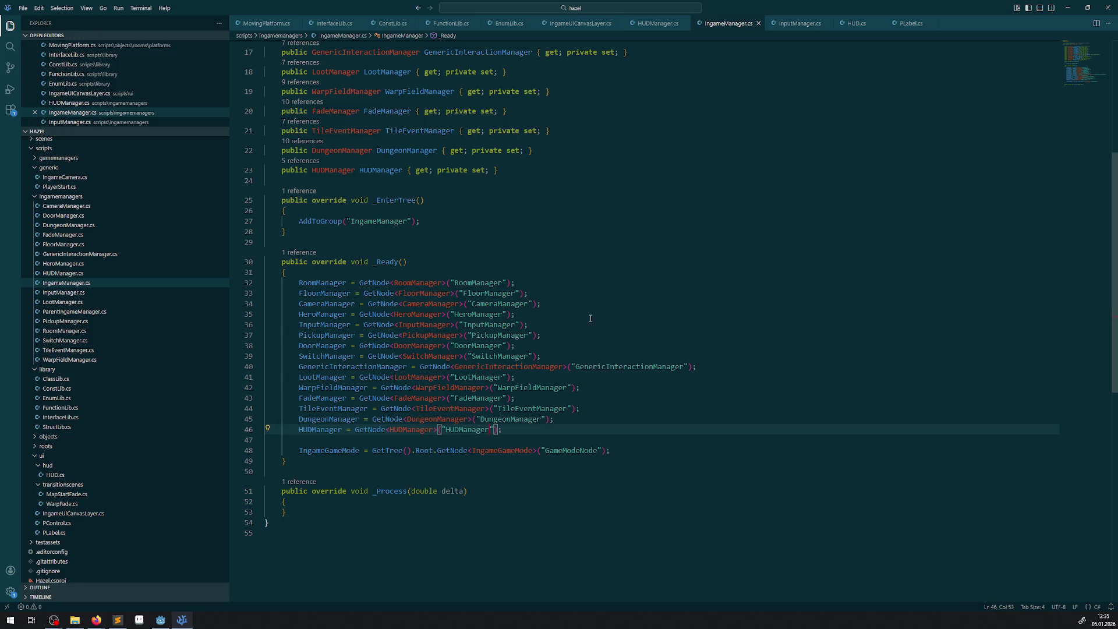
scroll(585, 288, "down", 1)
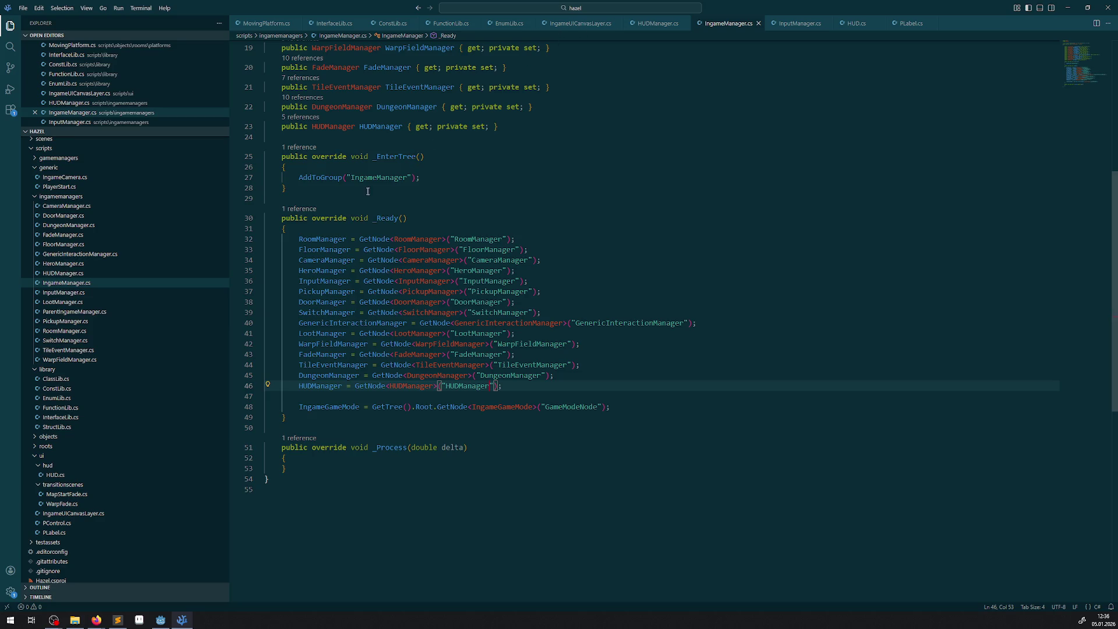
left_click_drag(315, 177, 419, 177)
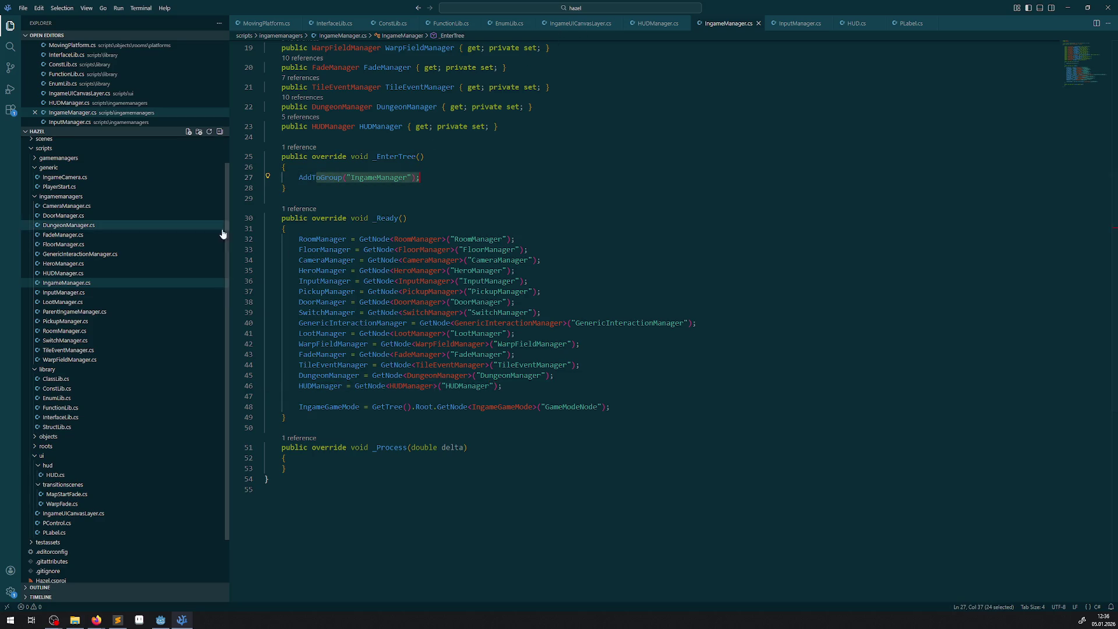
- Check the AddToGroup call in ParentIngameManager.cs, then close that file
left_click(71, 292)
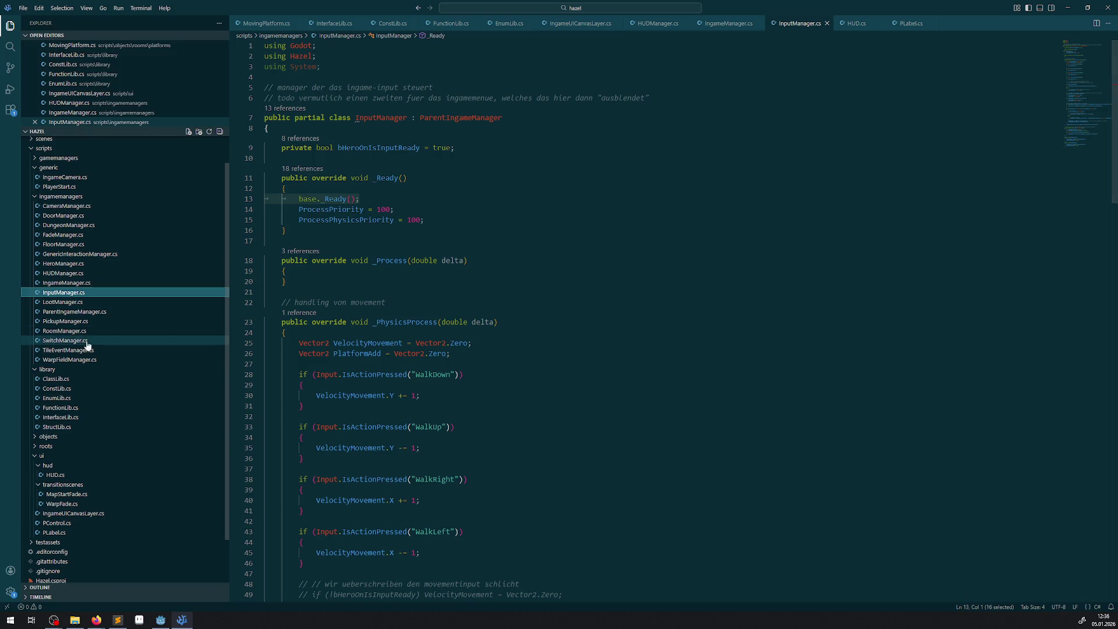
left_click(83, 312)
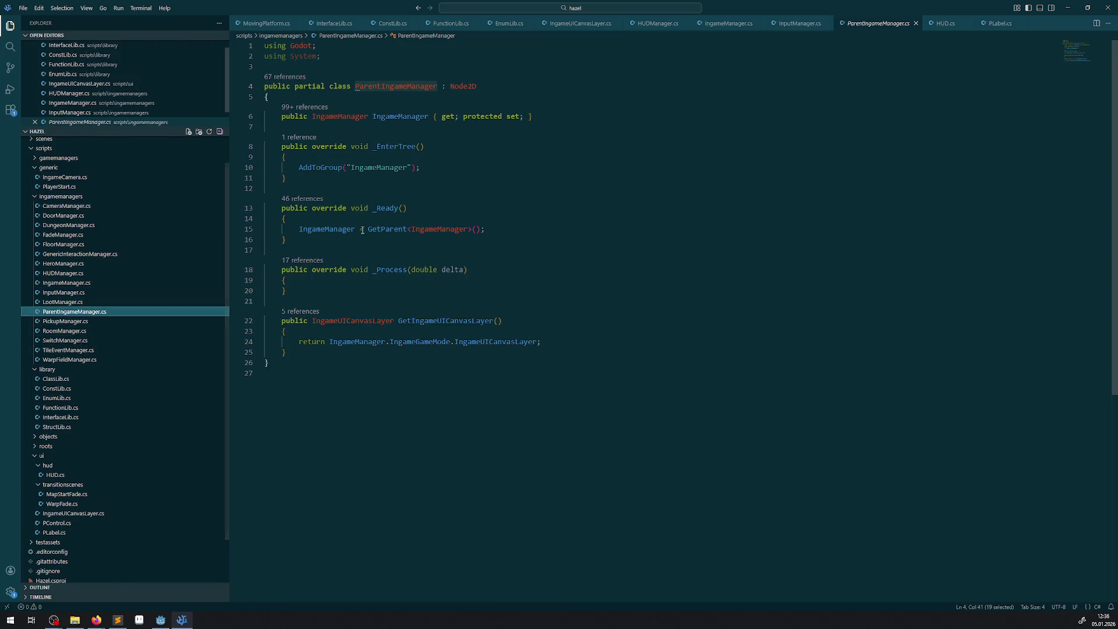
left_click_drag(443, 167, 298, 164)
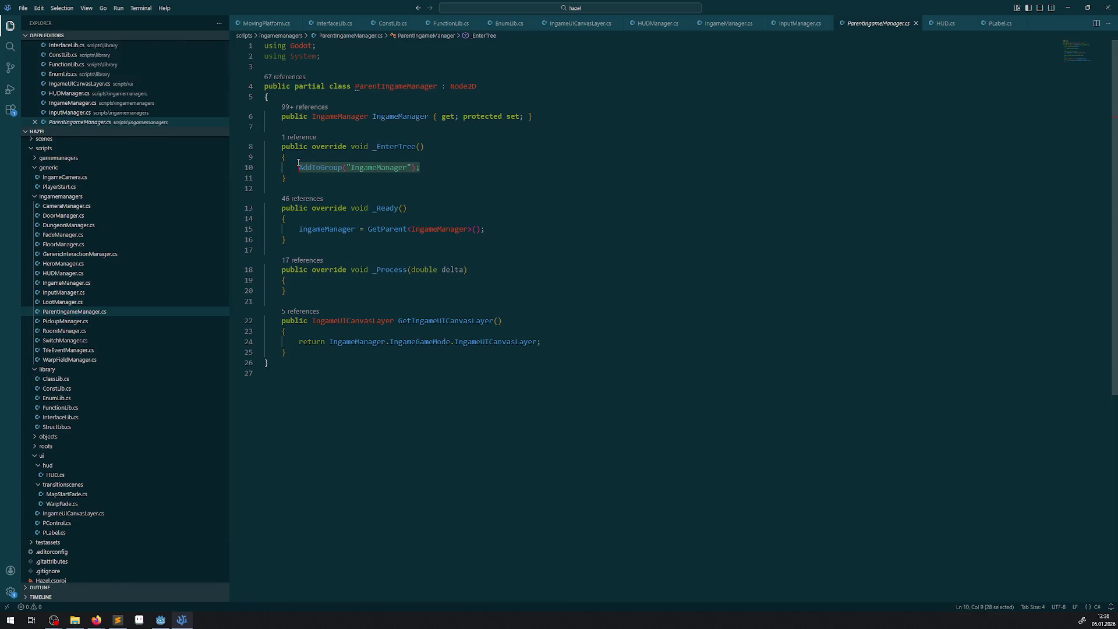
left_click(916, 23)
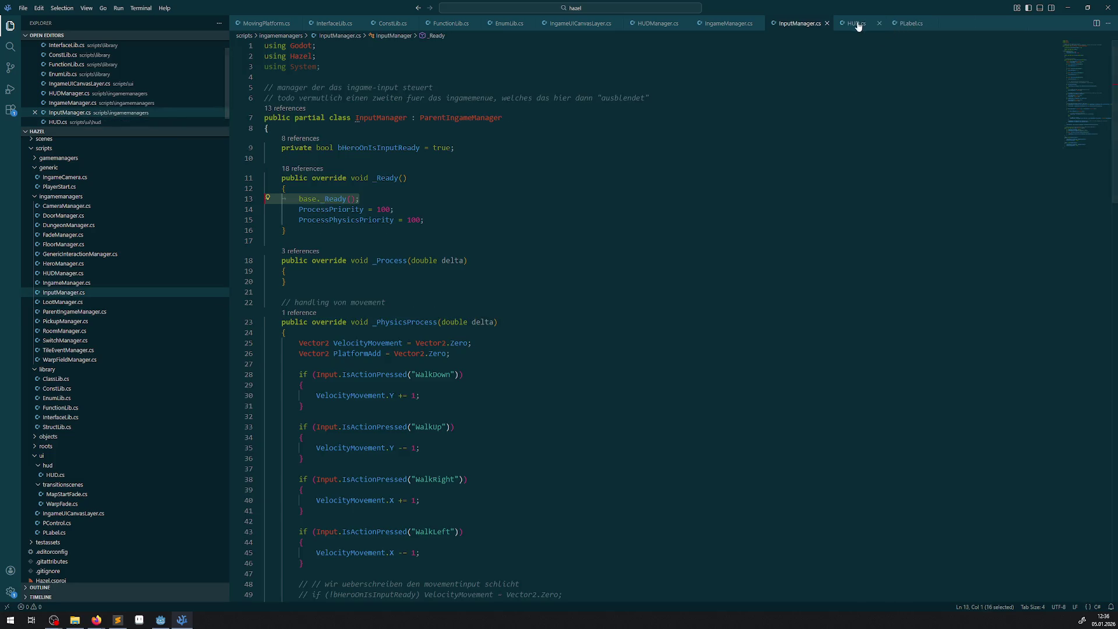
- Return to HUDManager.cs and insert blank lines after its class's opening brace
left_click(858, 25)
left_click(901, 23)
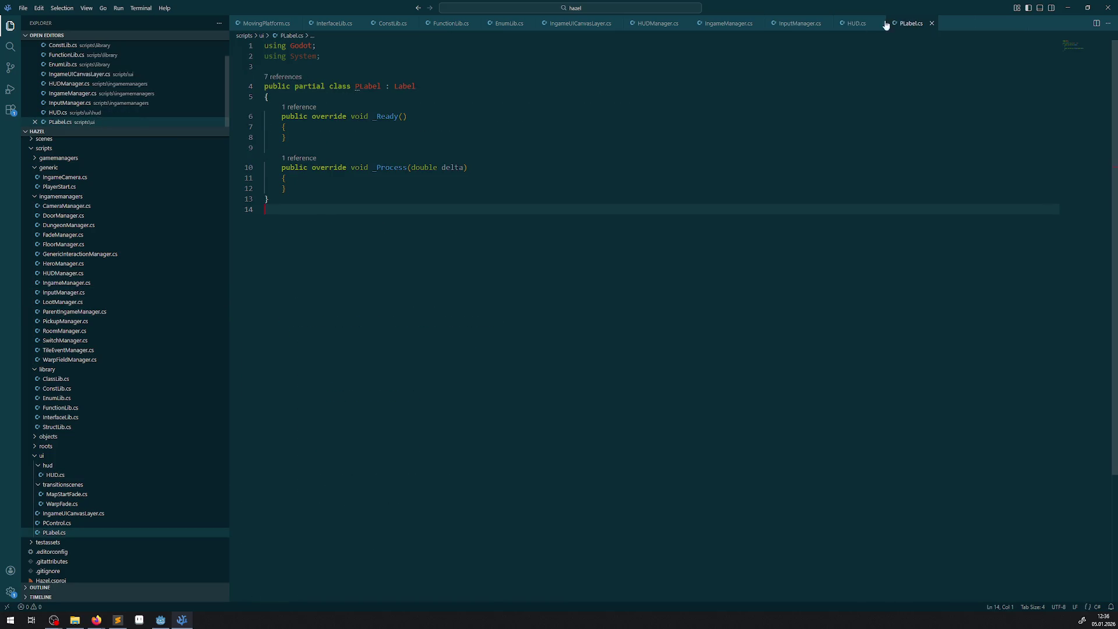
left_click(716, 24)
left_click(648, 24)
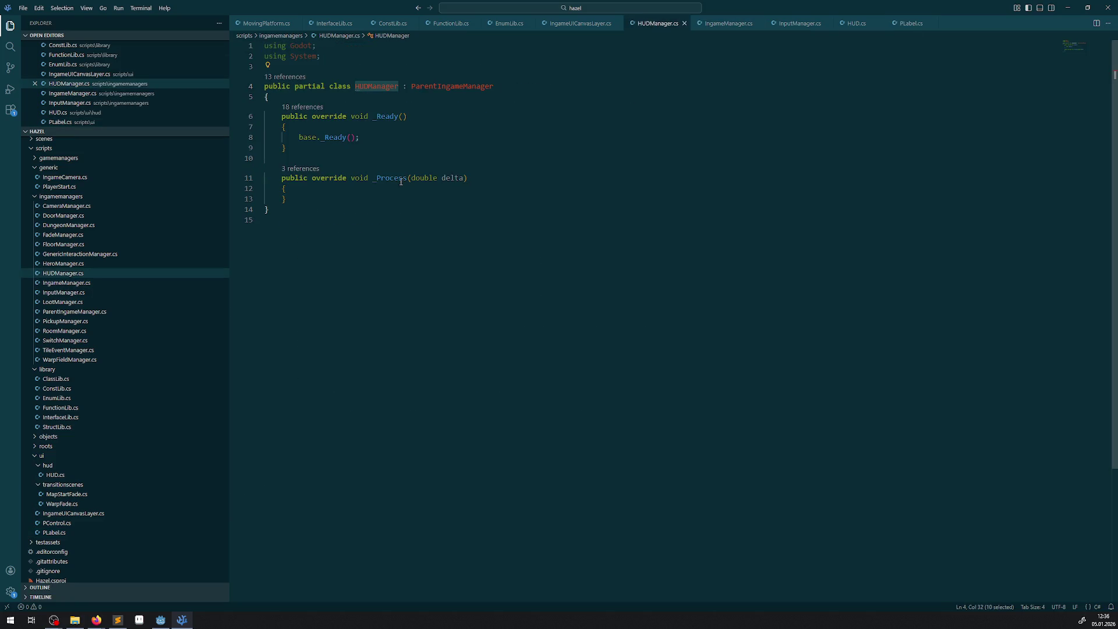
left_click(354, 102)
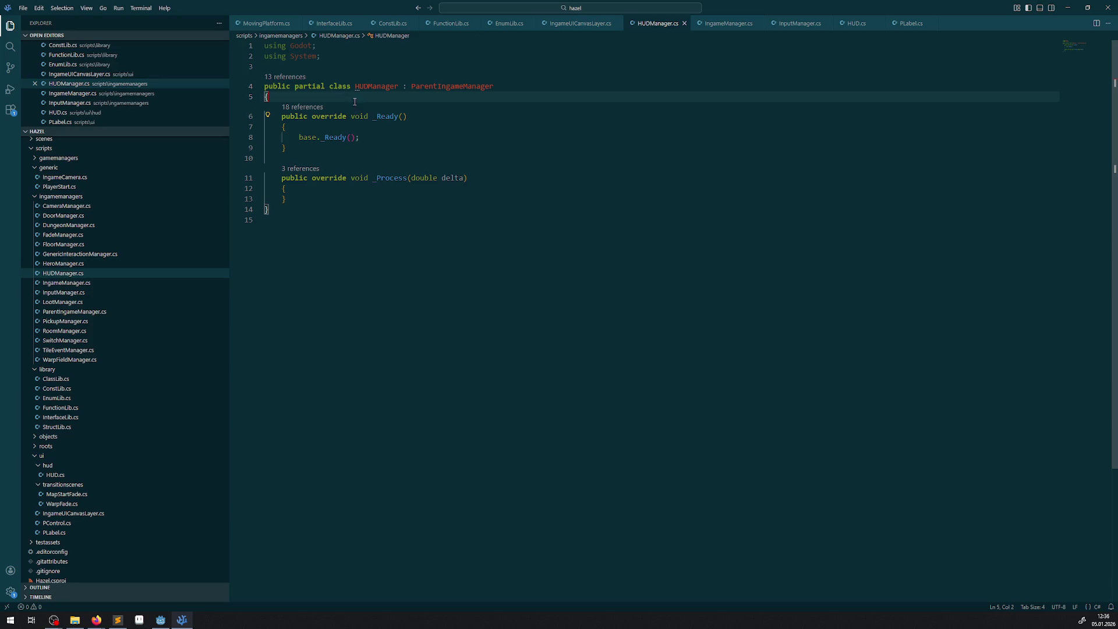
key("Return")
key("Return")
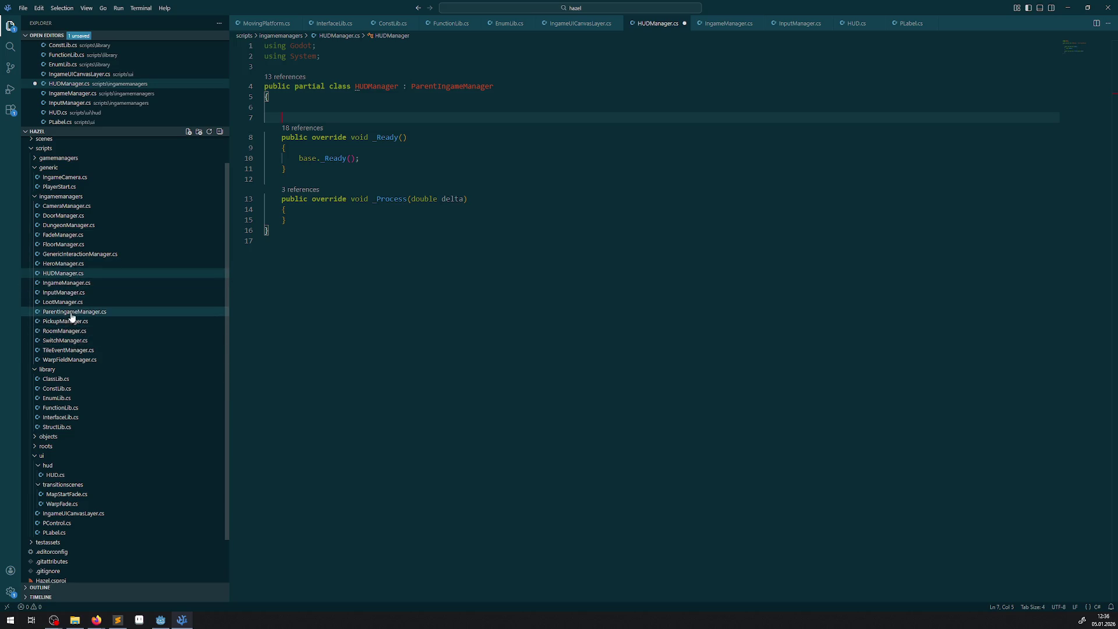
left_click(64, 235)
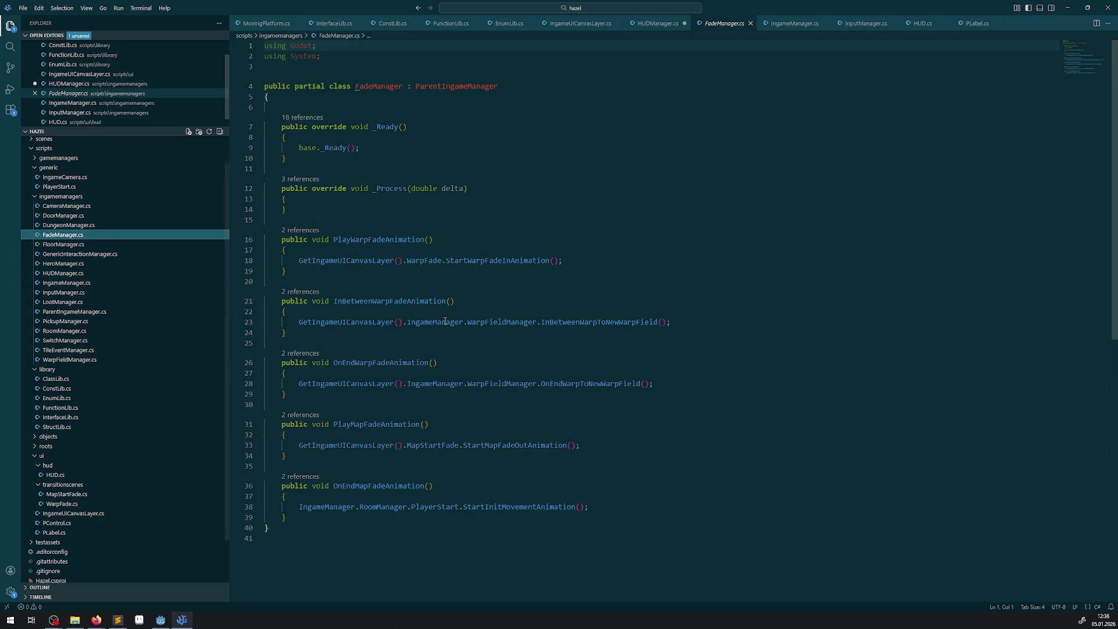
- Go to the GetIngameUICanvasLayer definition and paste a copy of the method below it
double_click(312, 321)
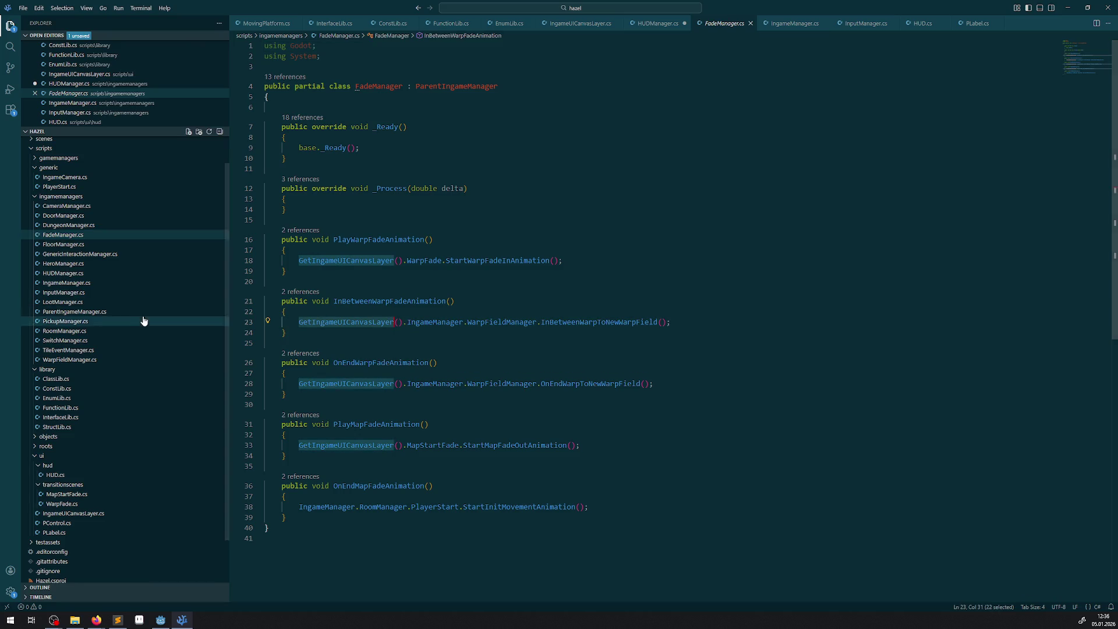
right_click(357, 322)
left_click(380, 331)
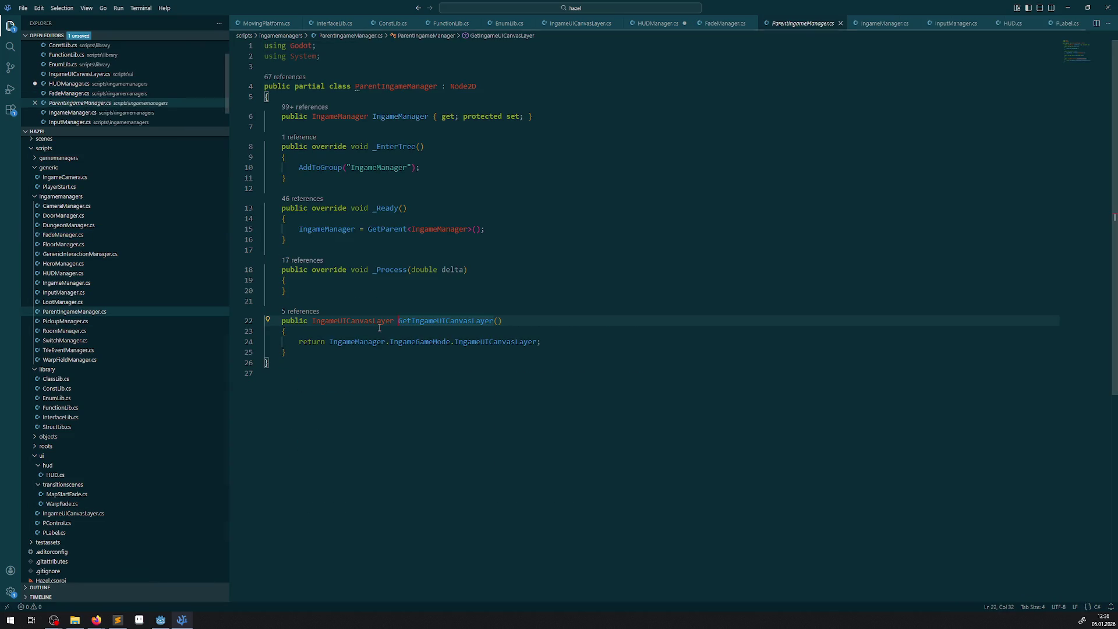
left_click(340, 353)
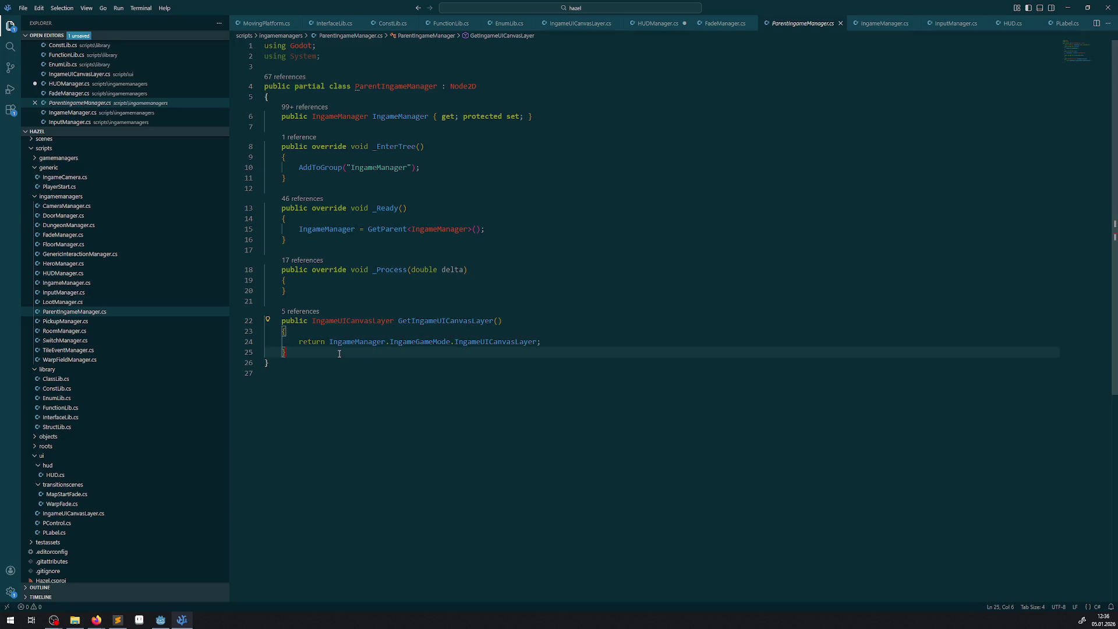
left_click_drag(285, 352, 271, 321)
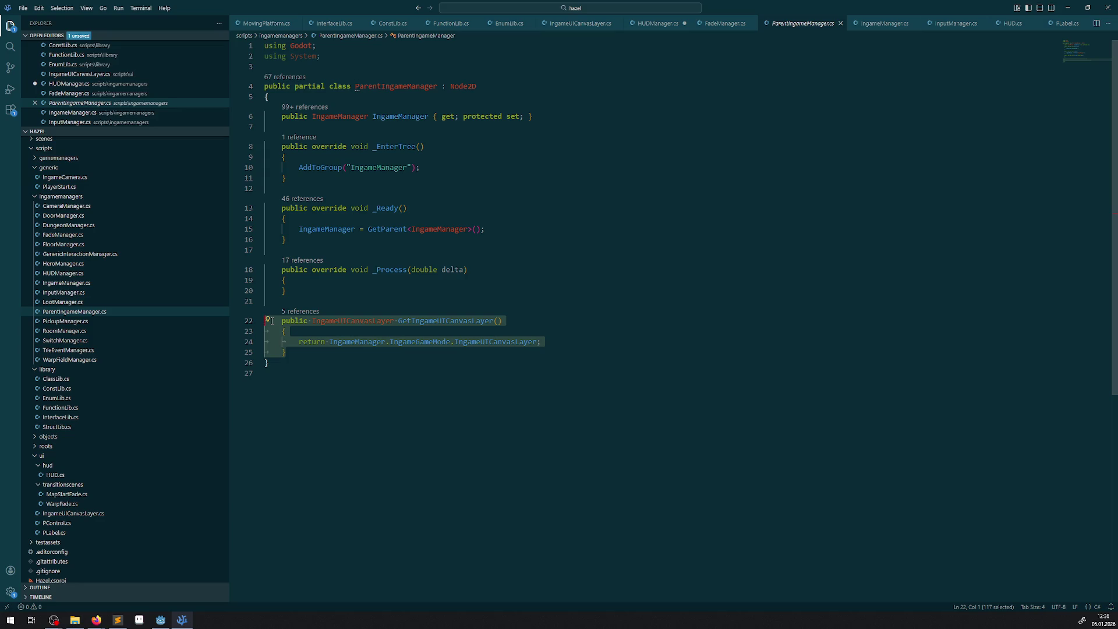
key("ctrl+c")
left_click(310, 353)
key("Return")
key("Return")
key("ctrl+v")
key("ctrl+s")
- Turn the copy into GetIHUD returning HUD, ending the return expression with IngameUICanvasLayer.HUD, and save
left_click(356, 382)
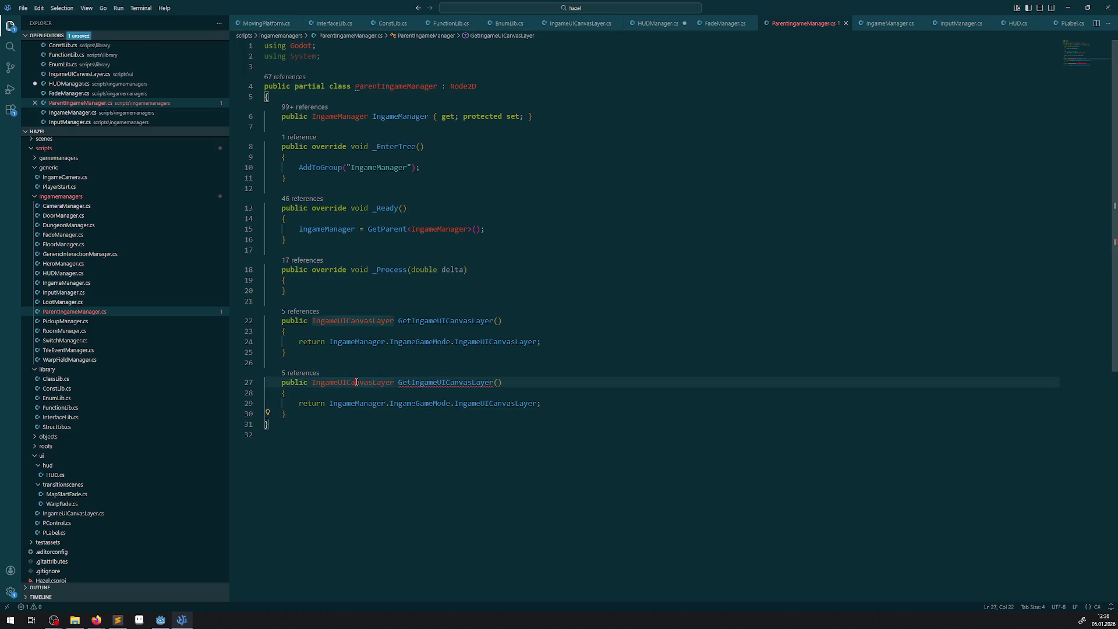
double_click(357, 382)
type("HUD")
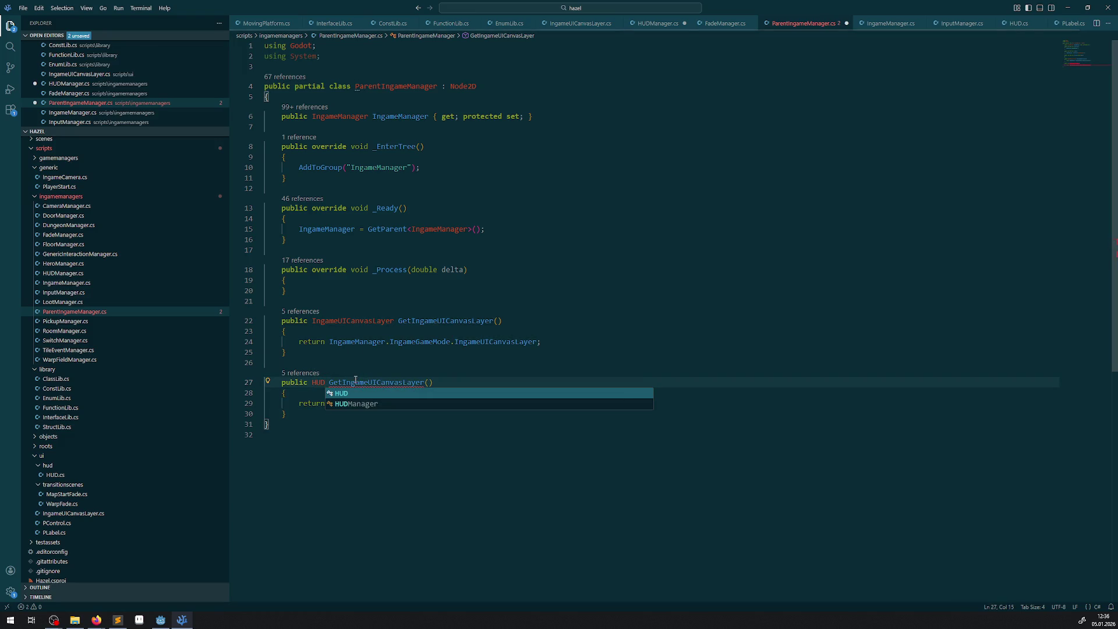
left_click_drag(346, 382, 425, 382)
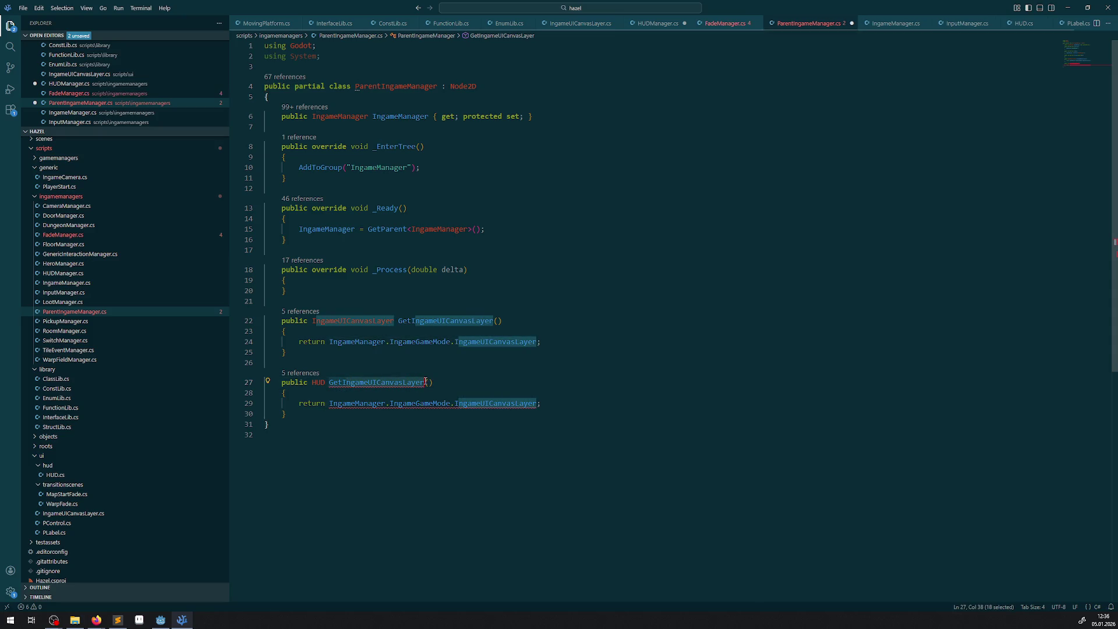
type("HUD")
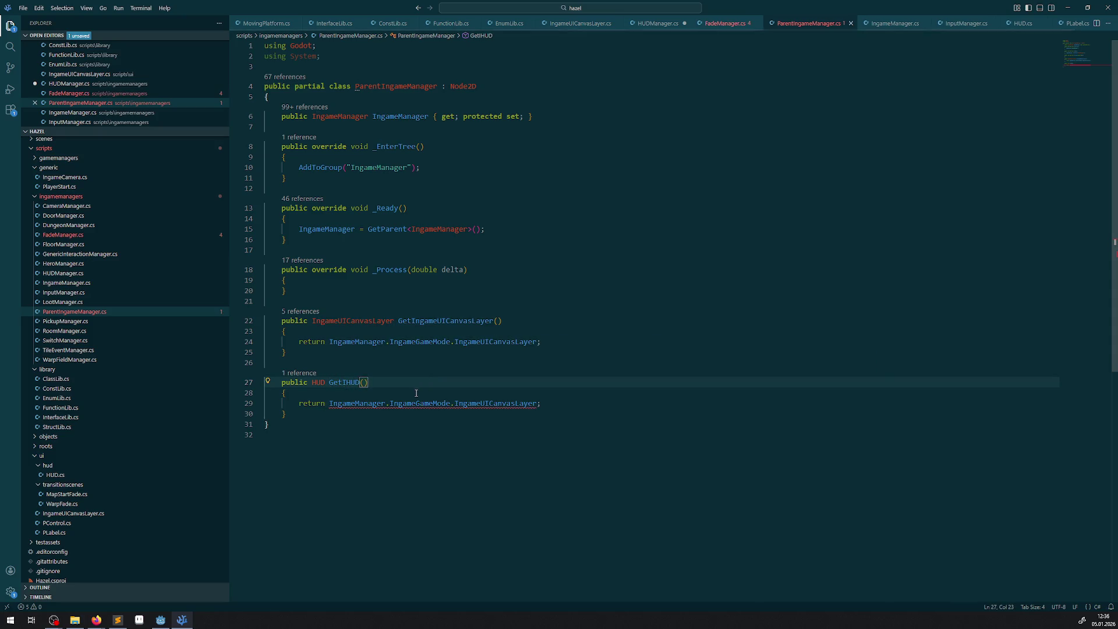
left_click(534, 402)
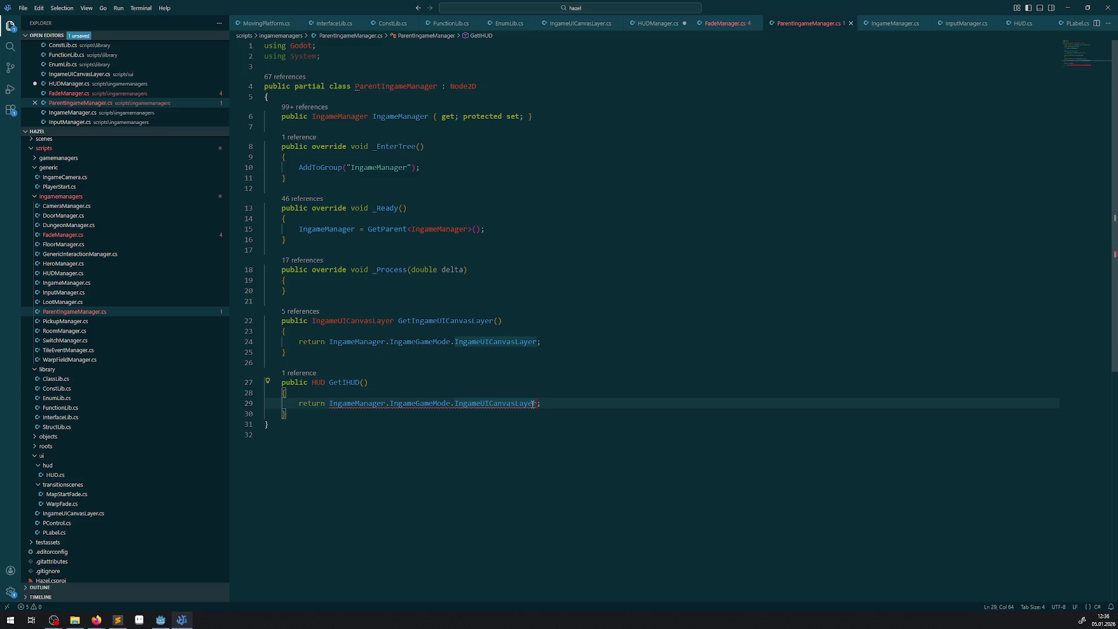
type(".HG")
key("BackSpace")
key("BackSpace")
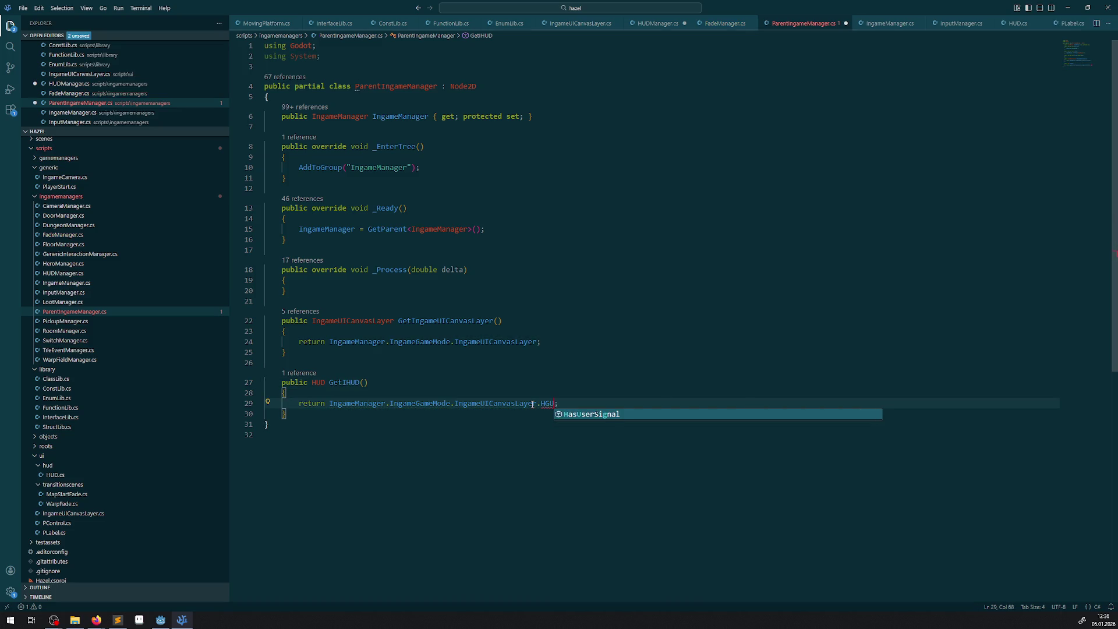
type("HUD")
key("ctrl+s")
left_click(334, 379)
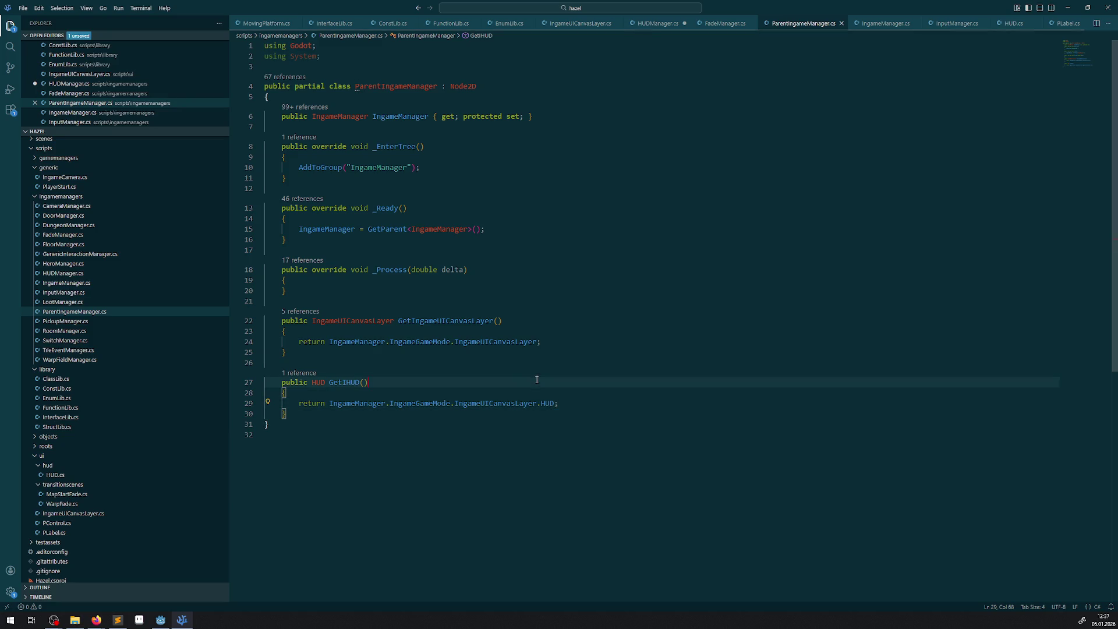
double_click(333, 379)
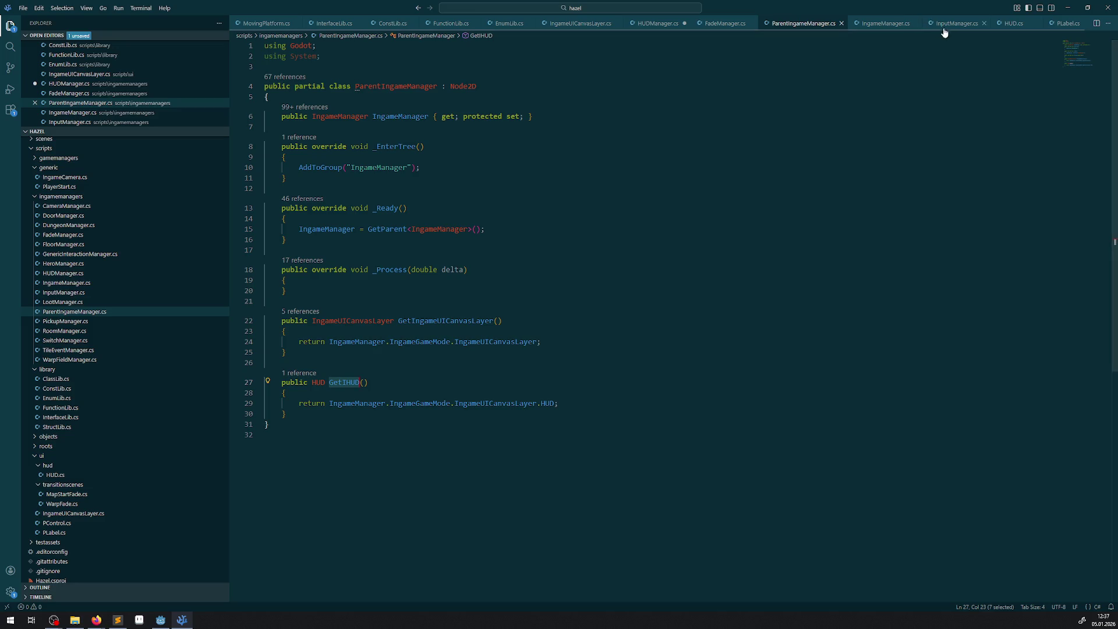
- In HUDManager.cs, add blank lines below the empty _Process method for a new method
left_click(663, 26)
key("ctrl+s")
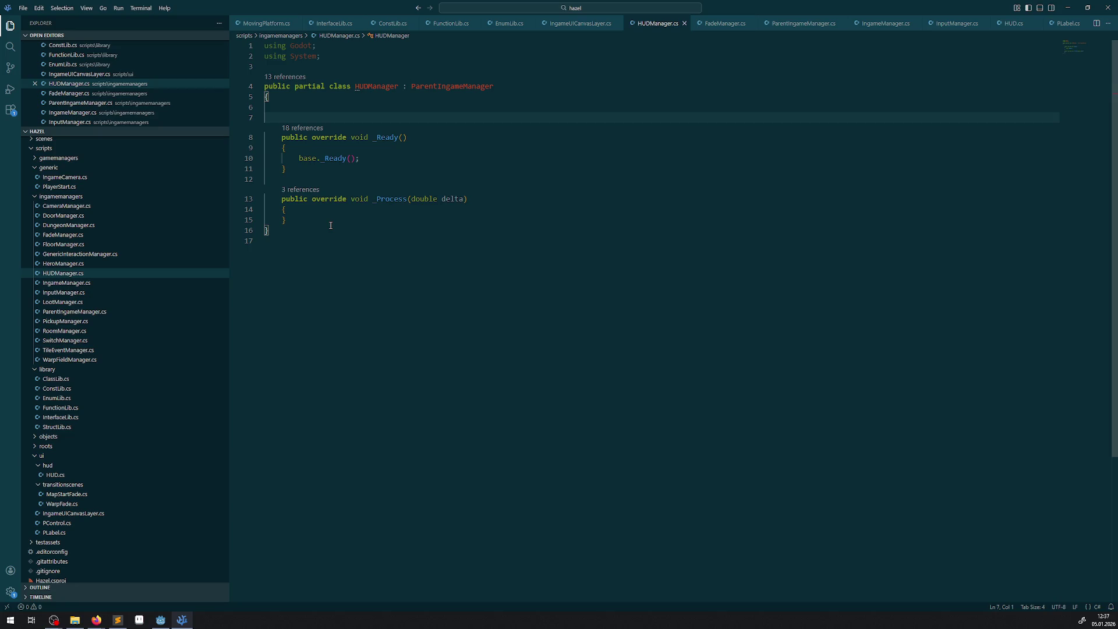
left_click_drag(330, 225, 261, 199)
left_click(330, 225)
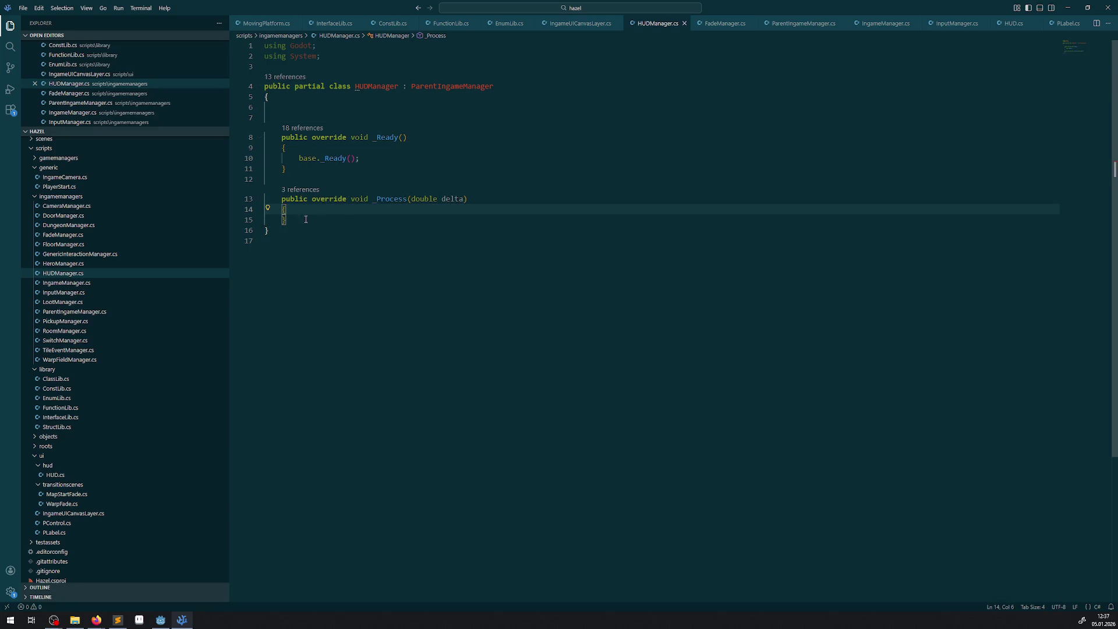
left_click_drag(330, 226, 262, 200)
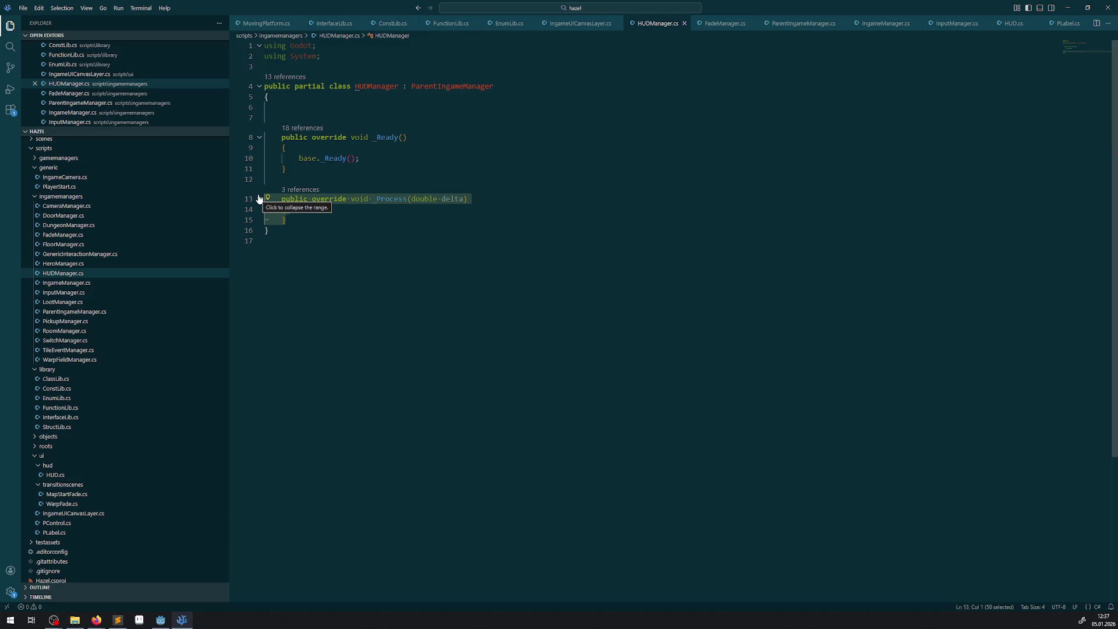
left_click(284, 210)
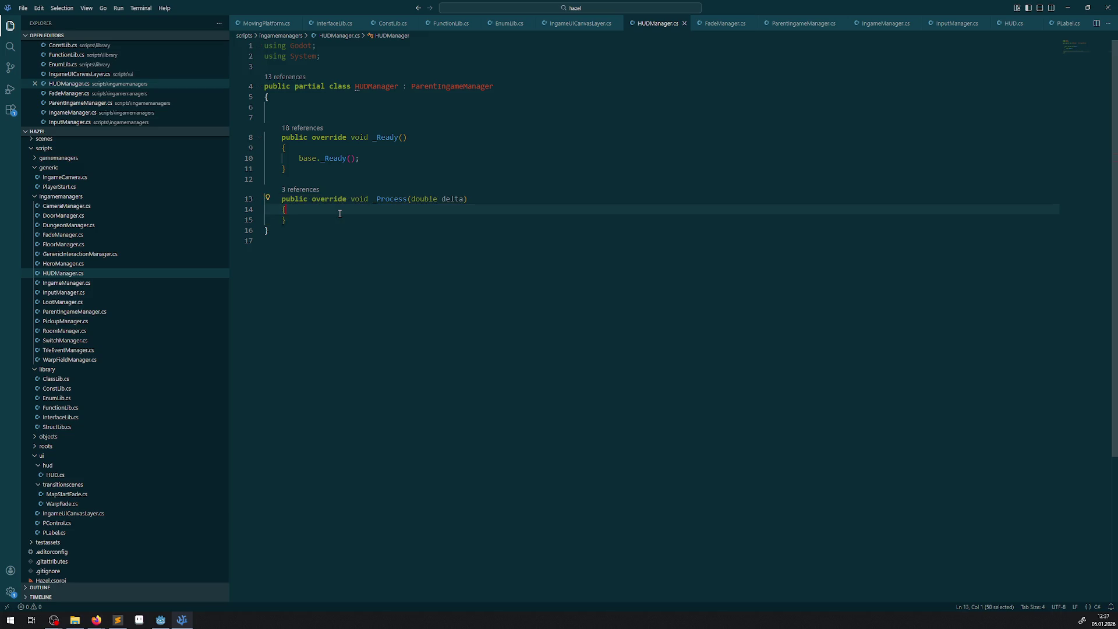
left_click(327, 227)
left_click(316, 223)
key("Return")
key("Return")
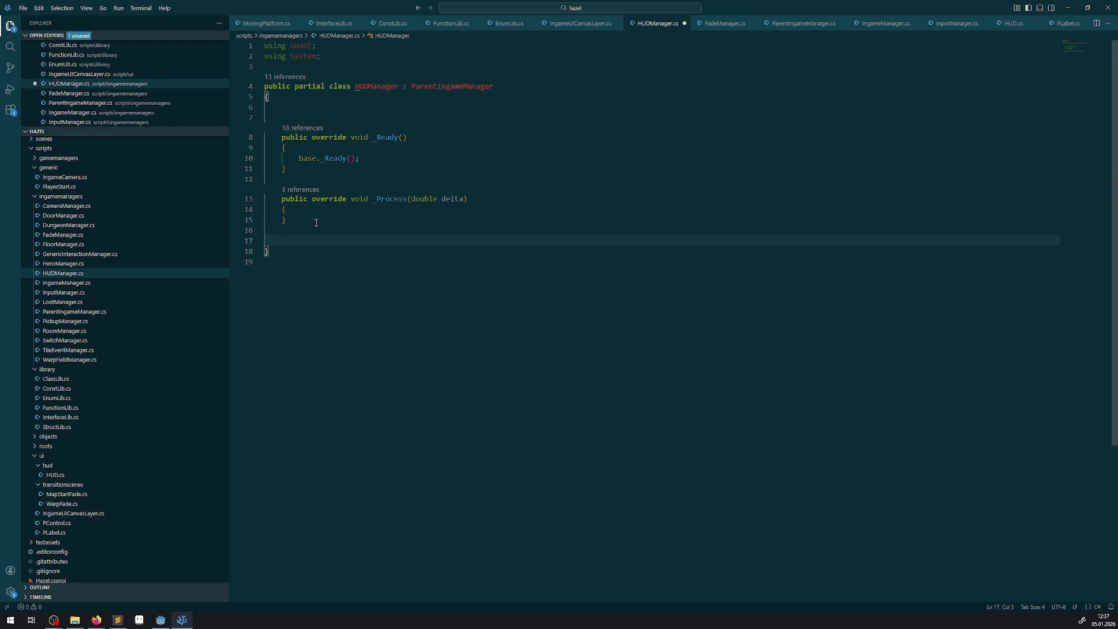
- Write the method signature public void UpdateHUDKey() with an opening brace, and save
type("public ")
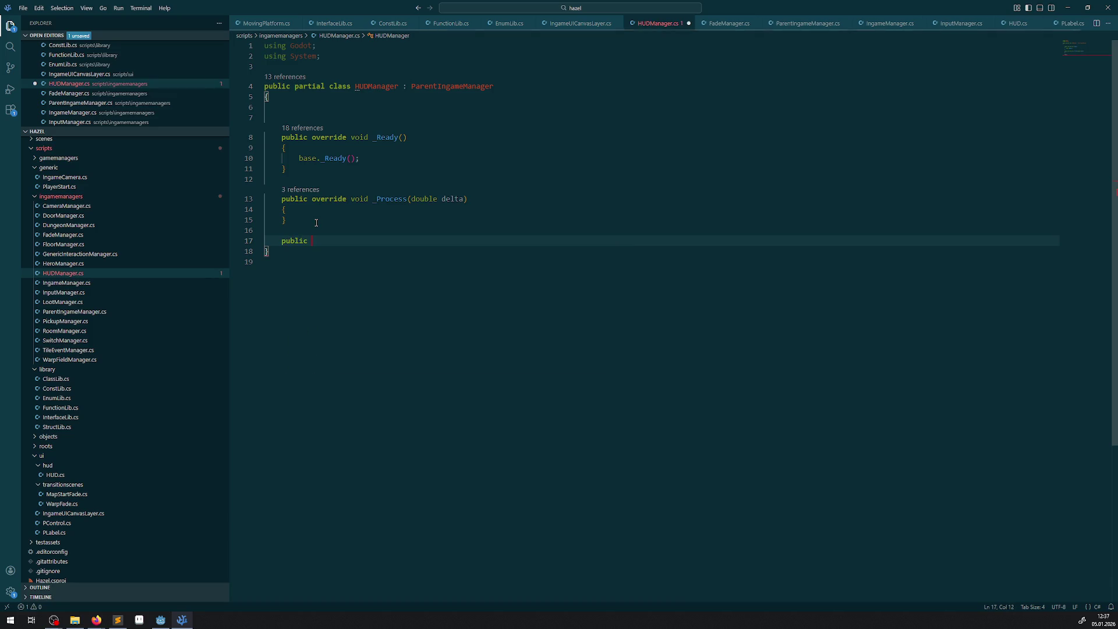
type("void Add")
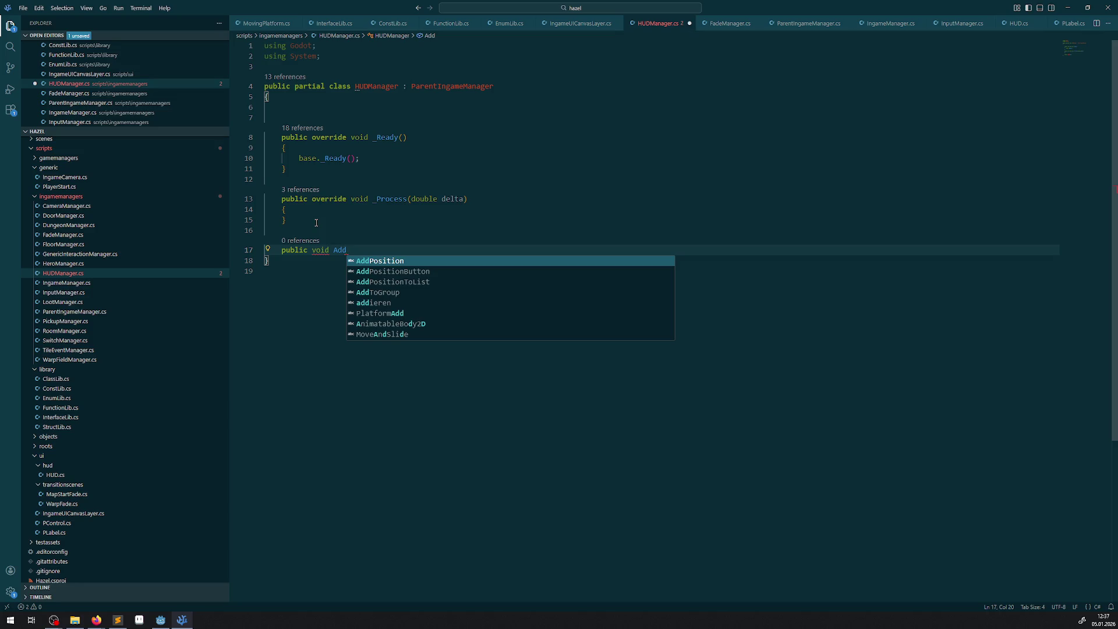
key("BackSpace")
key("BackSpace")
key("BackSpace")
type("Upda")
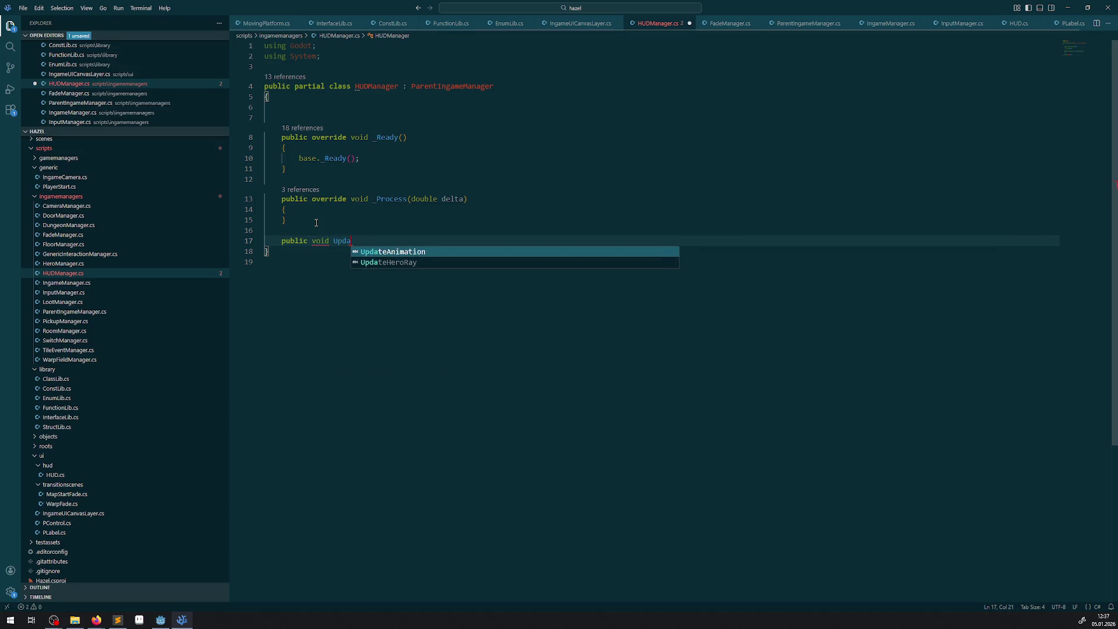
type("teKey")
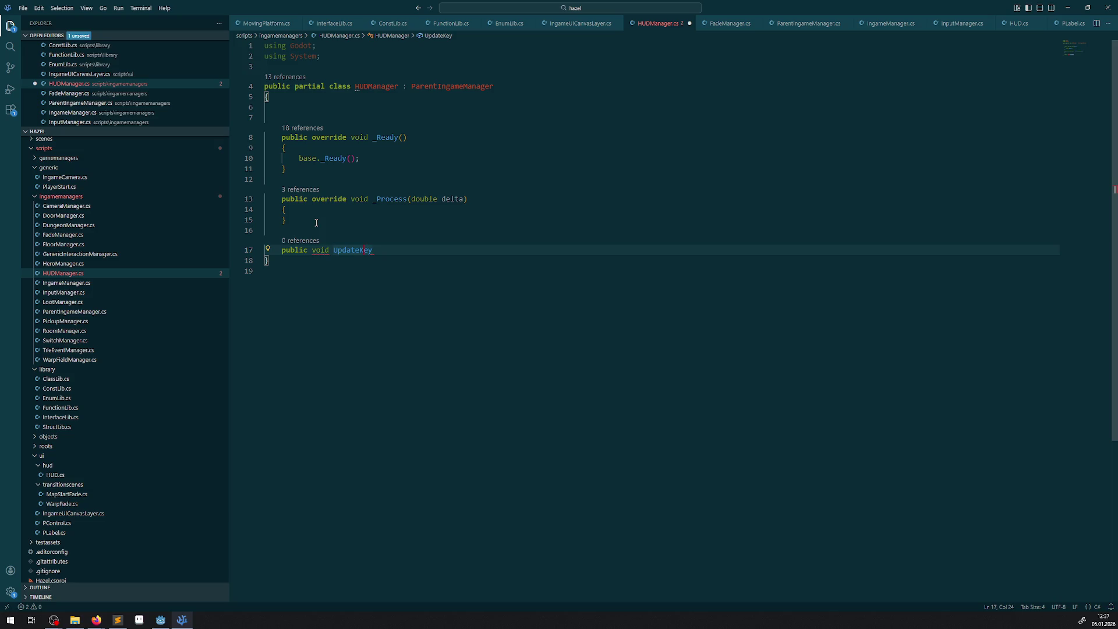
type("HUD")
left_click(96, 619)
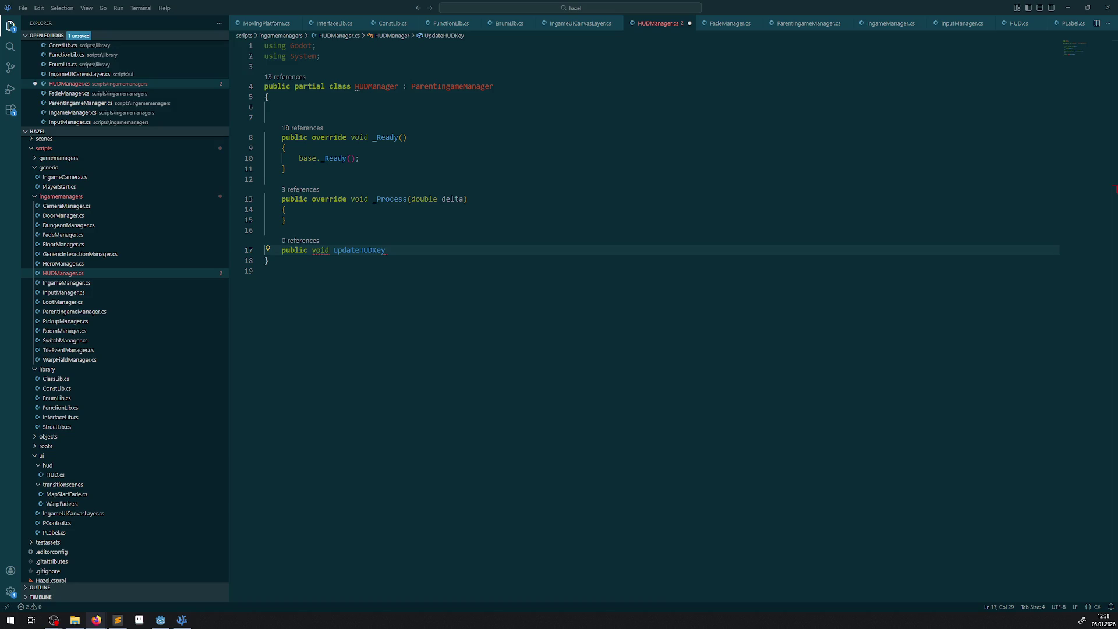
left_click(407, 245)
type("()")
key("Return")
type("{")
key("Return")
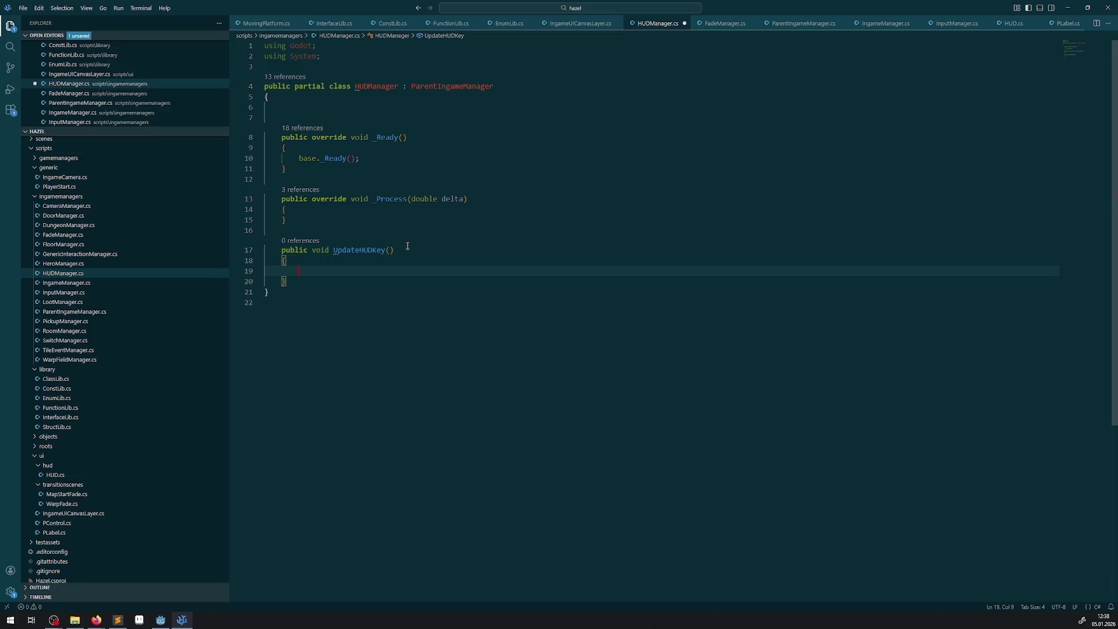
key("ctrl+s")
- Give UpdateHUDKey an int KeyNumber parameter and start its body with GetIHUD
left_click(390, 251)
type("int")
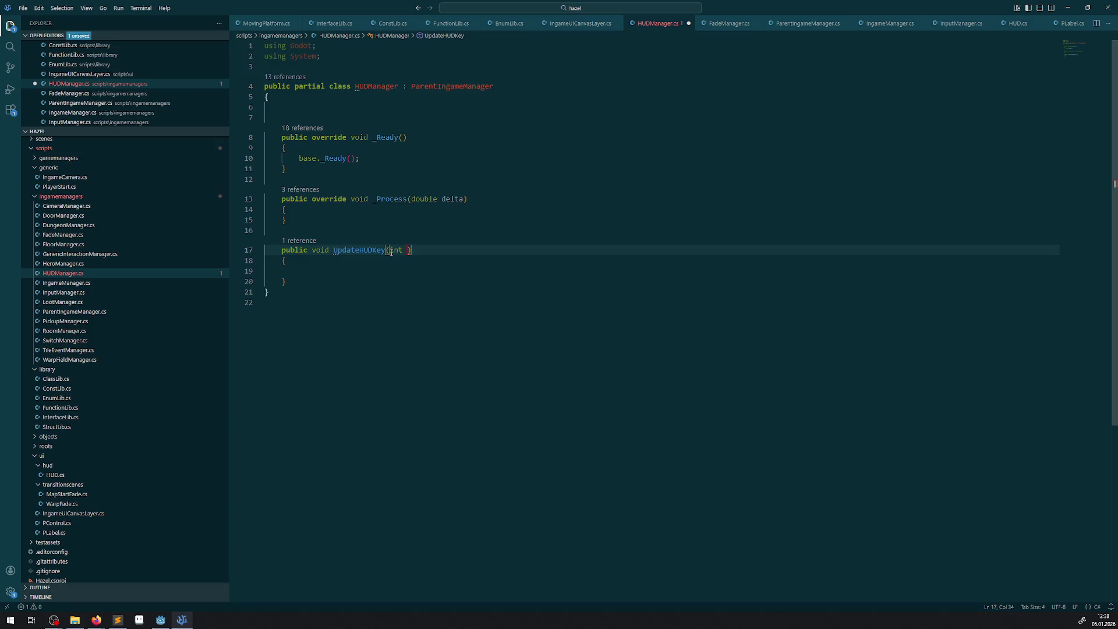
type("Number")
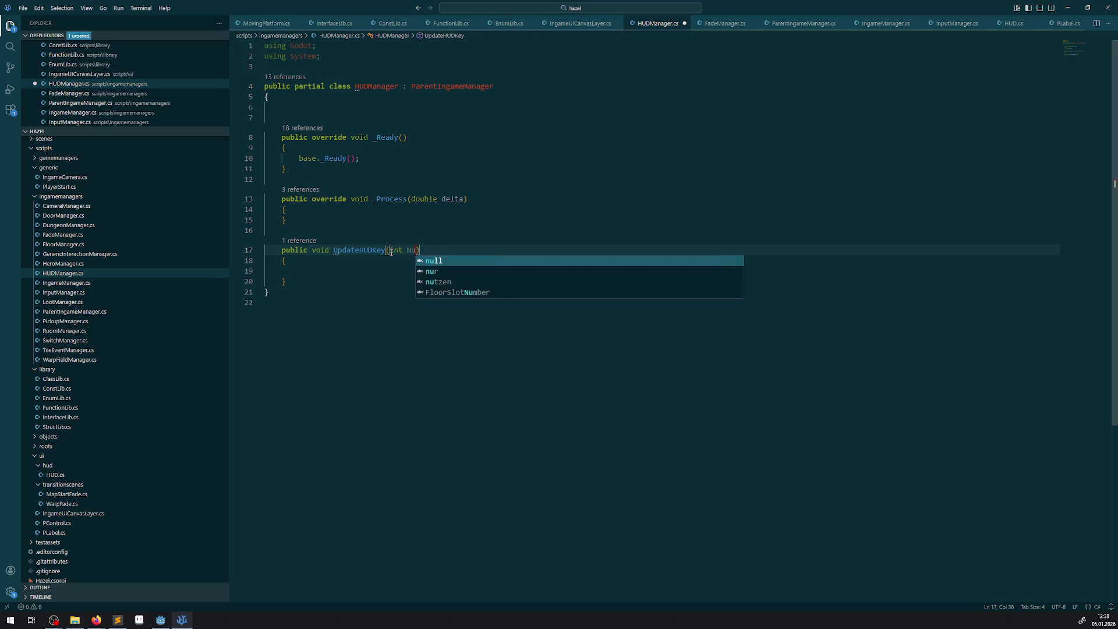
type("KeyNumber")
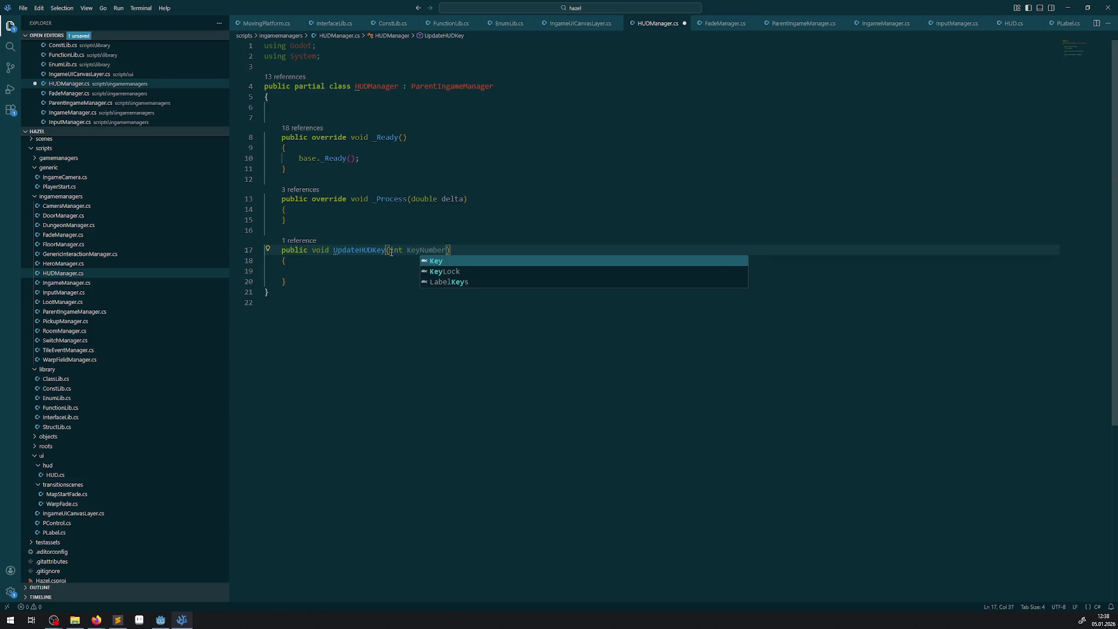
left_click(352, 269)
key("ctrl+s")
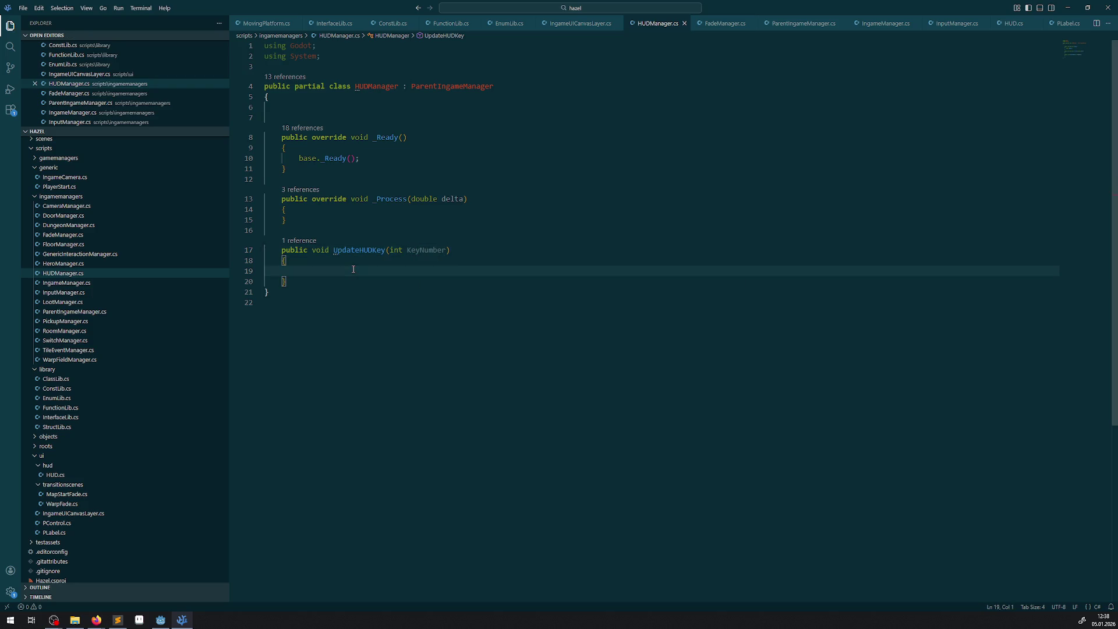
key("Tab")
key("Tab")
type("GetHud")
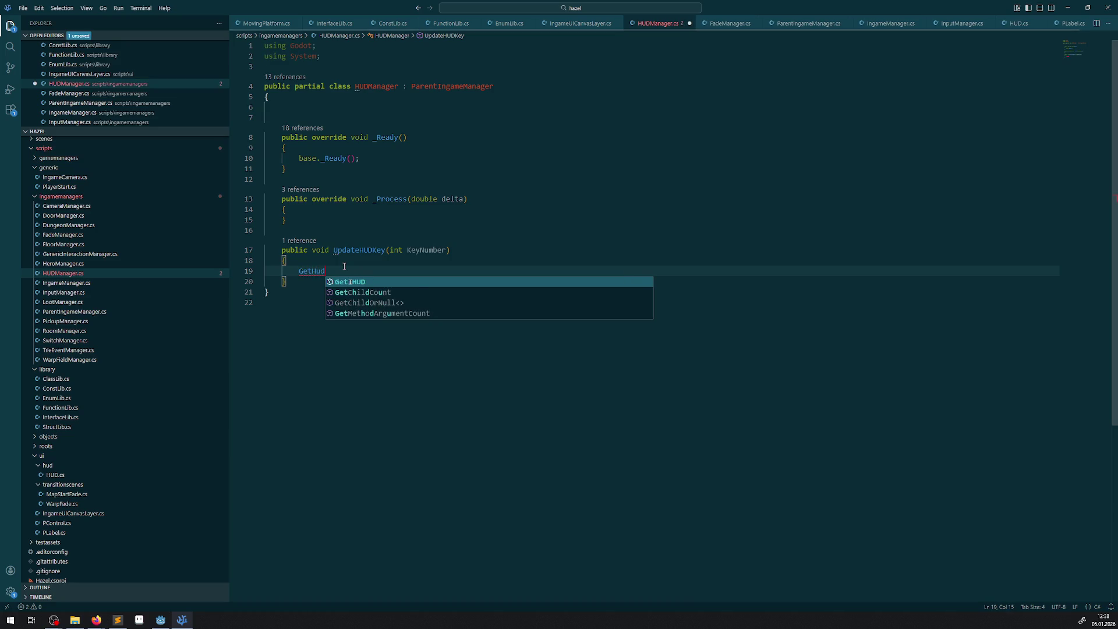
key("BackSpace")
key("BackSpace")
type("UD")
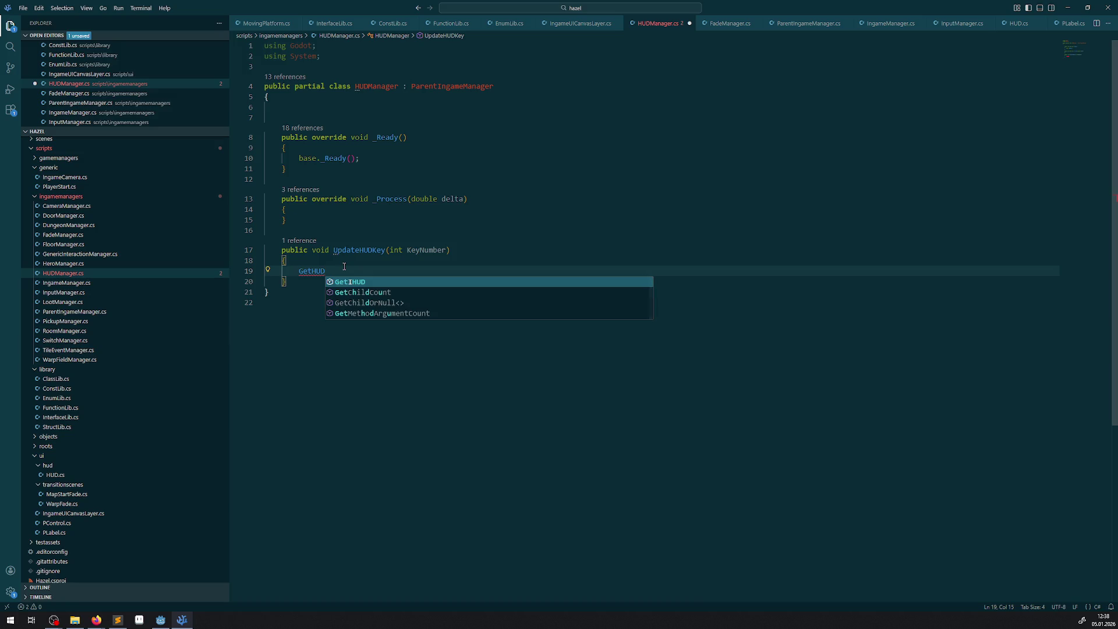
type(".")
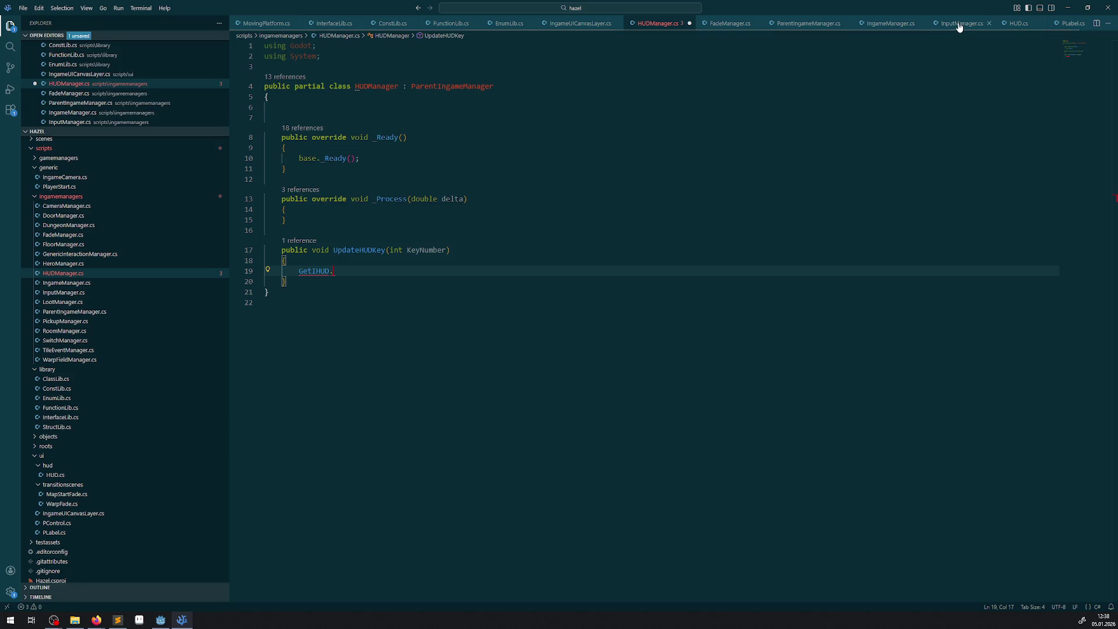
left_click(1012, 25)
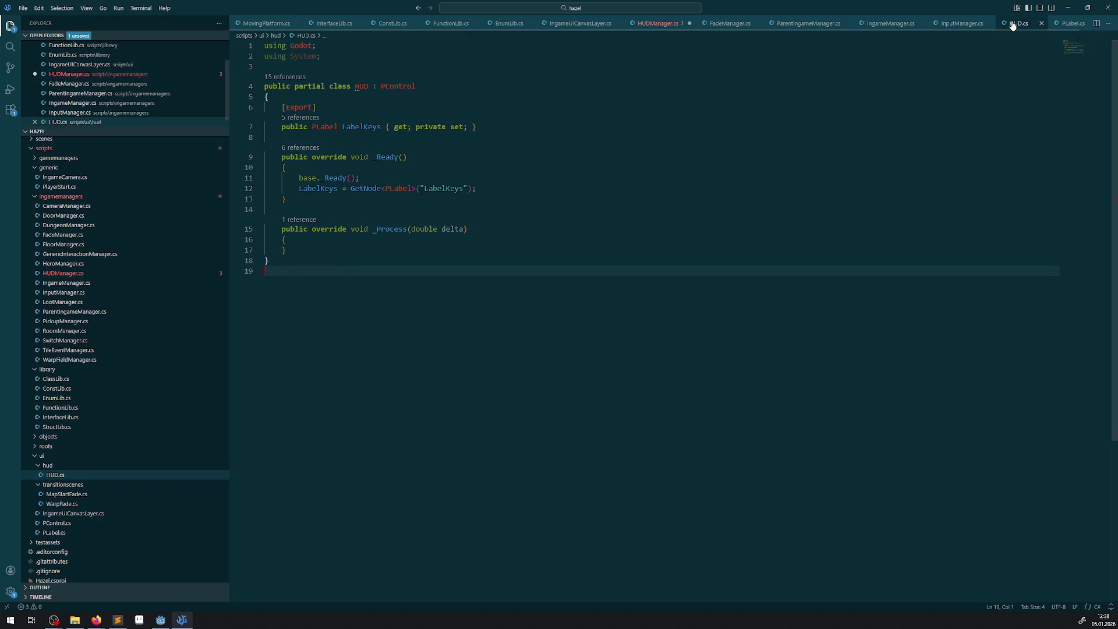
- Close the InputManager.cs, IngameManager.cs and ParentIngameManager.cs tabs
left_click(978, 25)
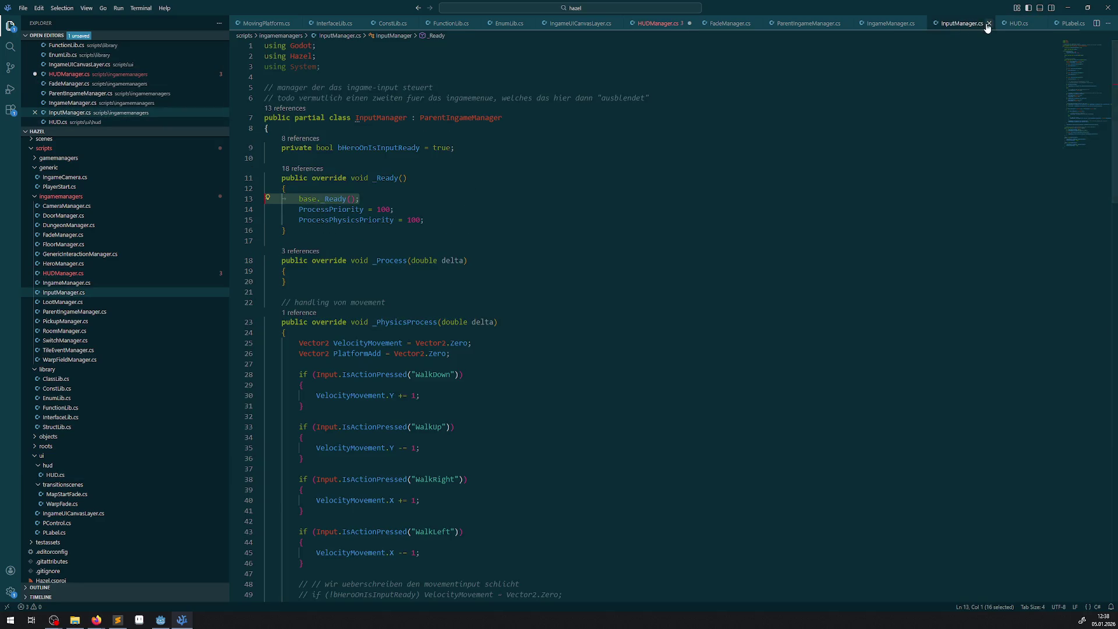
left_click(988, 24)
left_click(909, 28)
left_click(920, 24)
left_click(827, 23)
left_click(848, 23)
- Review the warp fade-animation calls in FadeManager.cs, then return to HUDManager.cs
left_click(727, 23)
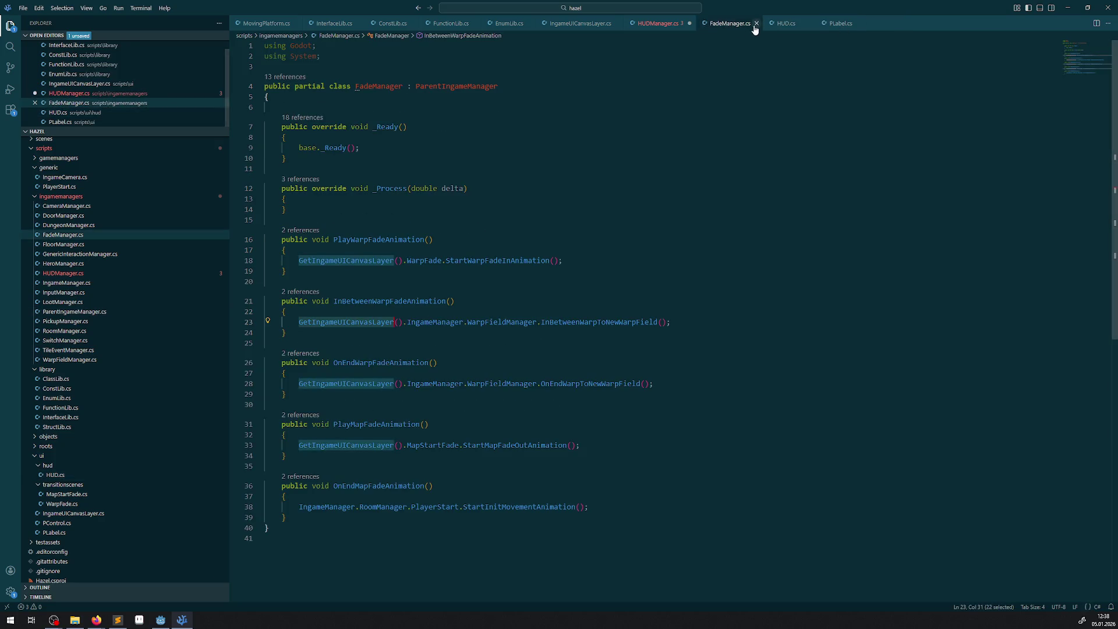
left_click(570, 383)
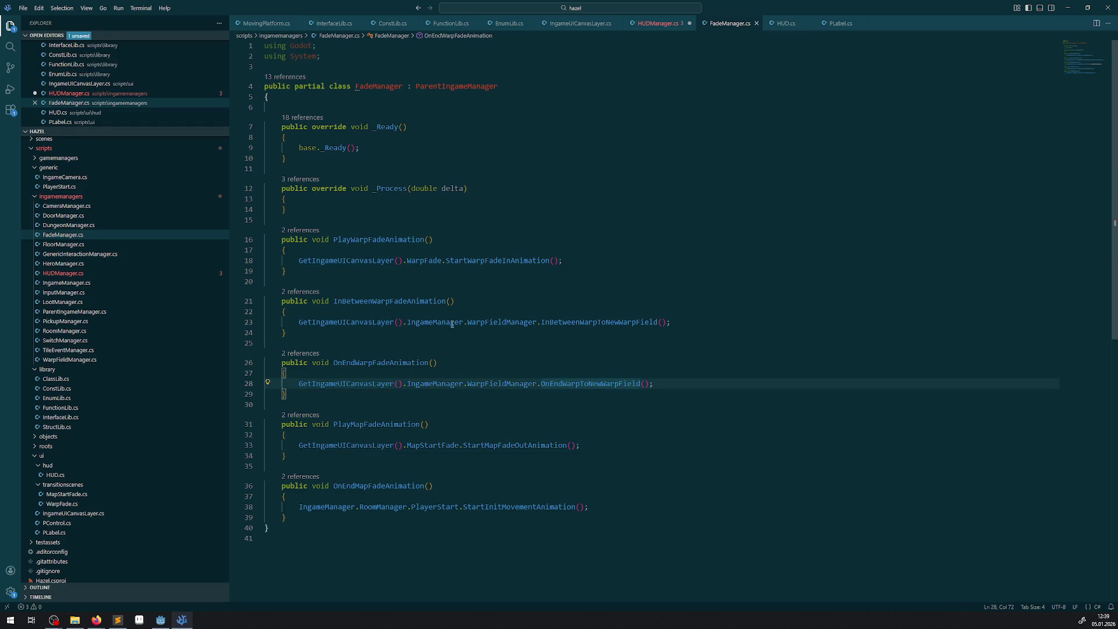
left_click(598, 321)
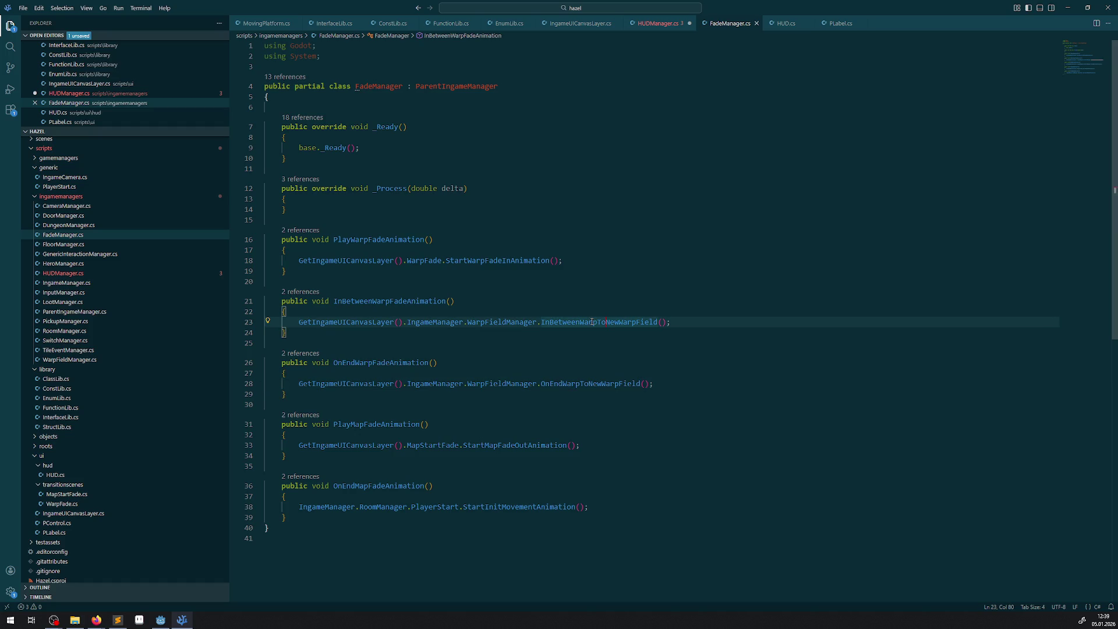
right_click(609, 323)
left_click(510, 325)
mouse_move(584, 325)
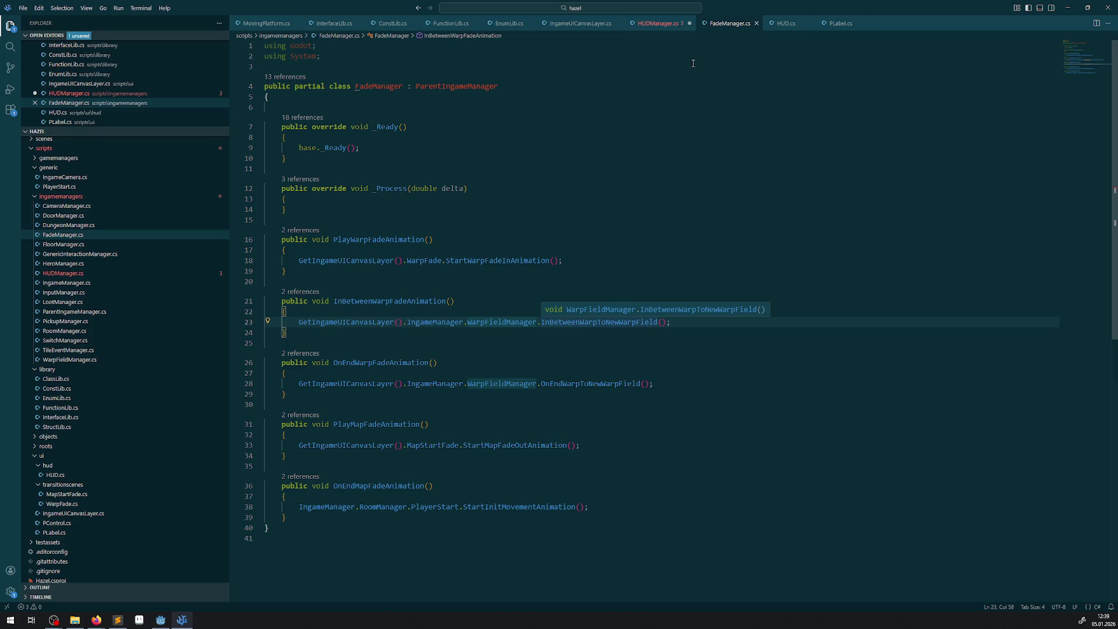
left_click(668, 27)
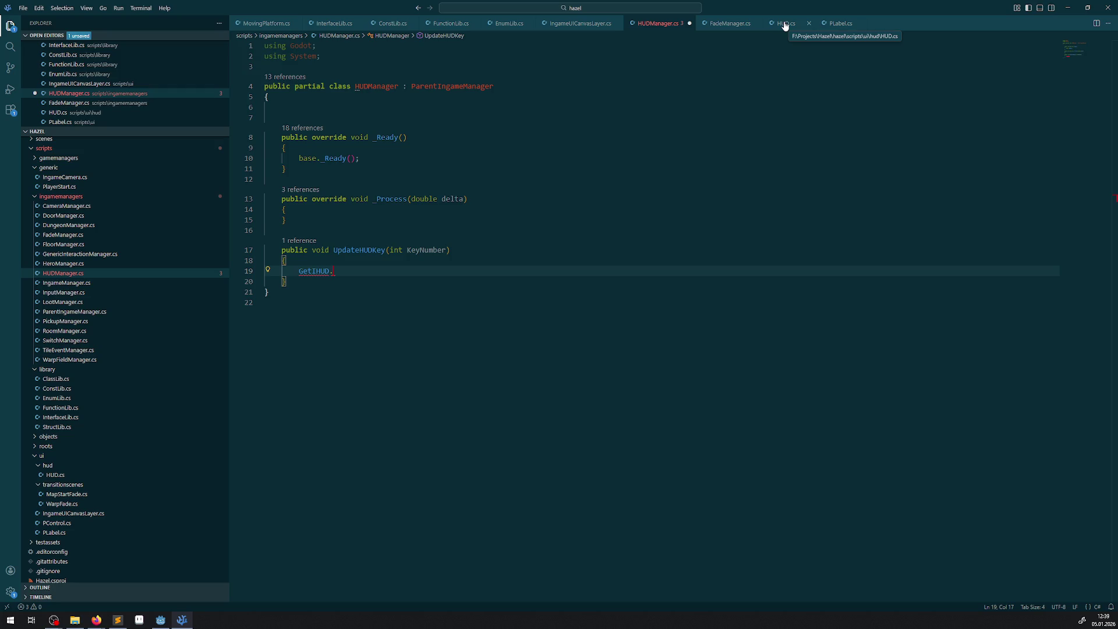
- Compare HUD.cs members against HUDManager's completions, confirming the key-count label is named LabelKeys
left_click(784, 25)
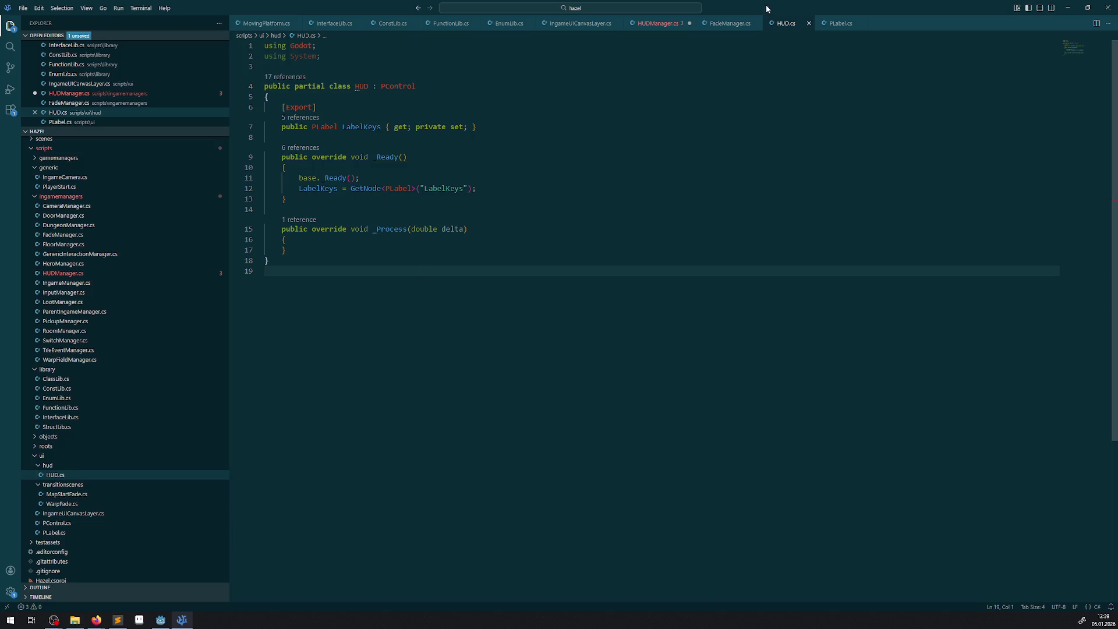
left_click(662, 25)
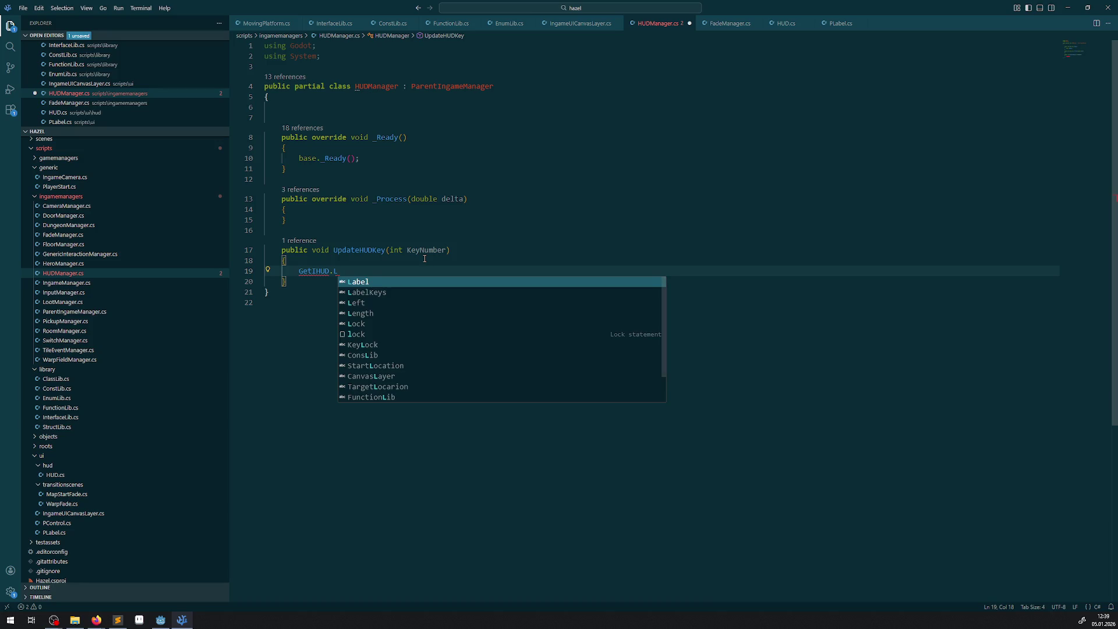
key("Escape")
type("Ke")
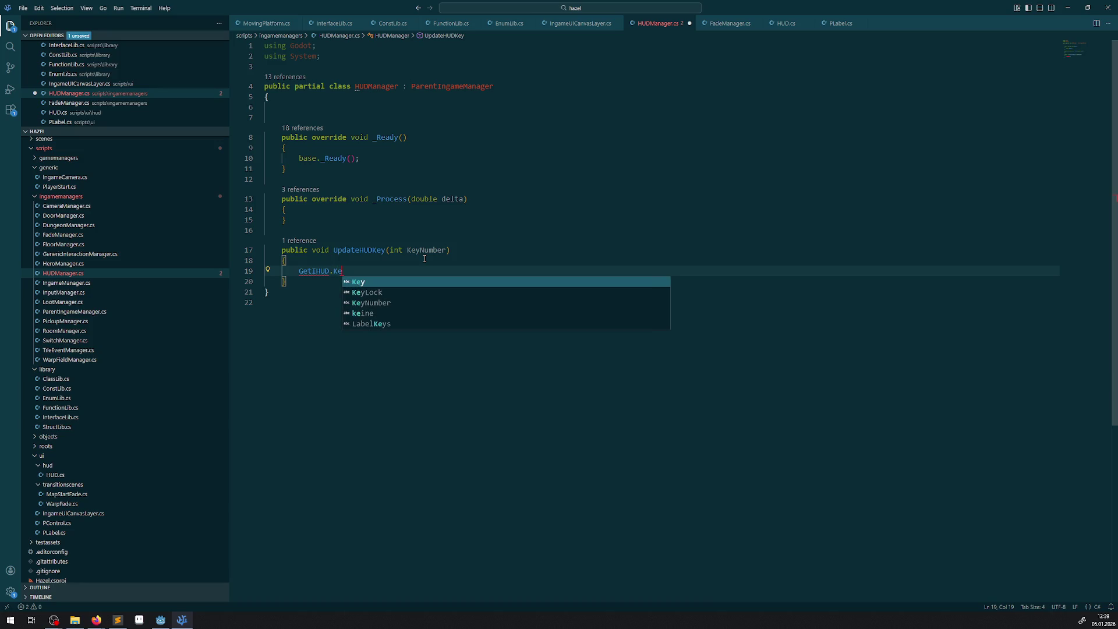
key("Down")
key("Down")
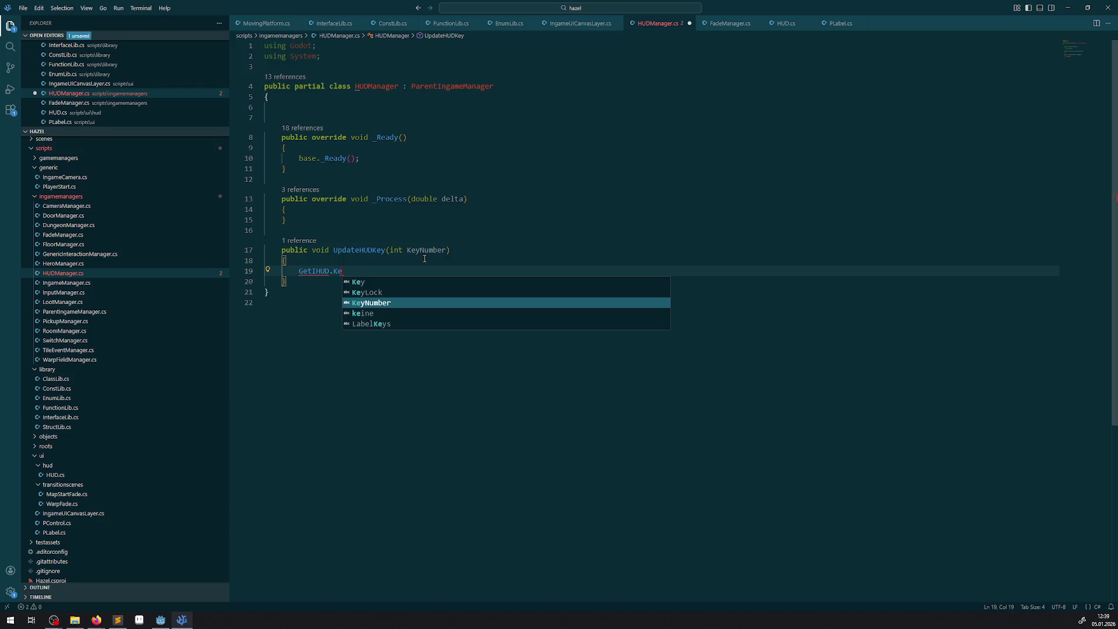
key("Escape")
left_click(782, 24)
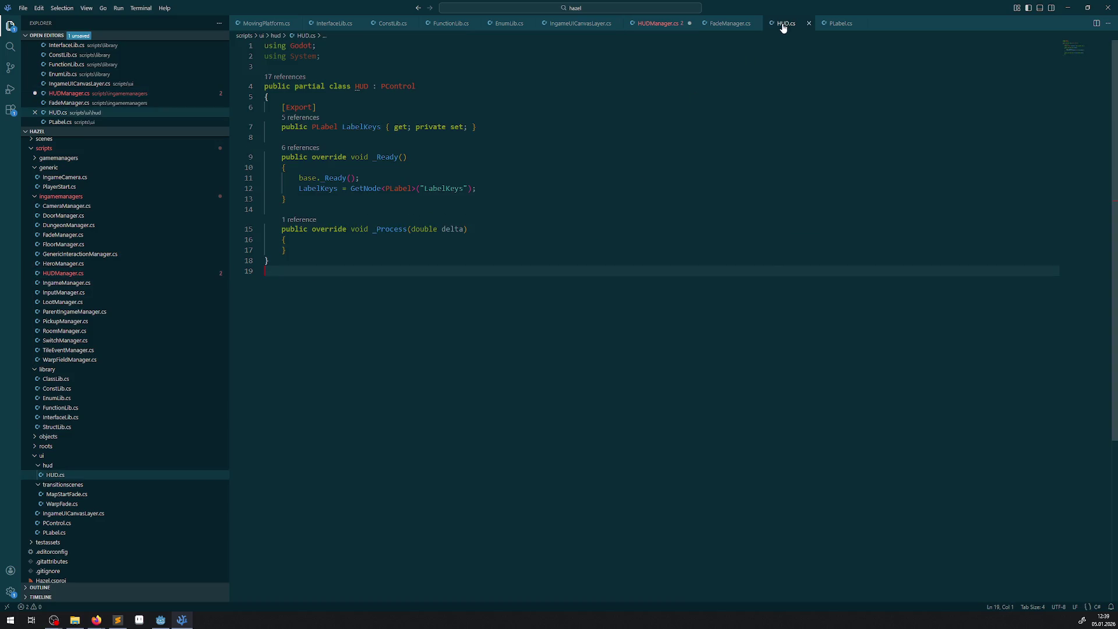
double_click(361, 128)
key("ctrl+c")
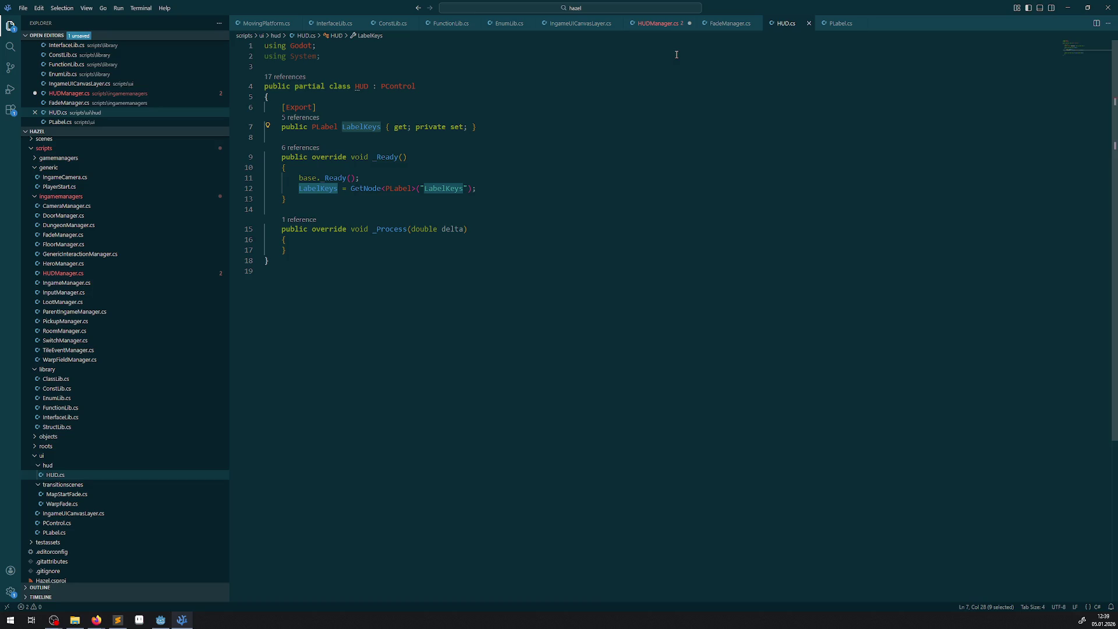
left_click(661, 24)
left_click(341, 271)
- Extend line 19 to GetIHUD().LabelKeys by pasting the property name
key("BackSpace")
key("BackSpace")
key("BackSpace")
type("().")
key("ctrl+v")
type(".")
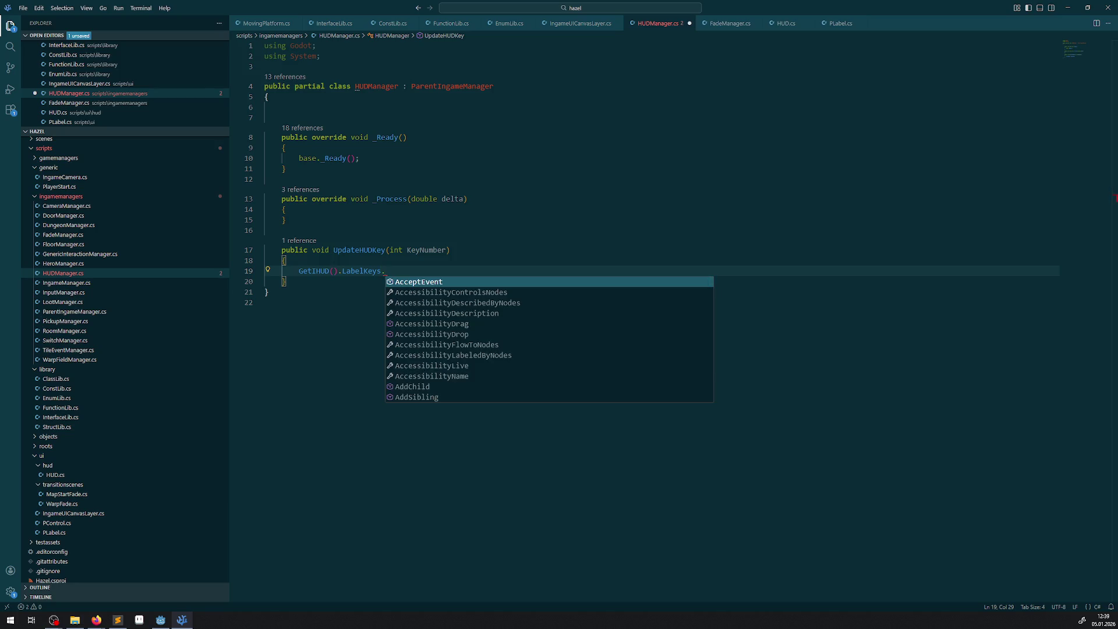
key("Escape")
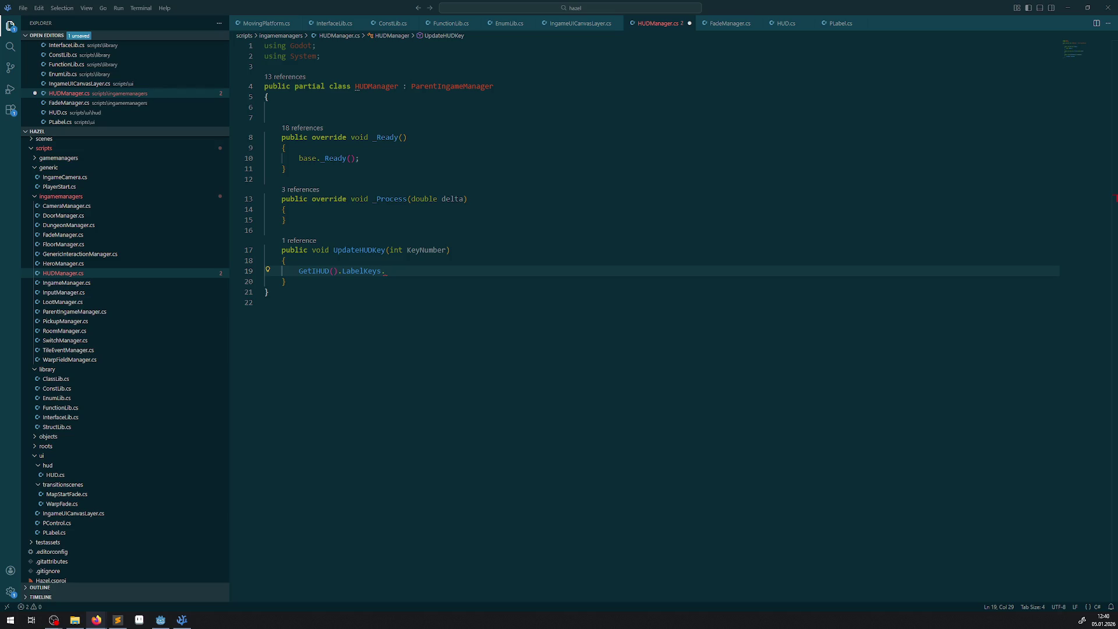
left_click(410, 271)
- Complete the line as .Text = KeyNumber.ToString(); and save HUDManager.cs
type("Text")
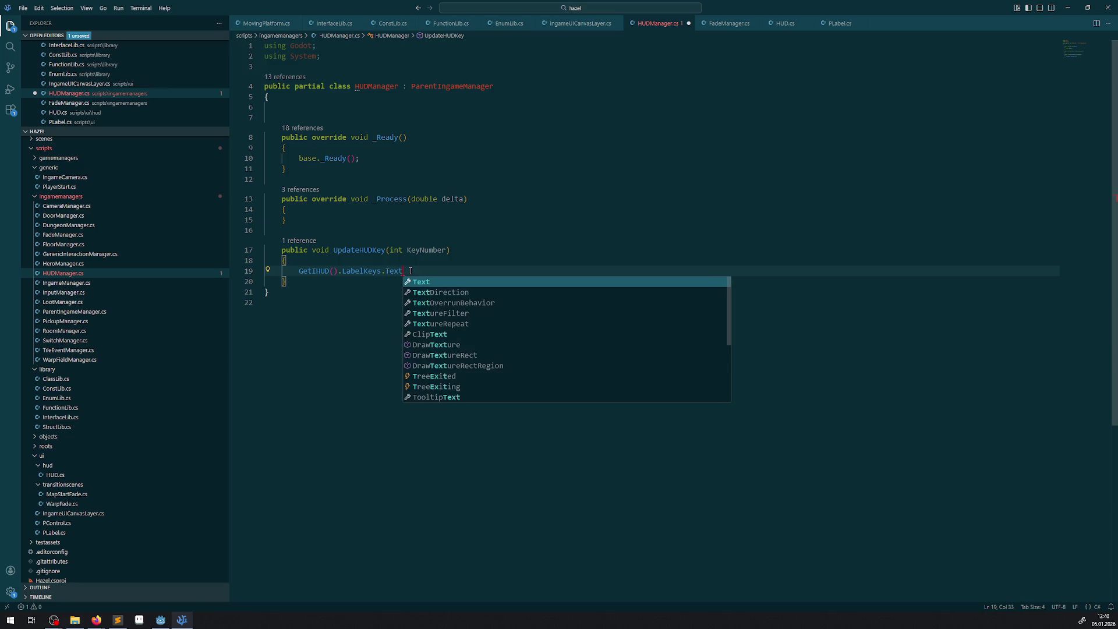
key("Tab")
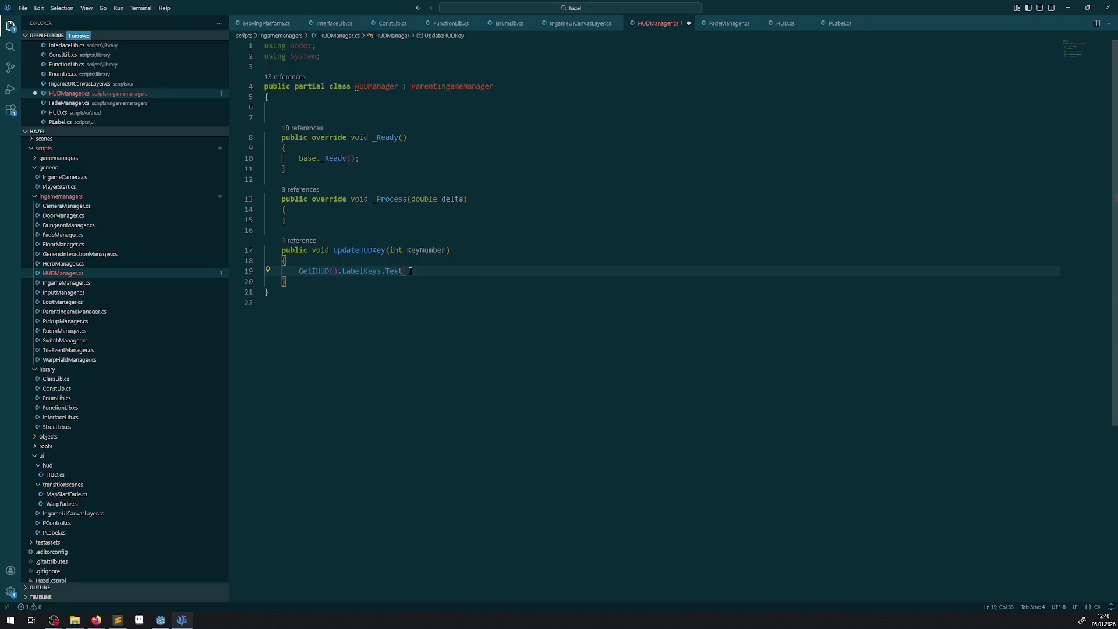
type("= Number")
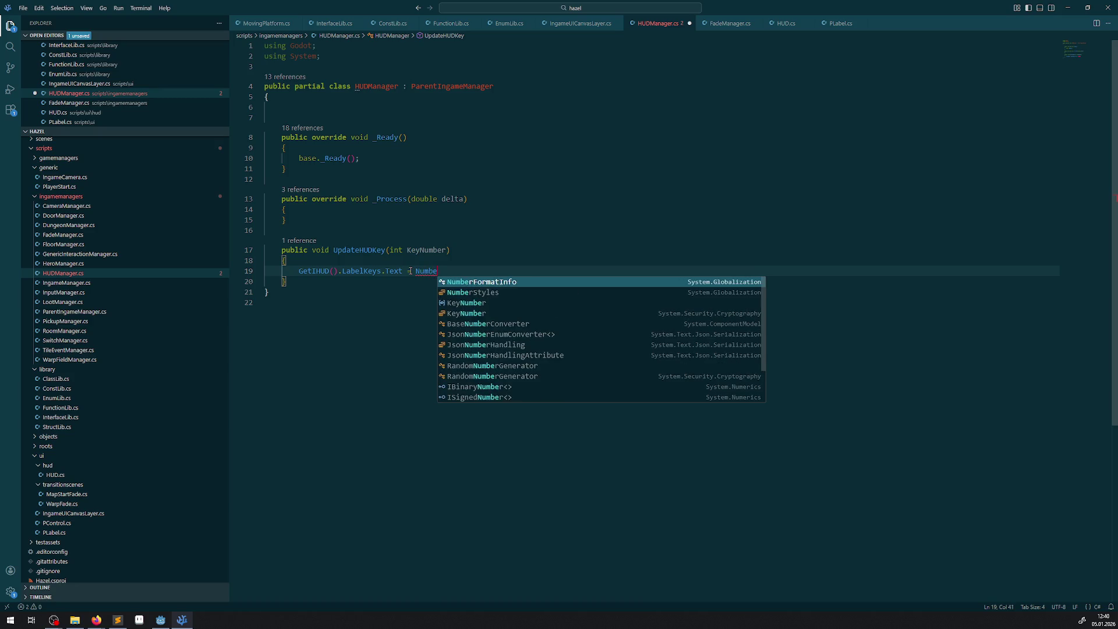
key("Tab")
type(".To")
key("ctrl+BackSpace")
key("ctrl+BackSpace")
type("ey")
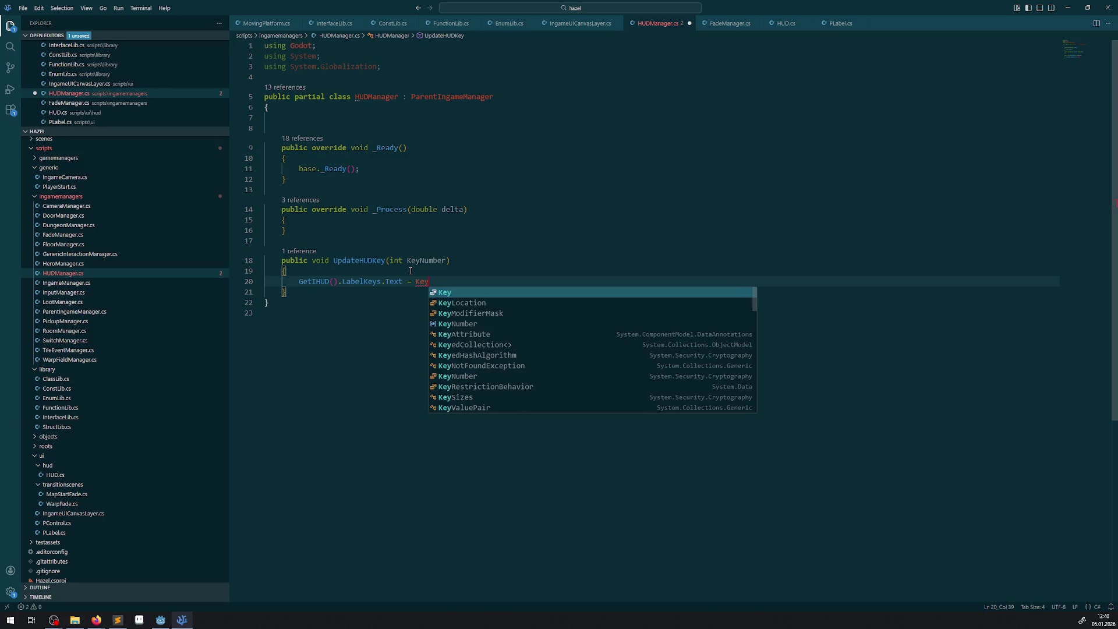
key("Tab")
type(".ToS")
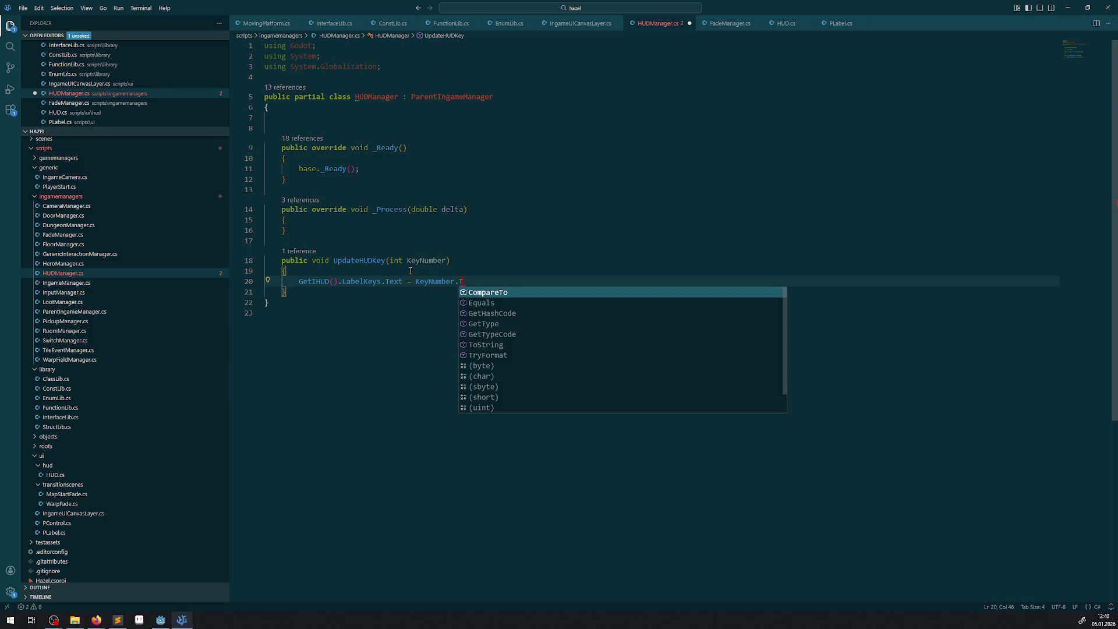
key("Tab")
type("();")
key("ctrl+s")
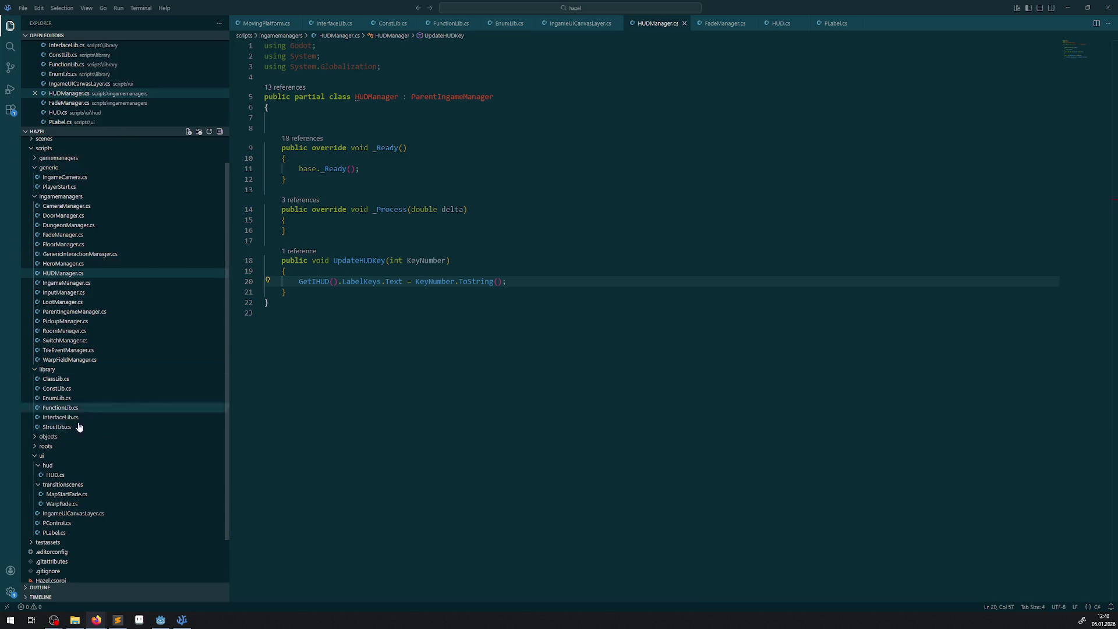
scroll(69, 273, "up", 1)
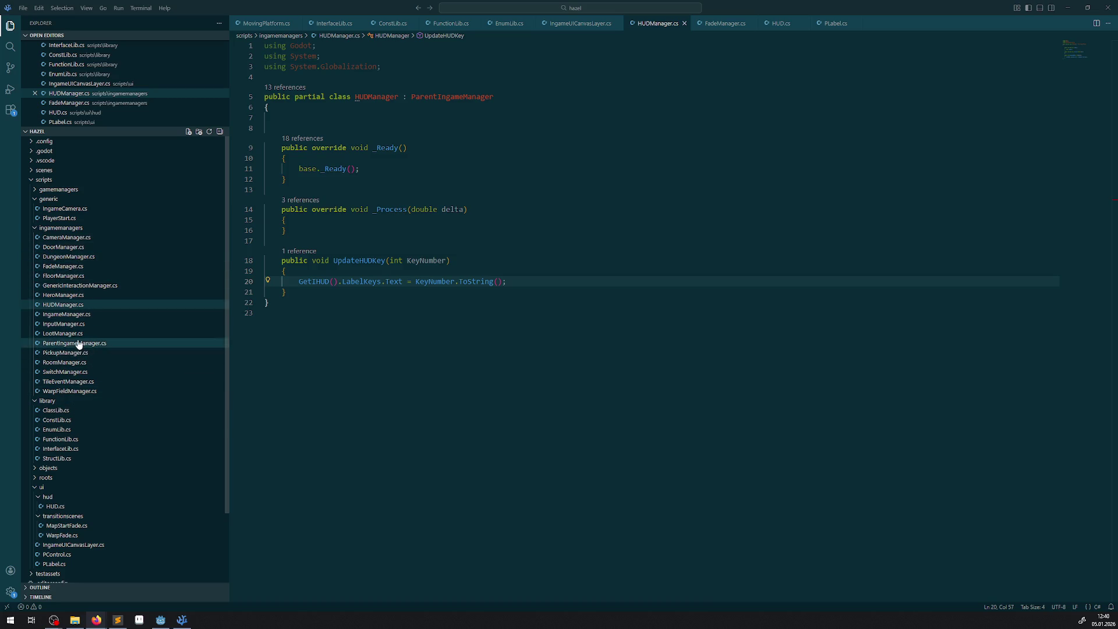
scroll(84, 385, "down", 3)
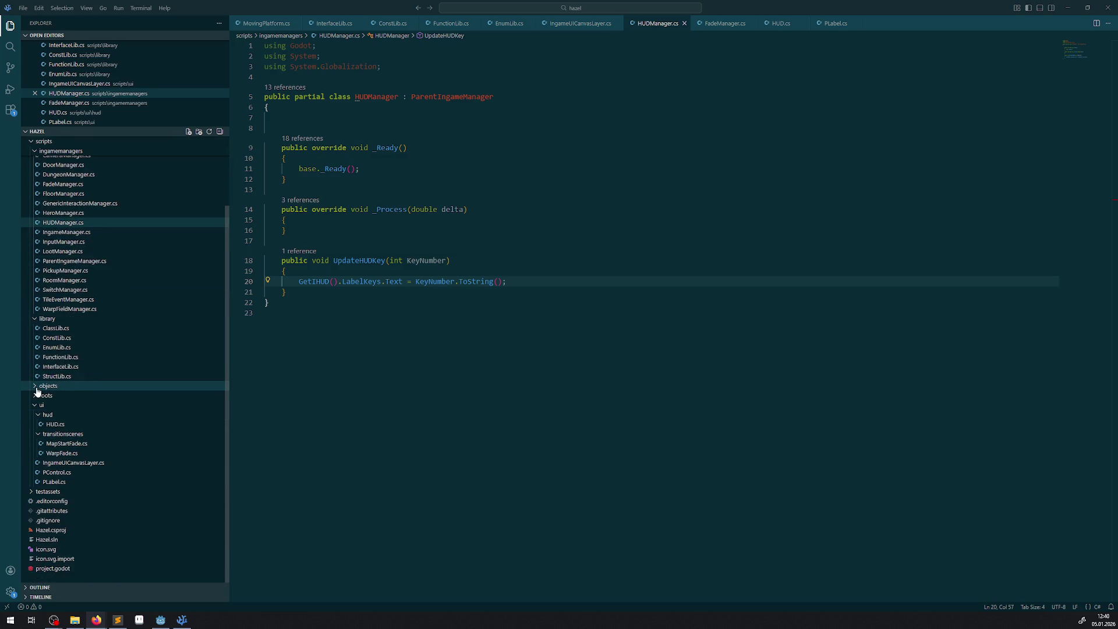
- Open Hero.cs from objects > characters as a regular editor tab
scroll(36, 392, "up", 2)
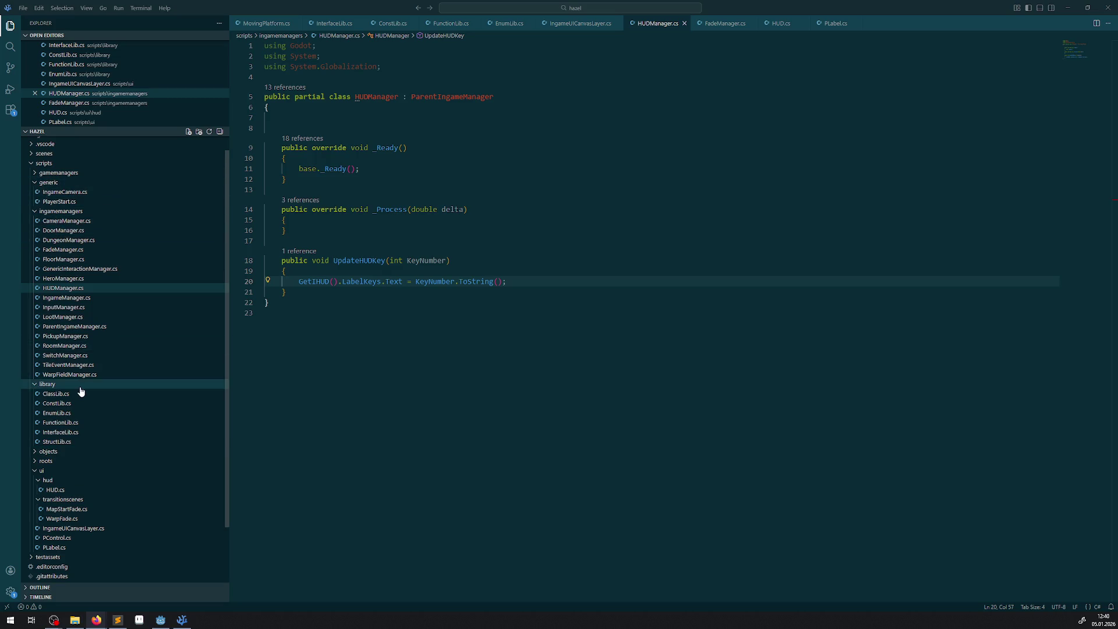
scroll(80, 392, "down", 2)
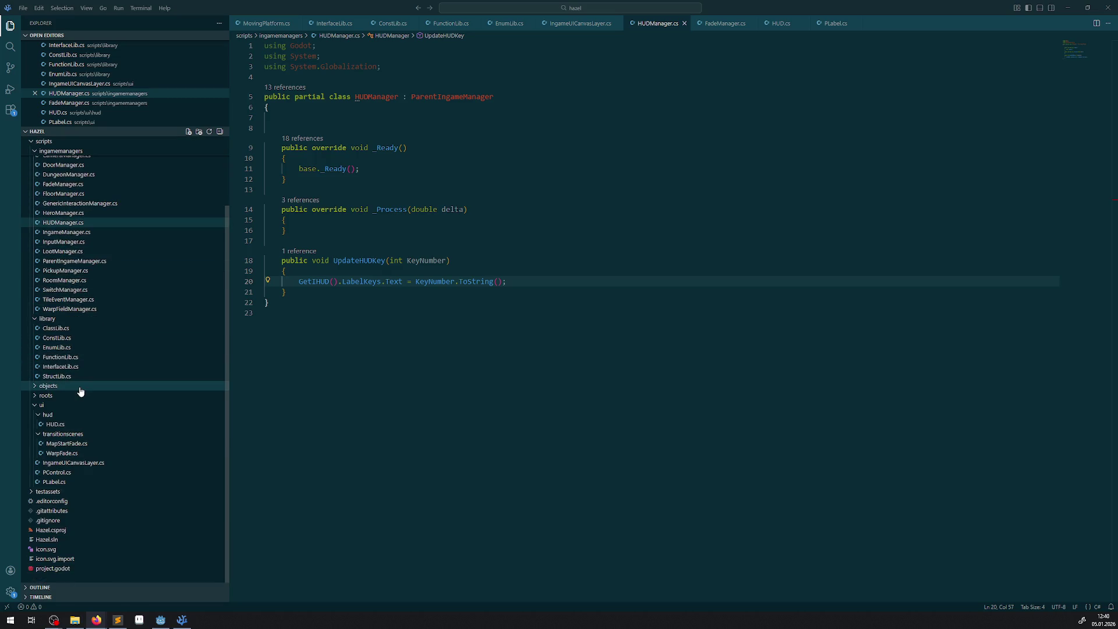
left_click(35, 387)
left_click(46, 396)
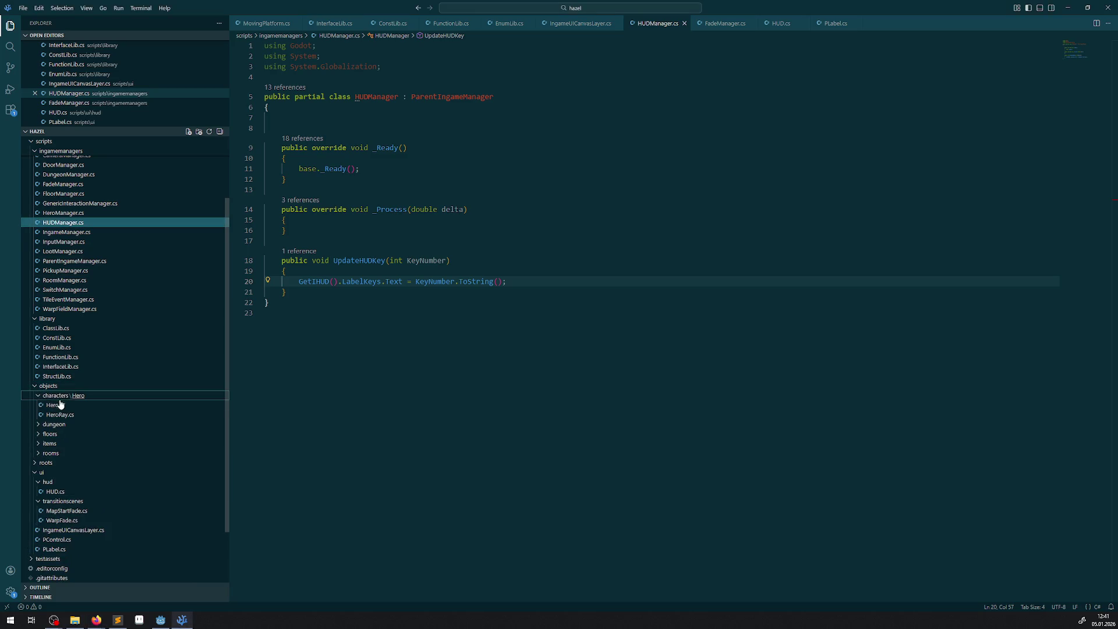
left_click(57, 406)
double_click(57, 406)
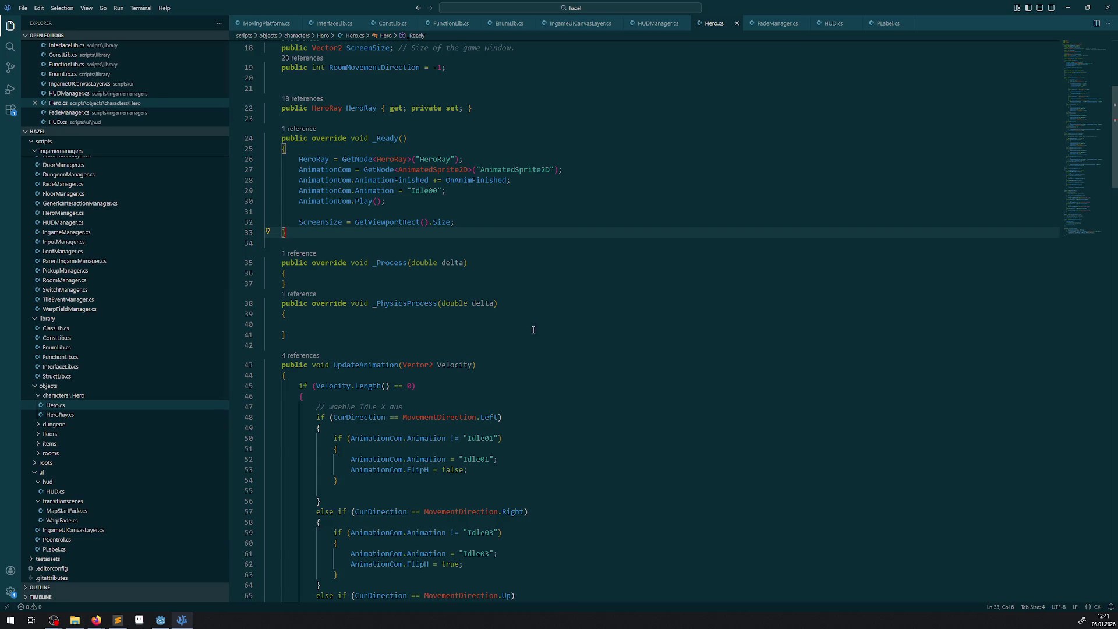
- Look through Hero.cs's animation methods, then open HeroManager.cs
scroll(514, 339, "down", 10)
scroll(514, 339, "down", 9)
scroll(504, 343, "up", 1)
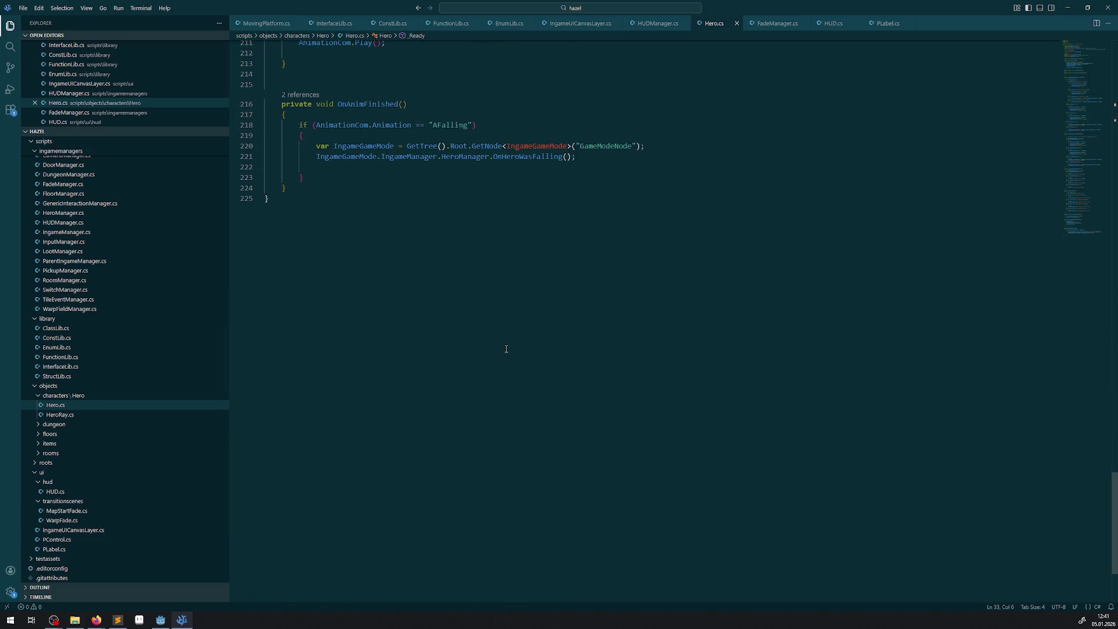
scroll(504, 344, "up", 3)
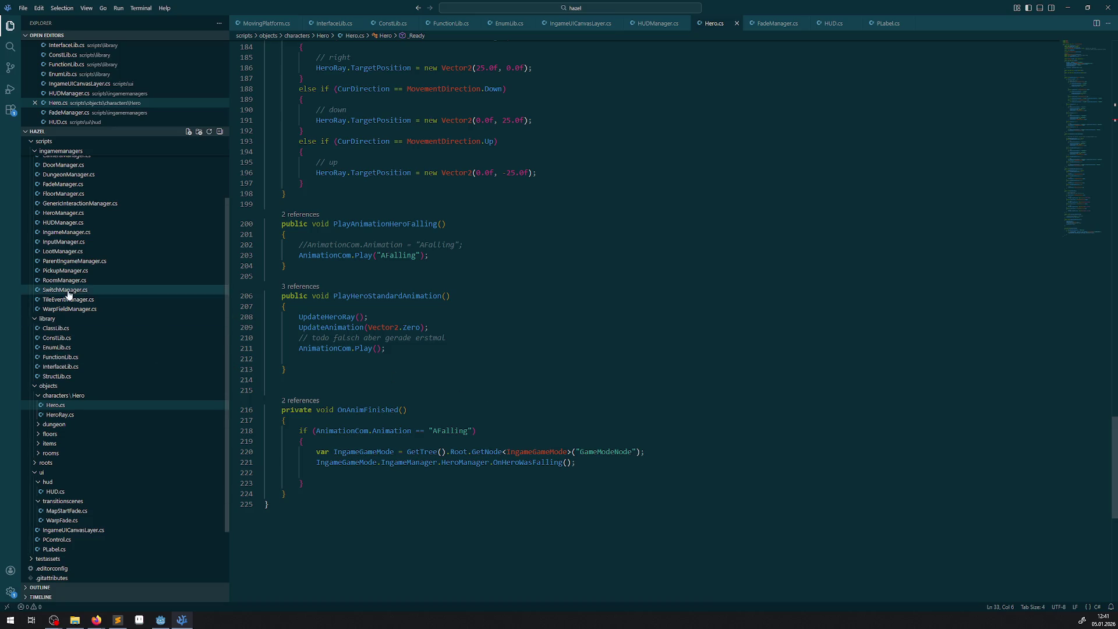
scroll(129, 354, "up", 3)
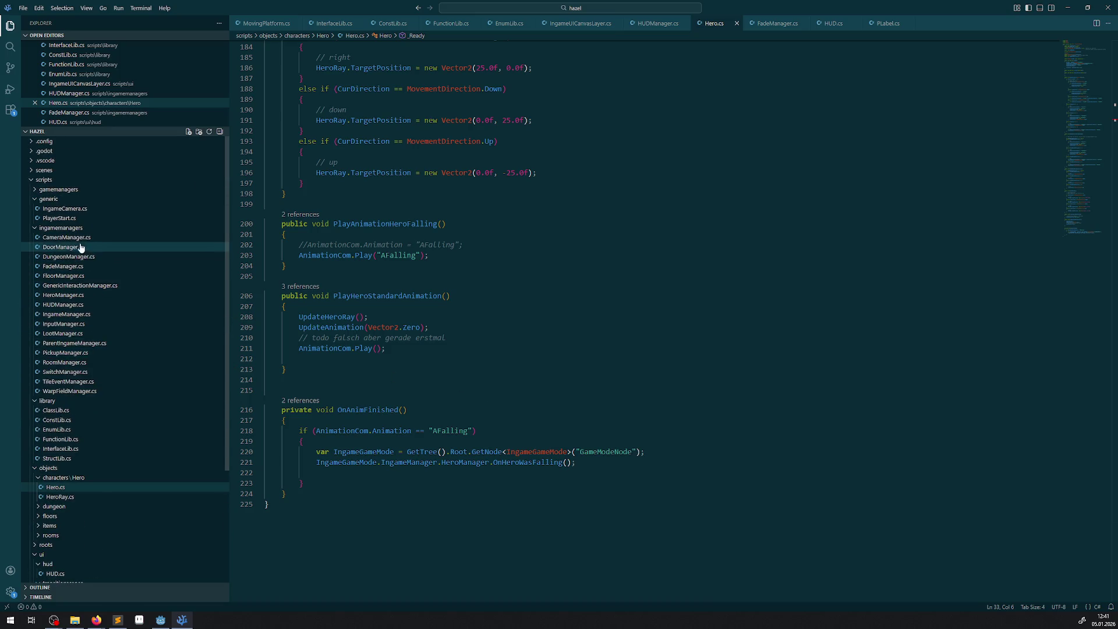
left_click(71, 297)
- Open IngameGameMode.cs from the roots folder to review StartFloor, then expand the items folder
scroll(623, 324, "up", 5)
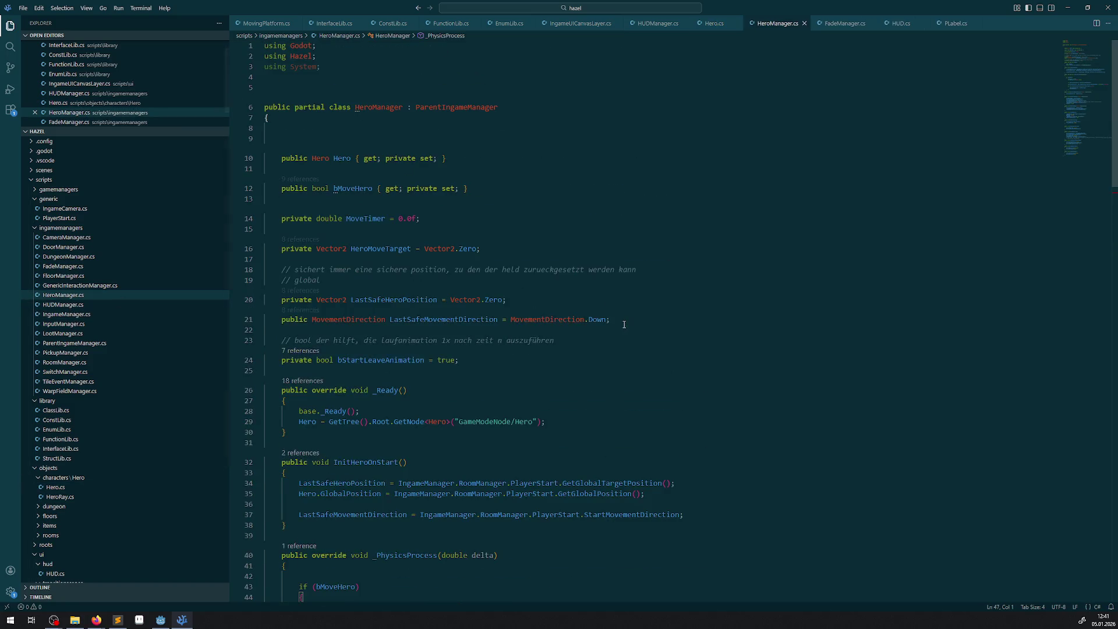
scroll(461, 366, "down", 10)
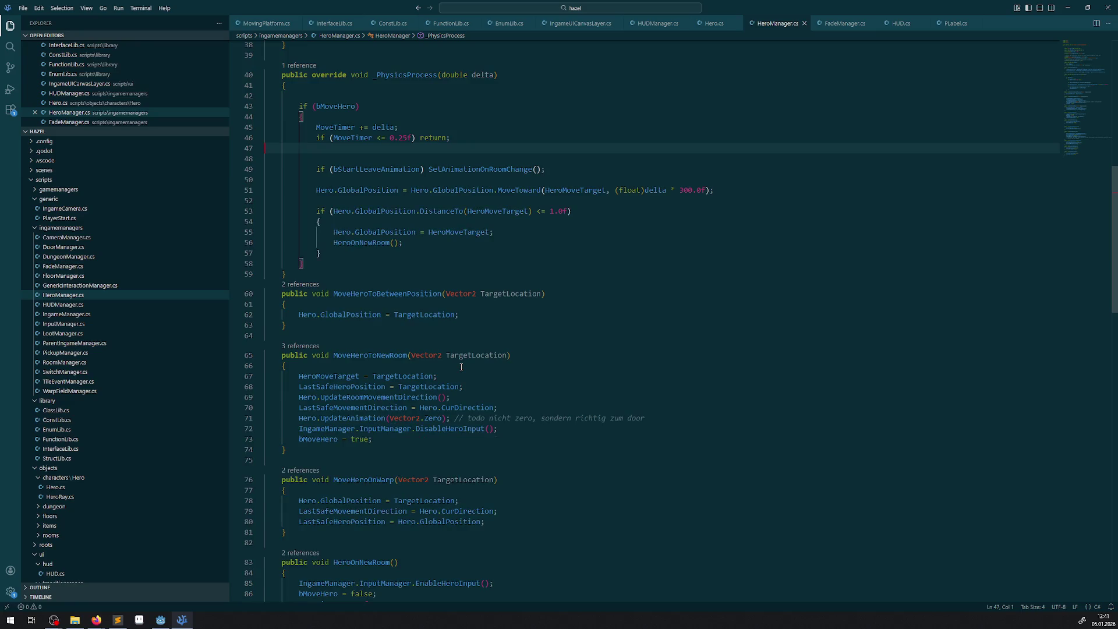
scroll(460, 367, "down", 15)
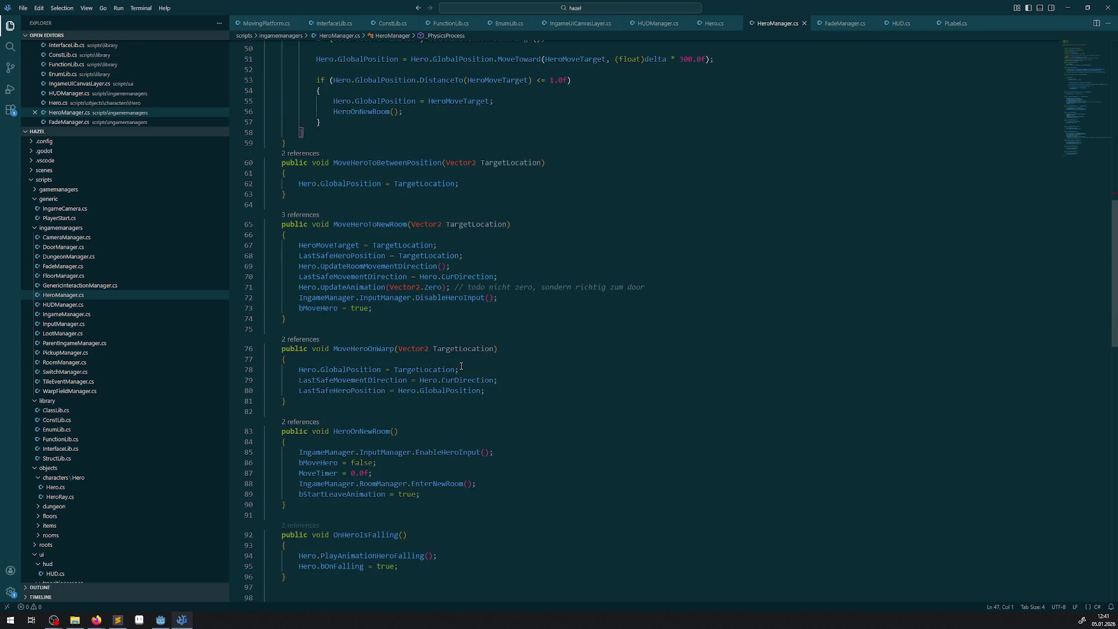
scroll(461, 364, "down", 5)
scroll(459, 364, "up", 5)
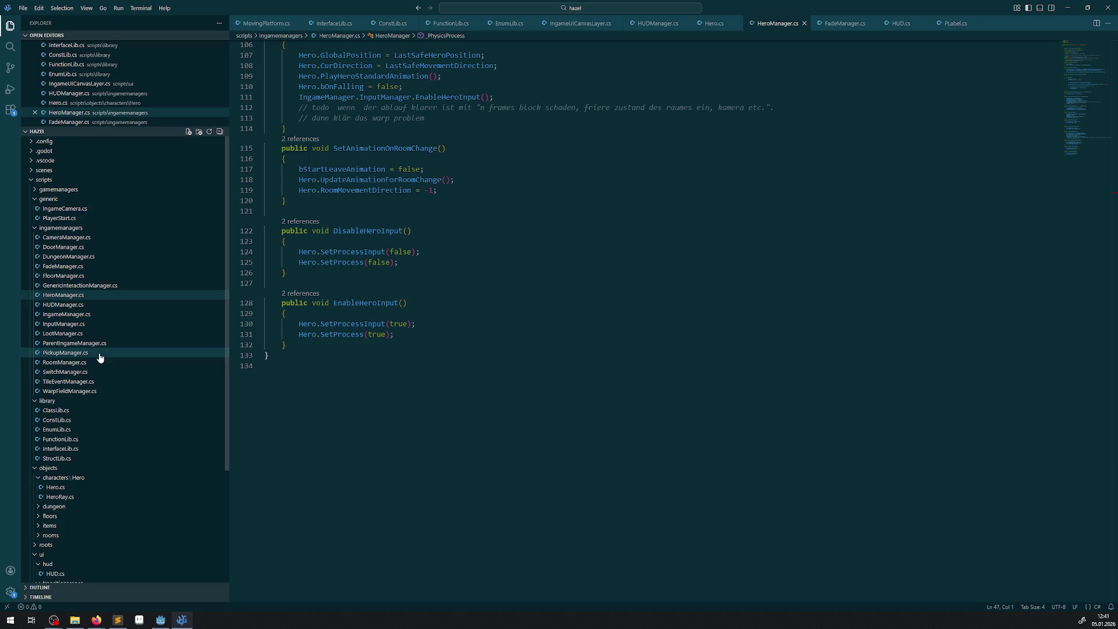
scroll(95, 382, "down", 3)
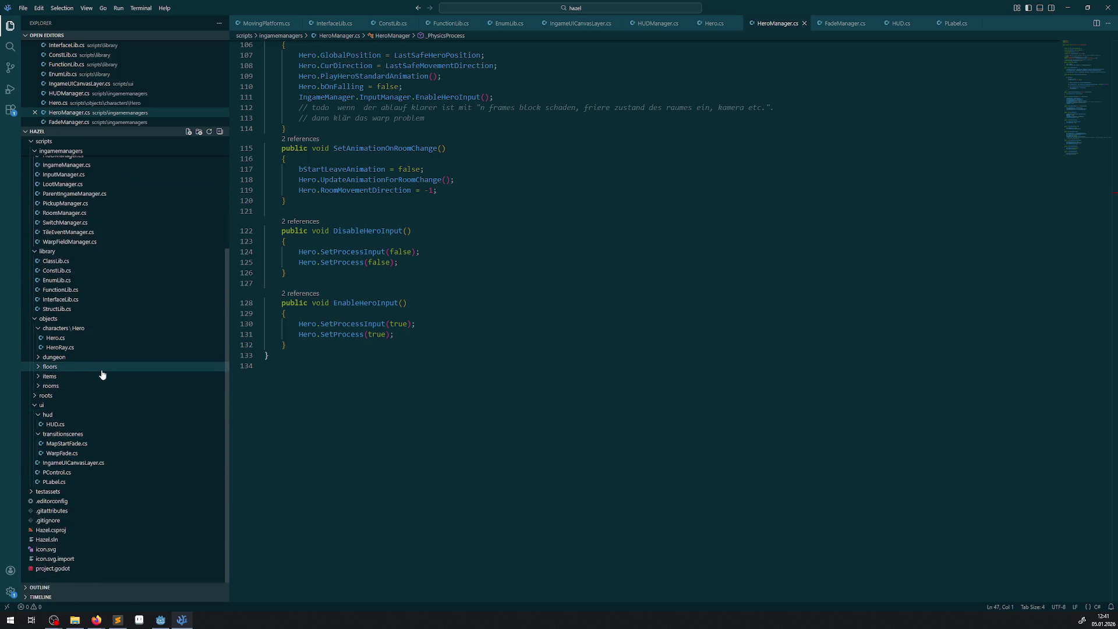
left_click(41, 397)
left_click(86, 407)
scroll(580, 440, "up", 2)
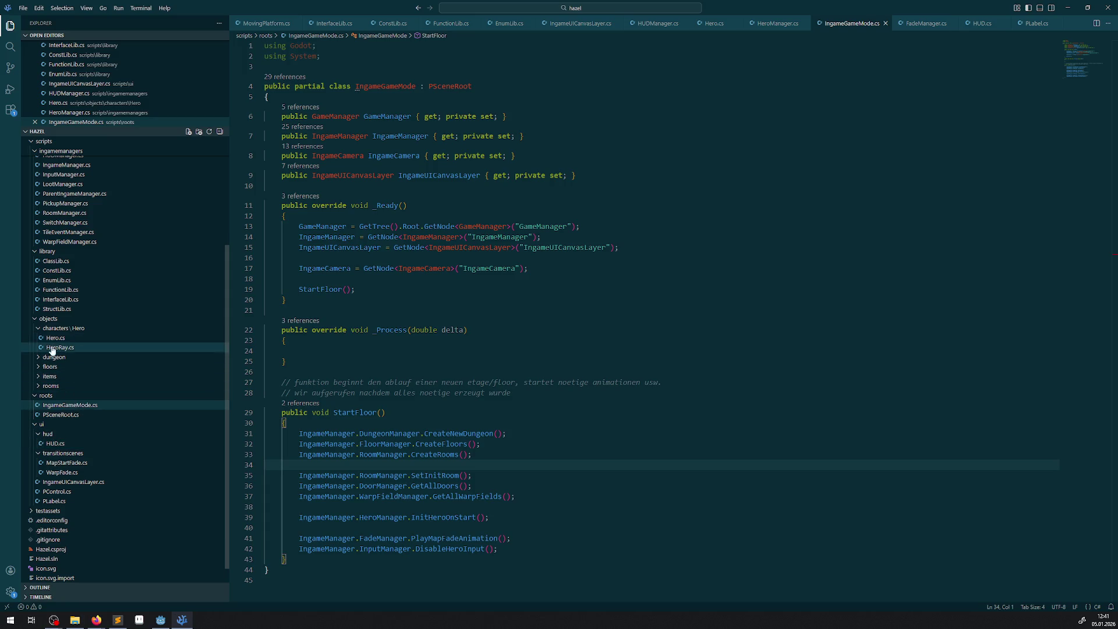
left_click(40, 376)
- In PPickup.cs, go to the definition of the OnHeroPickup call in PickupManager.cs
left_click(60, 386)
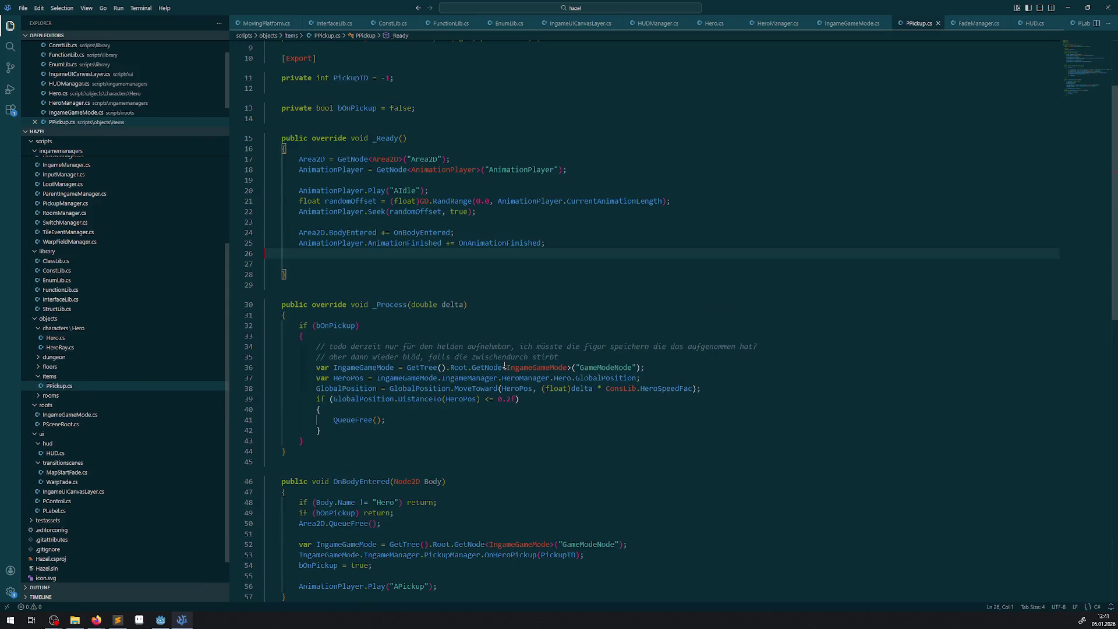
scroll(450, 437, "down", 3)
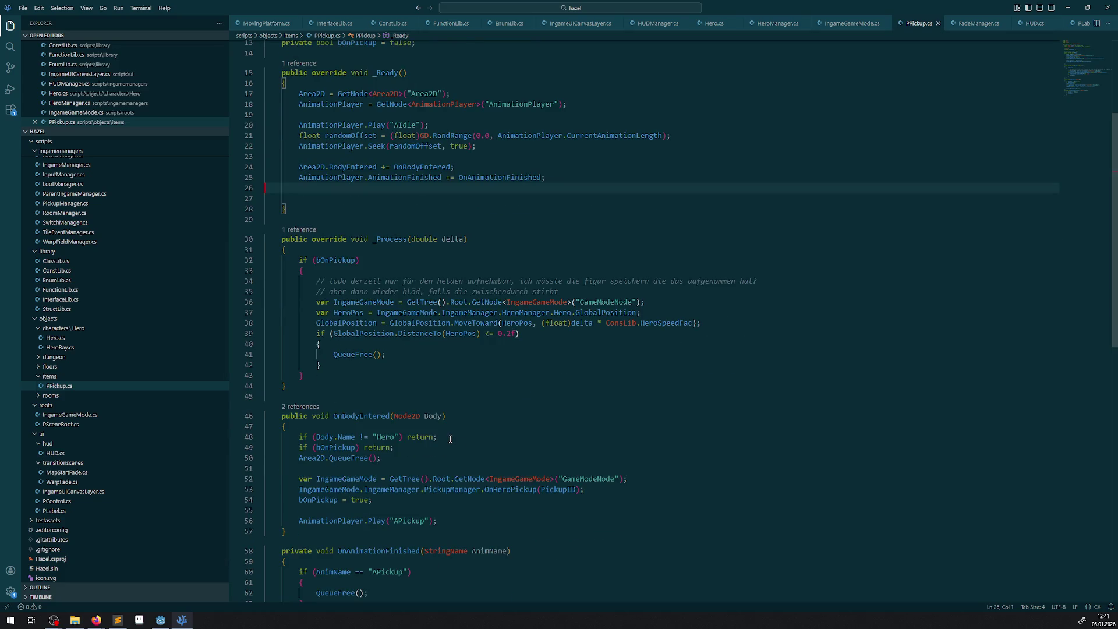
scroll(450, 438, "down", 5)
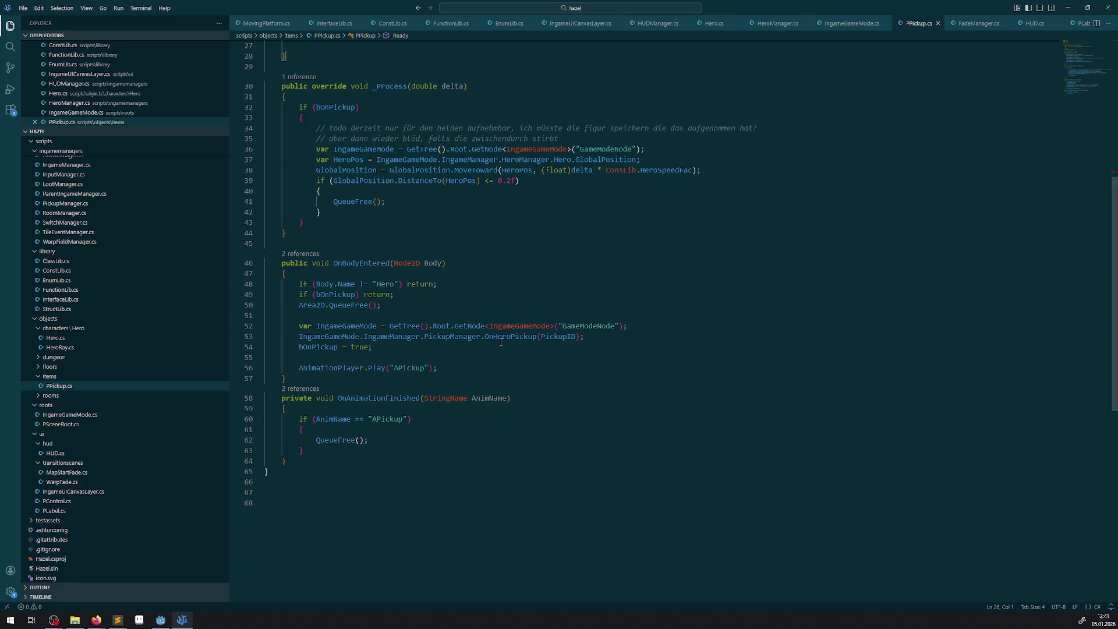
left_click(437, 337)
double_click(517, 337)
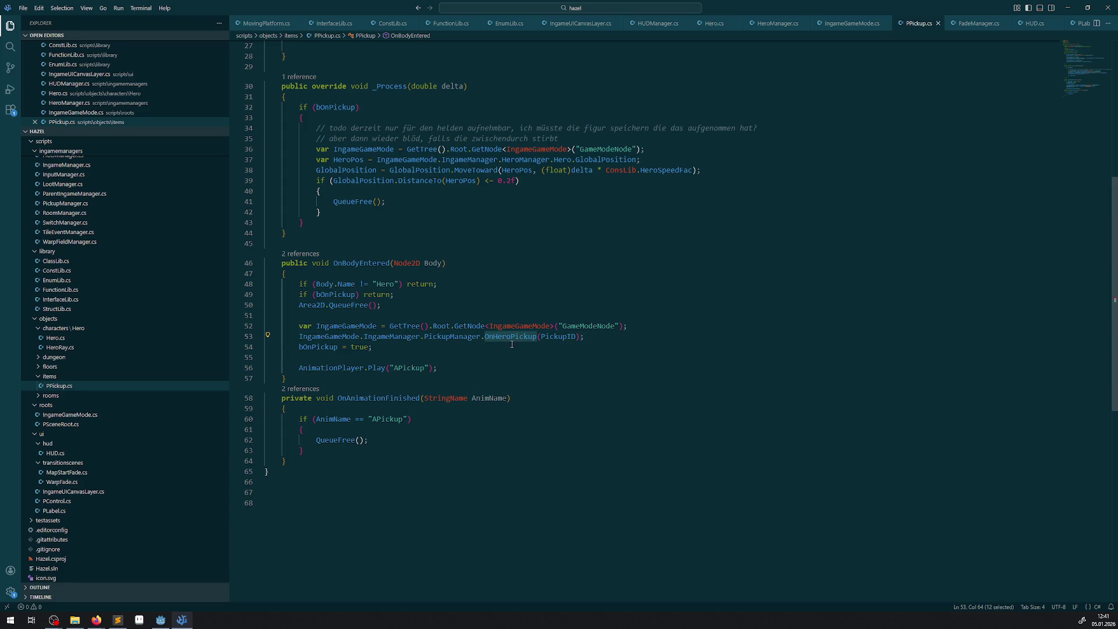
right_click(511, 338)
left_click(536, 345)
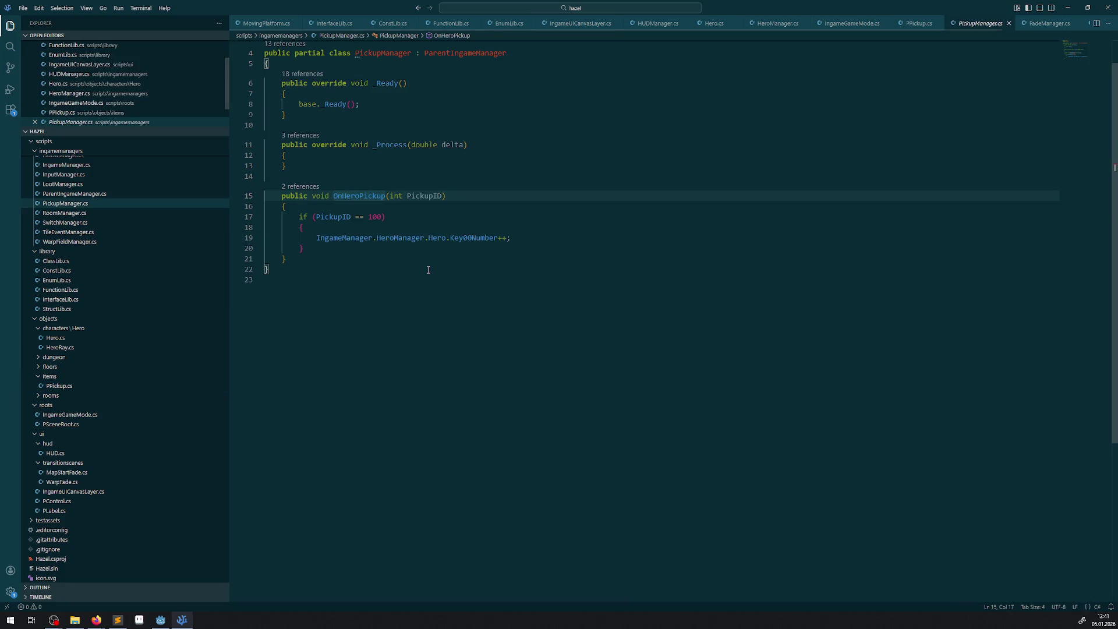
left_click(396, 237)
left_click_drag(497, 238, 511, 237)
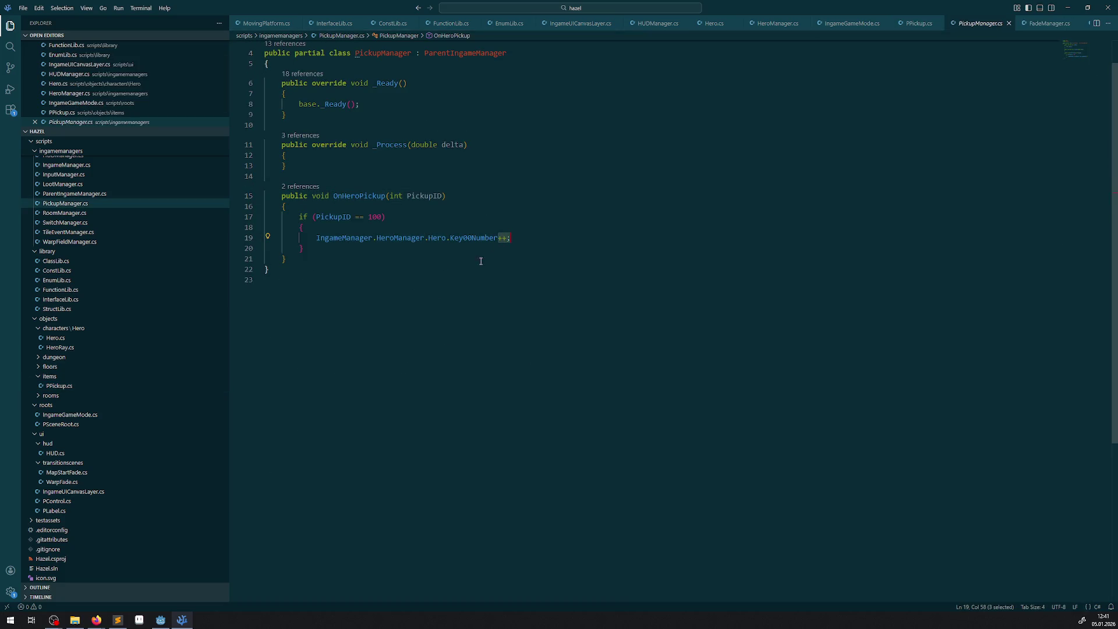
scroll(469, 431, "up", 1)
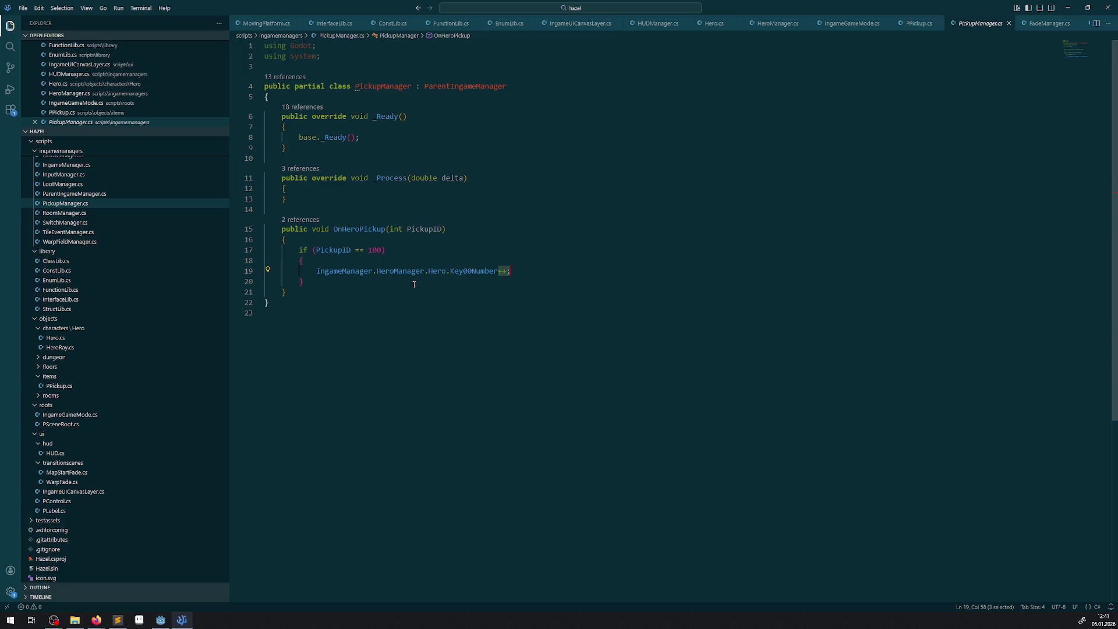
left_click(570, 271)
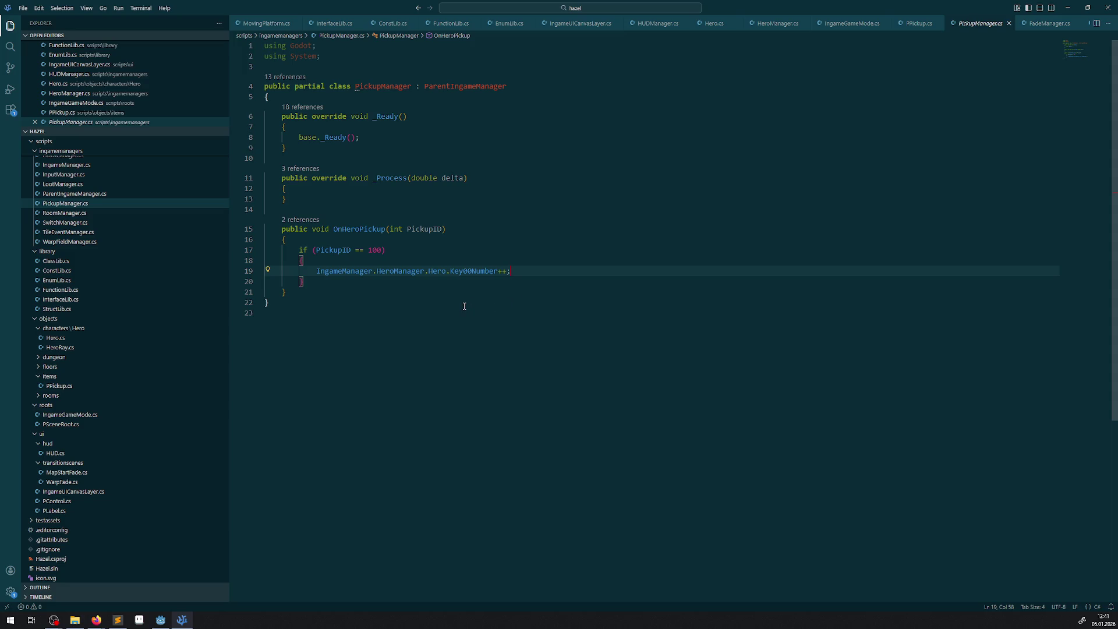
left_click(462, 270)
right_click(463, 270)
left_click(462, 272)
right_click(463, 270)
left_click(515, 315)
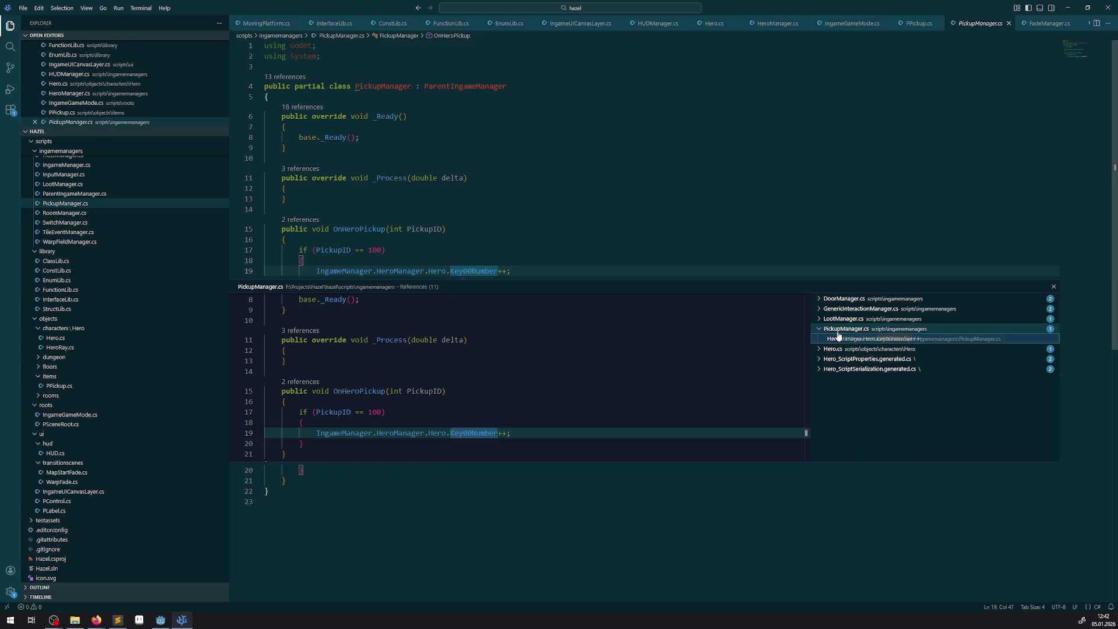
left_click(819, 320)
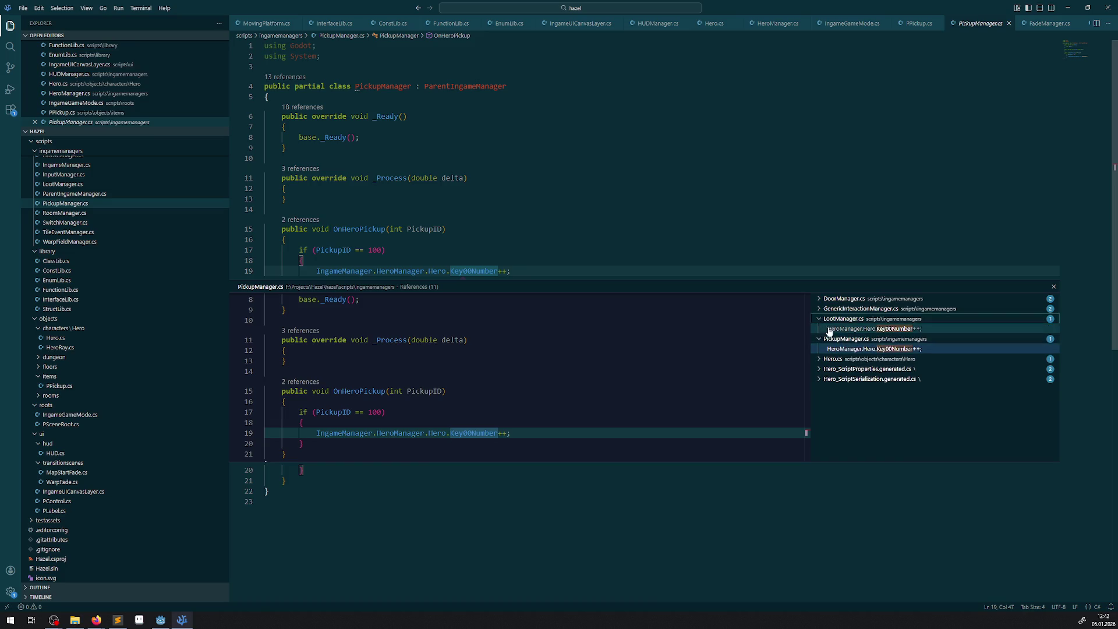
left_click(836, 330)
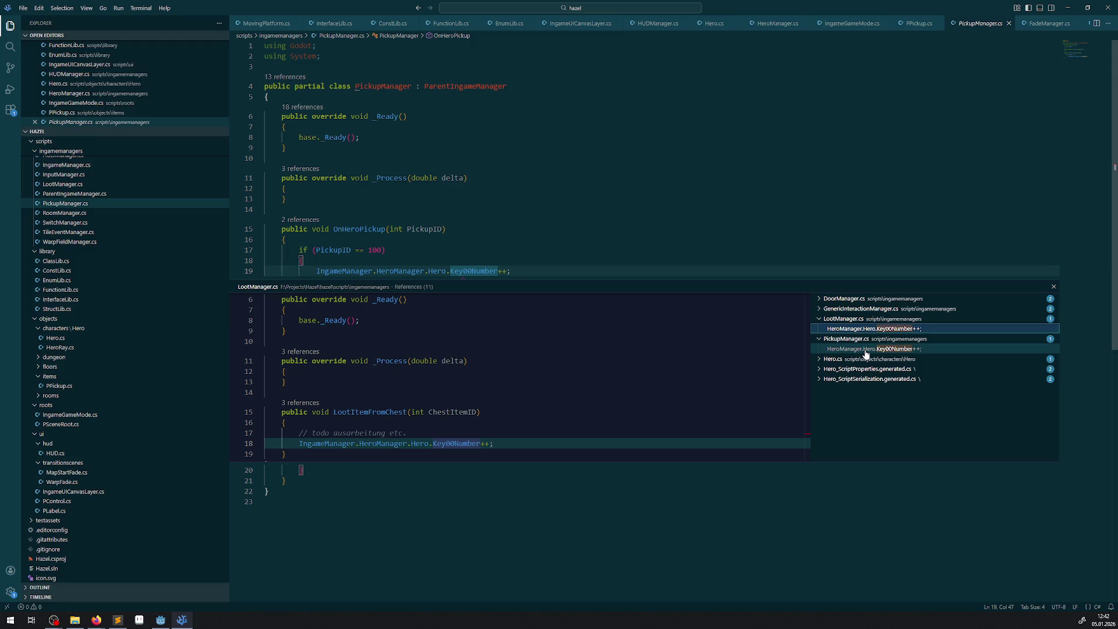
left_click(819, 298)
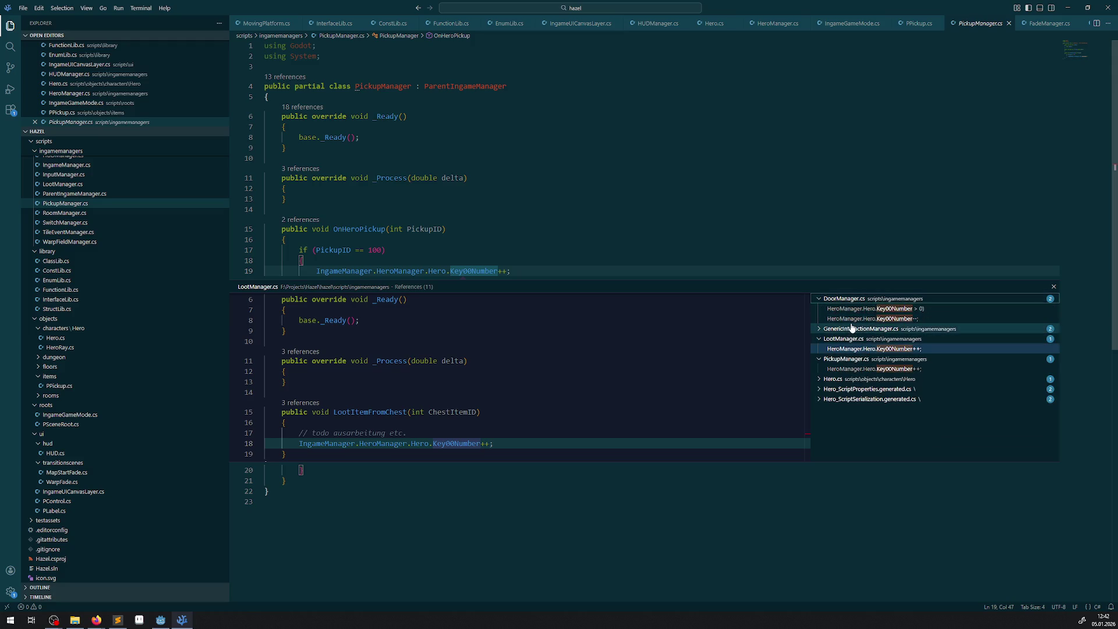
left_click(850, 318)
left_click(851, 308)
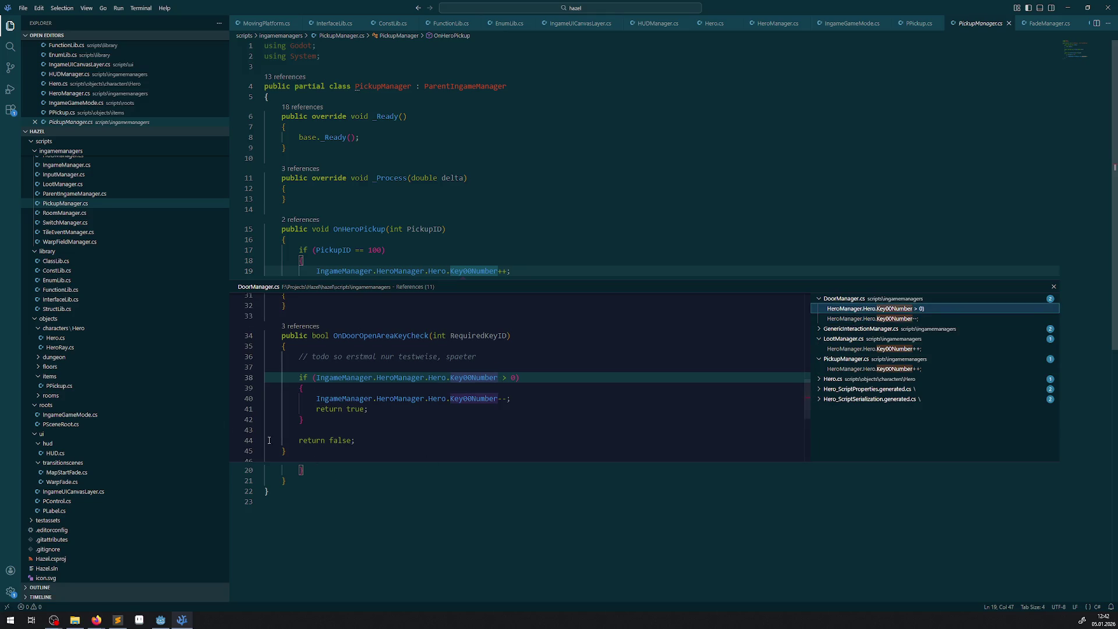
scroll(79, 326, "up", 5)
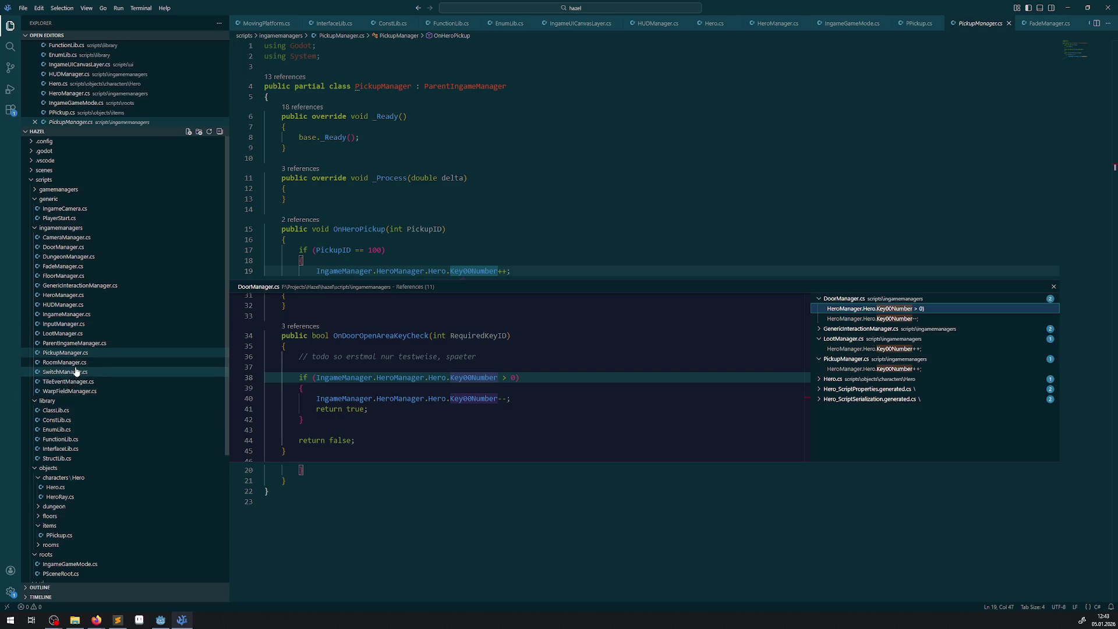
left_click(640, 524)
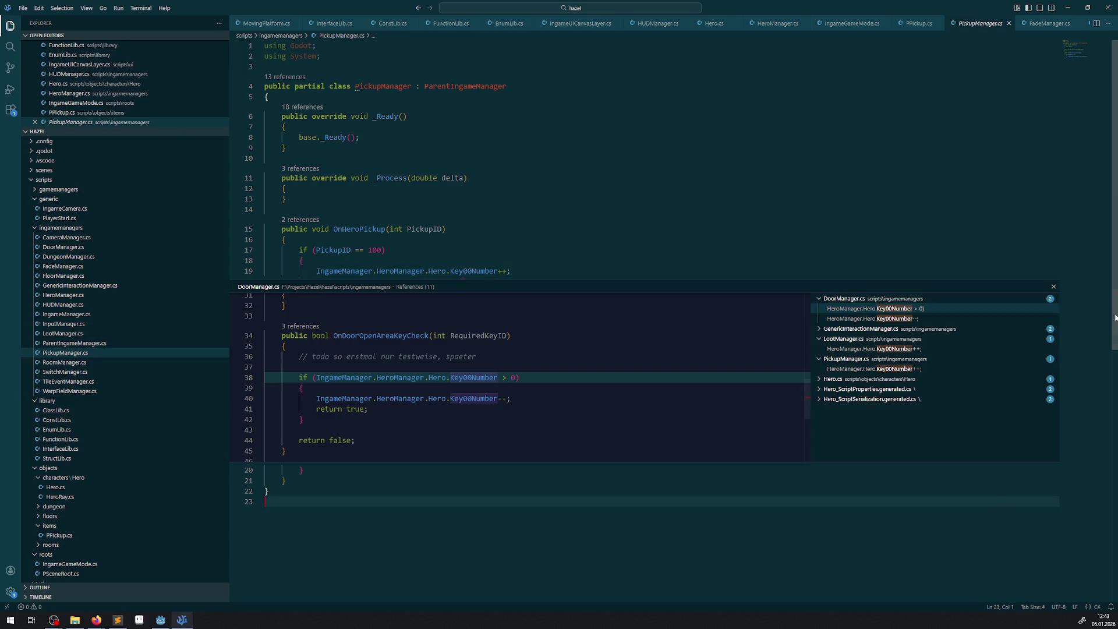
left_click(1054, 288)
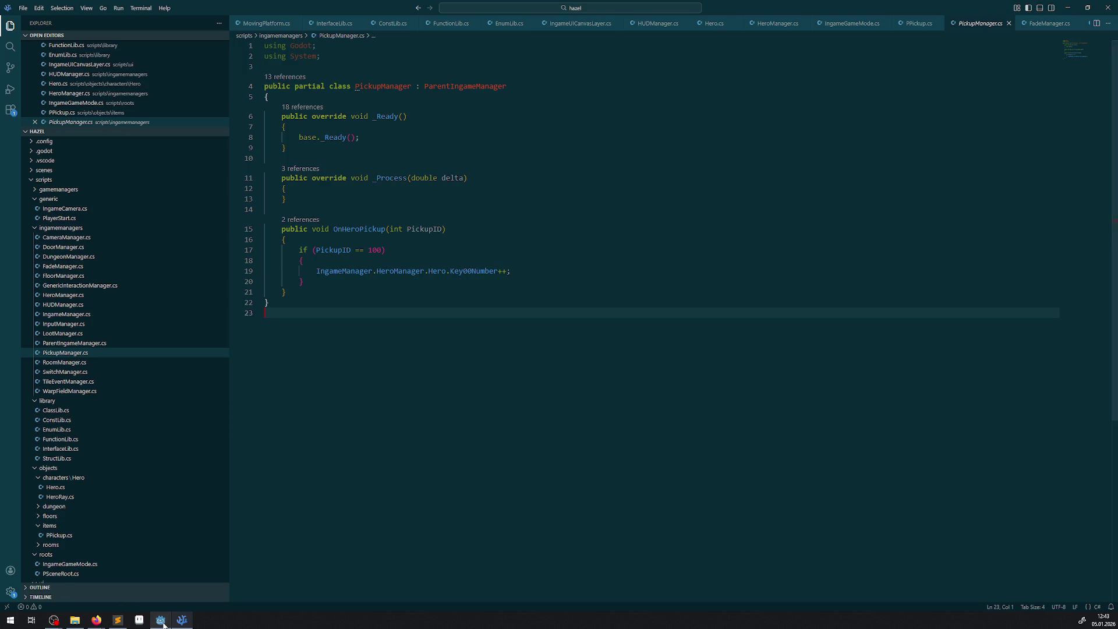
- Rebuild the C# project in Godot and search for 'node' in the Create New Node dialog
left_click(161, 619)
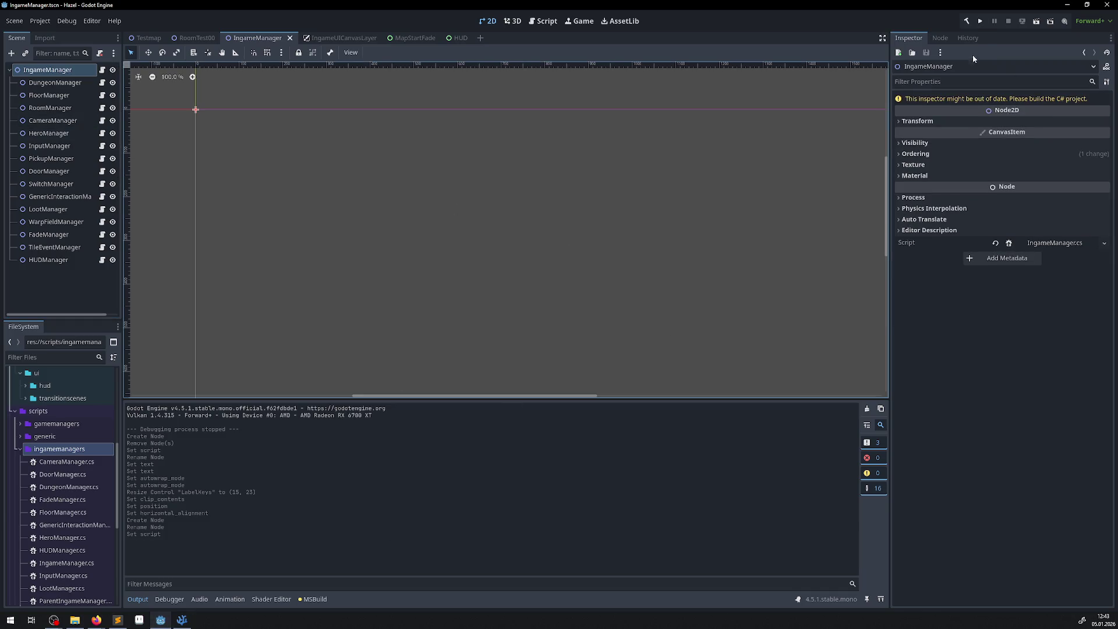
left_click(967, 21)
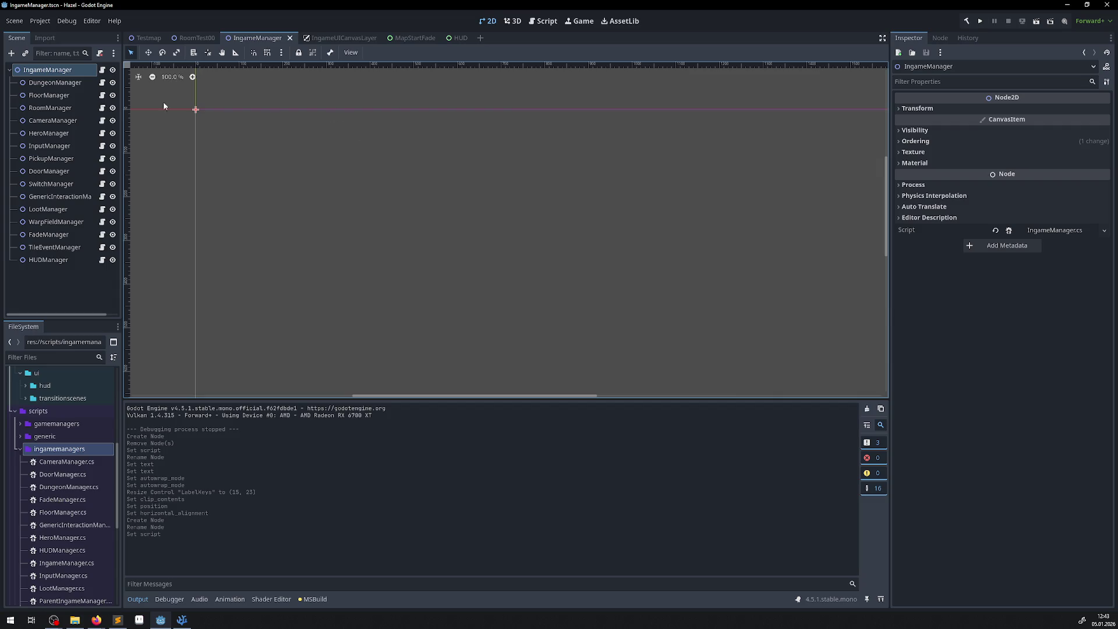
left_click(12, 54)
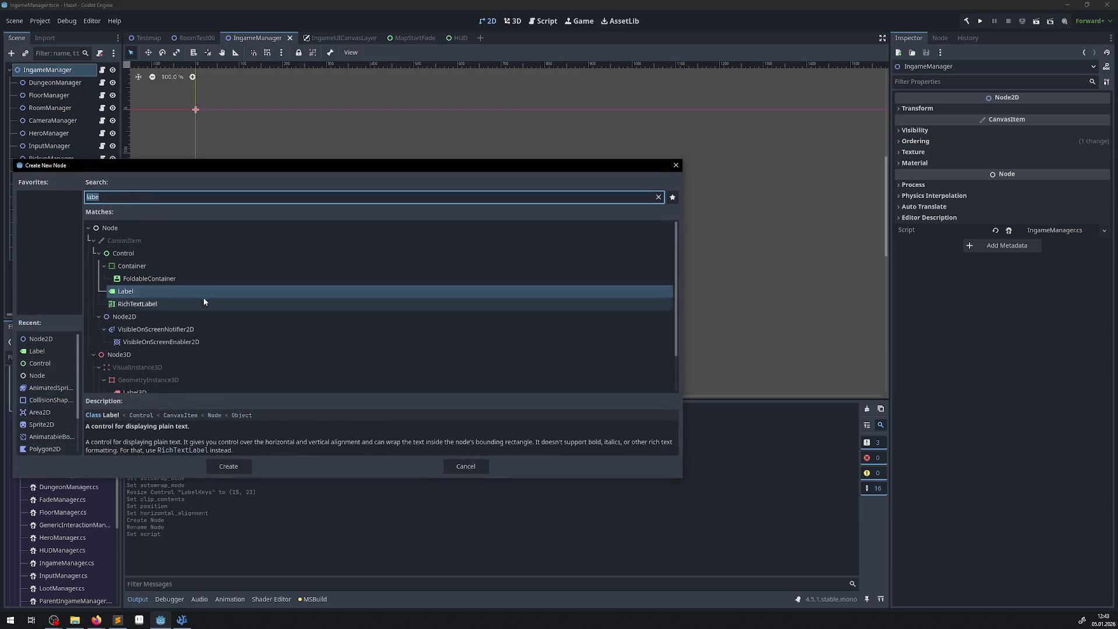
type("node")
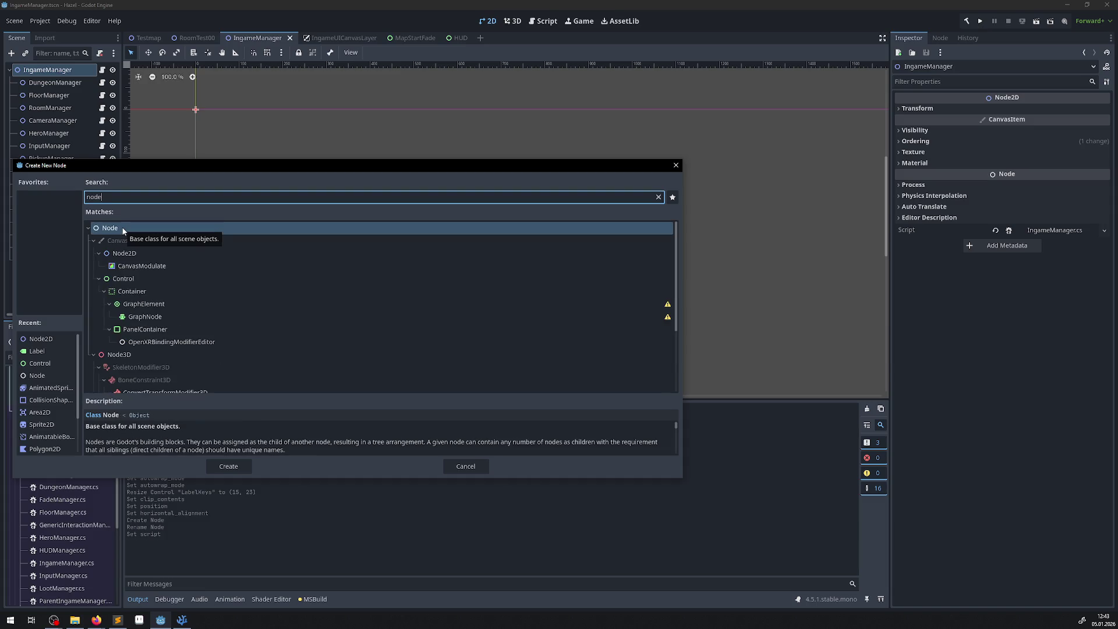